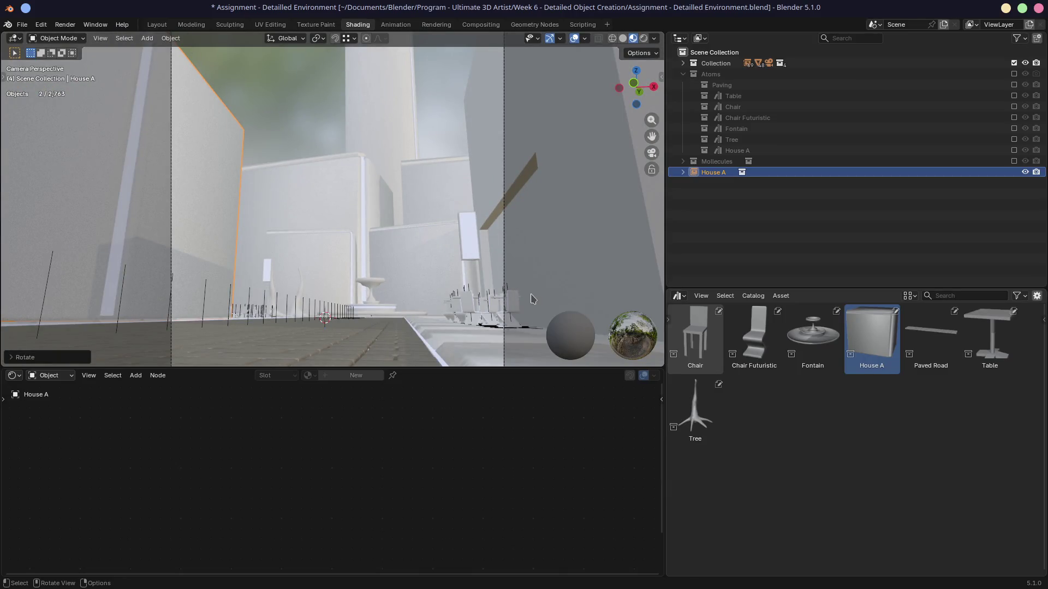
Leave camera view, slide House A across the ground with G then Shift+Z keeping its height, and render.
key("shift+grave")
key("Escape")
mouse_move(488, 283)
middle_mouse_down()
mouse_move(420, 260)
mouse_move(353, 309)
middle_mouse_up()
key("g")
key("shift+z")
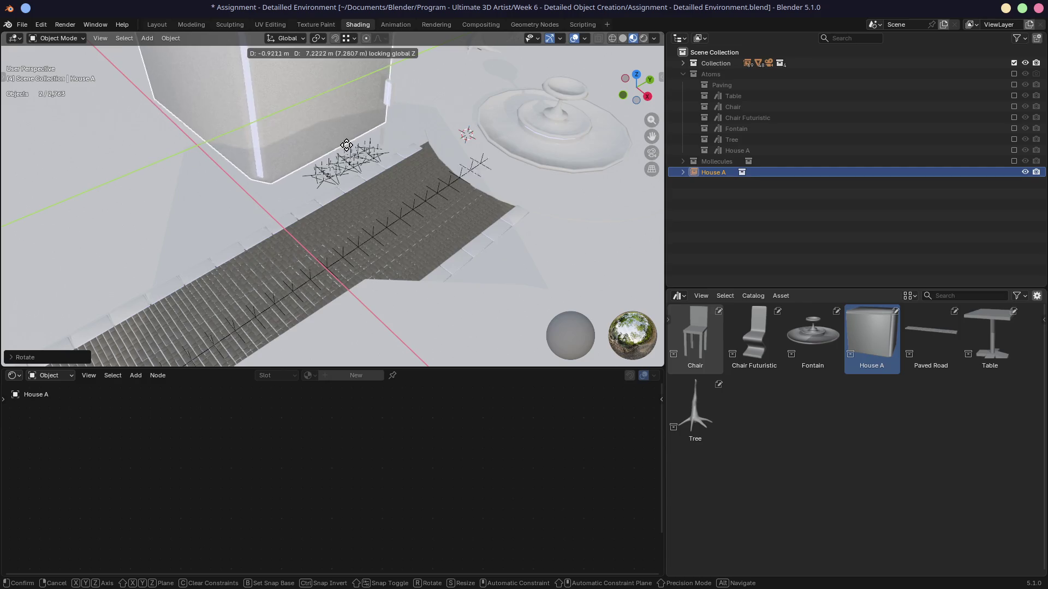
left_click(346, 145)
middle_click_drag(346, 145, 369, 208)
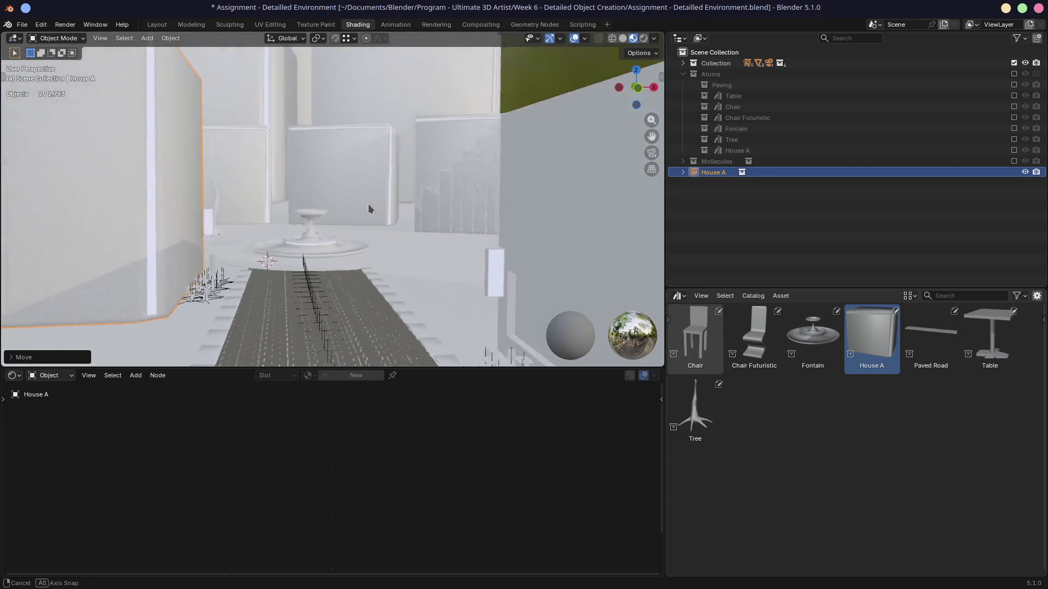
key("F12")
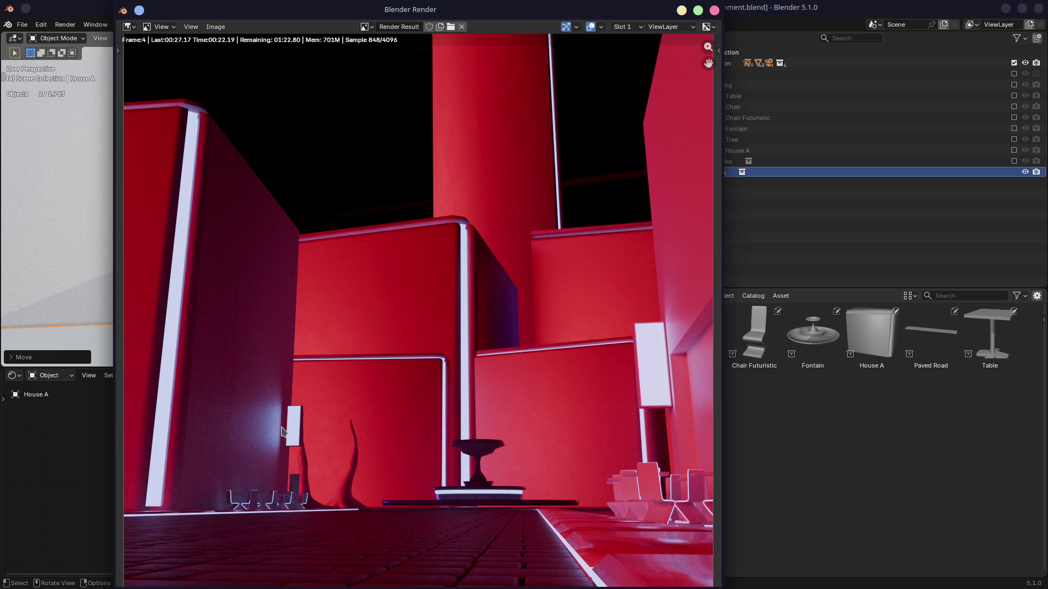
left_click(713, 9)
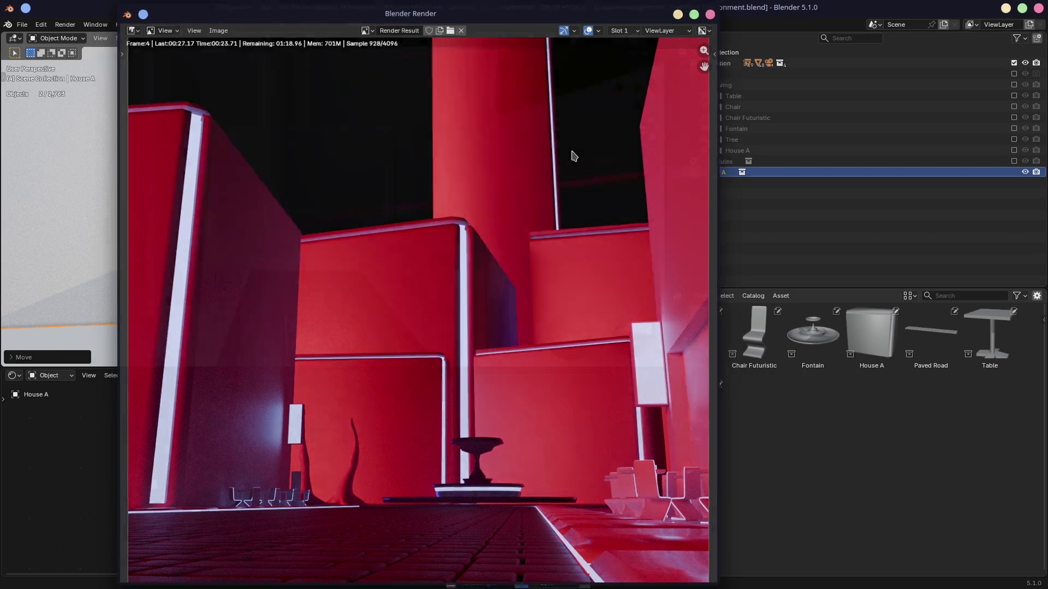
middle_click_drag(471, 185, 508, 188)
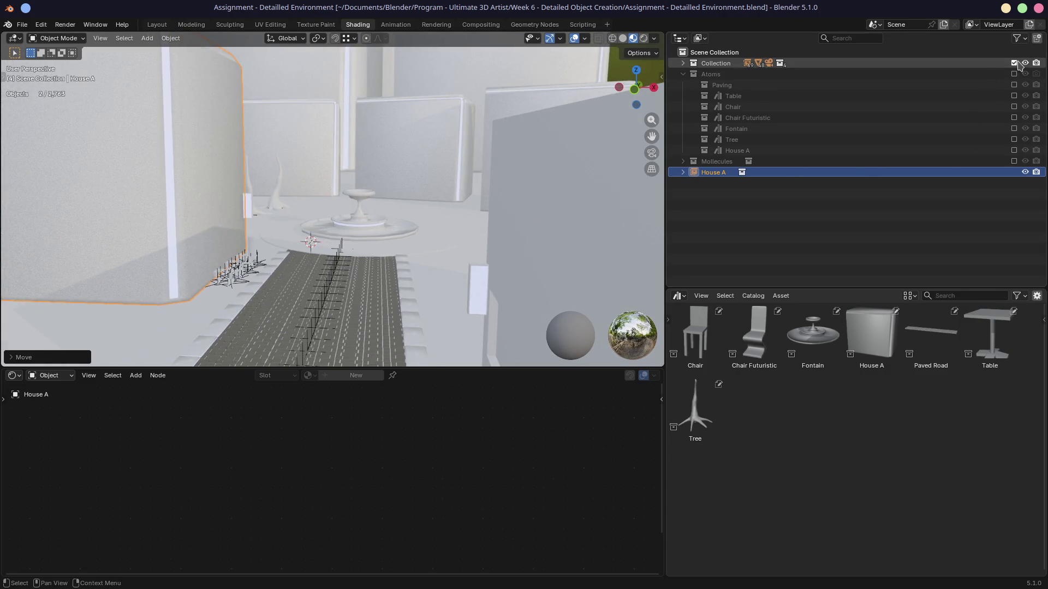
Nest House A in the main collection, exclude that collection and show House A alone.
left_click_drag(694, 172, 703, 63)
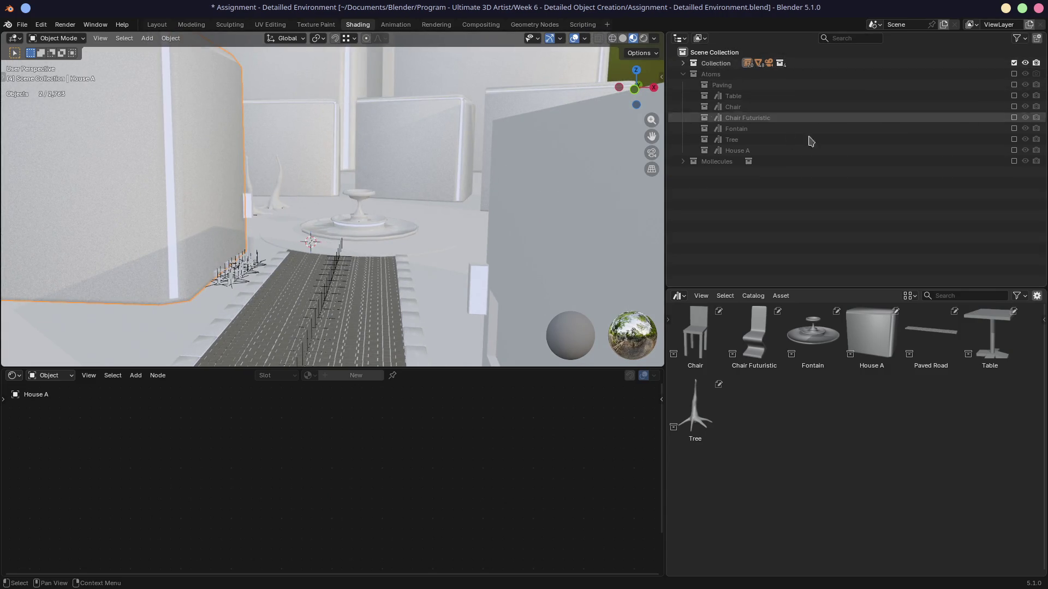
left_click(1013, 63)
left_click(1014, 150)
Select the house wall and switch its material slot to HouseMetalPanel to show its nodes.
mouse_move(614, 166)
middle_mouse_down()
mouse_move(434, 164)
mouse_move(481, 167)
mouse_move(356, 217)
mouse_move(369, 183)
mouse_move(339, 287)
middle_mouse_up()
scroll(363, 206, "up", 5)
left_click(255, 326)
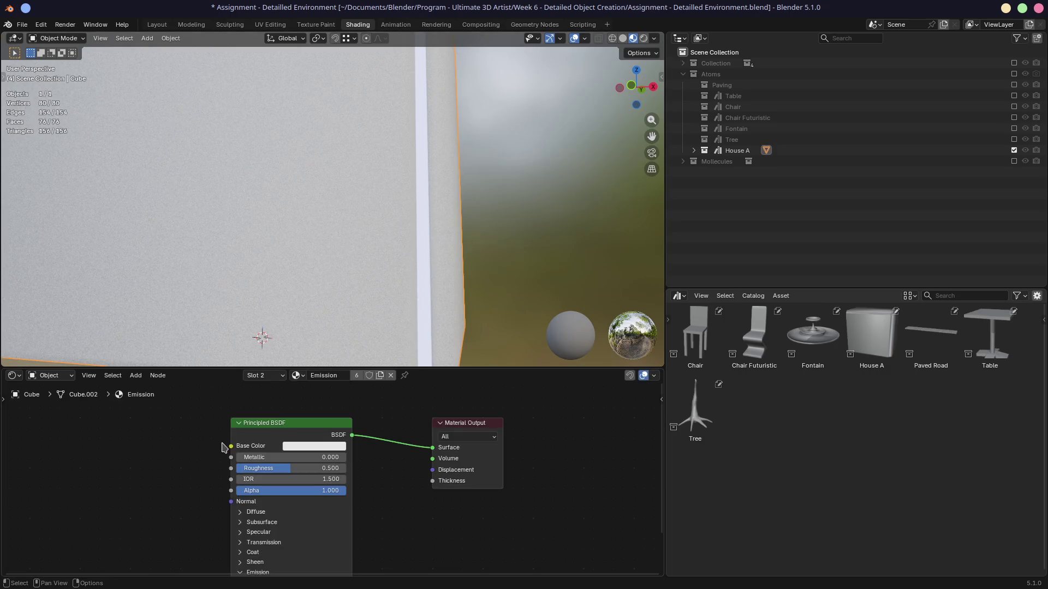
left_click(257, 375)
left_click(247, 399)
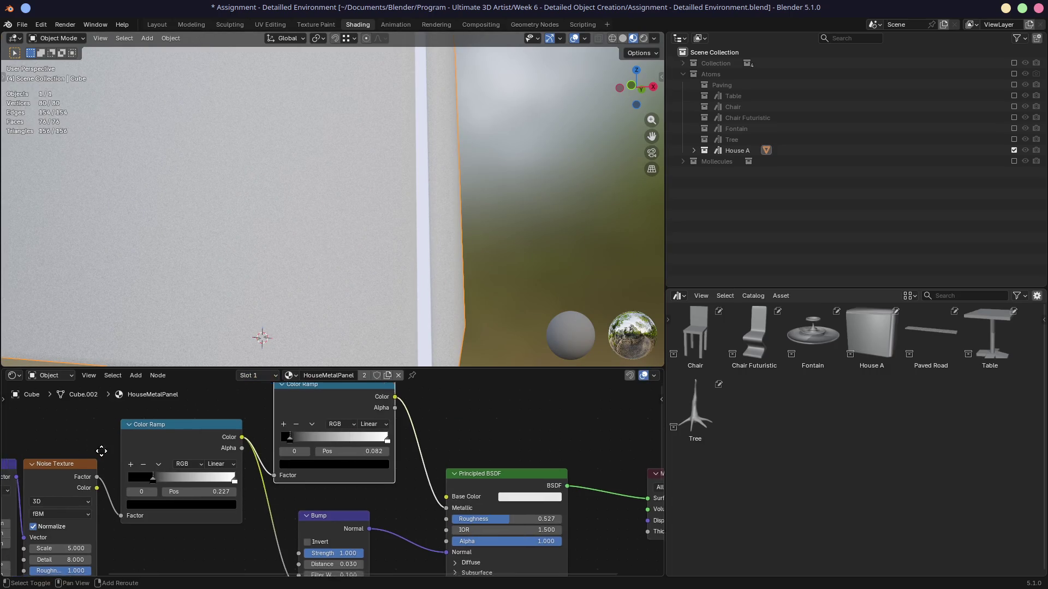
Lower the Noise Texture Detail of HouseMetalPanel to 4.
middle_click_drag(110, 423, 355, 433)
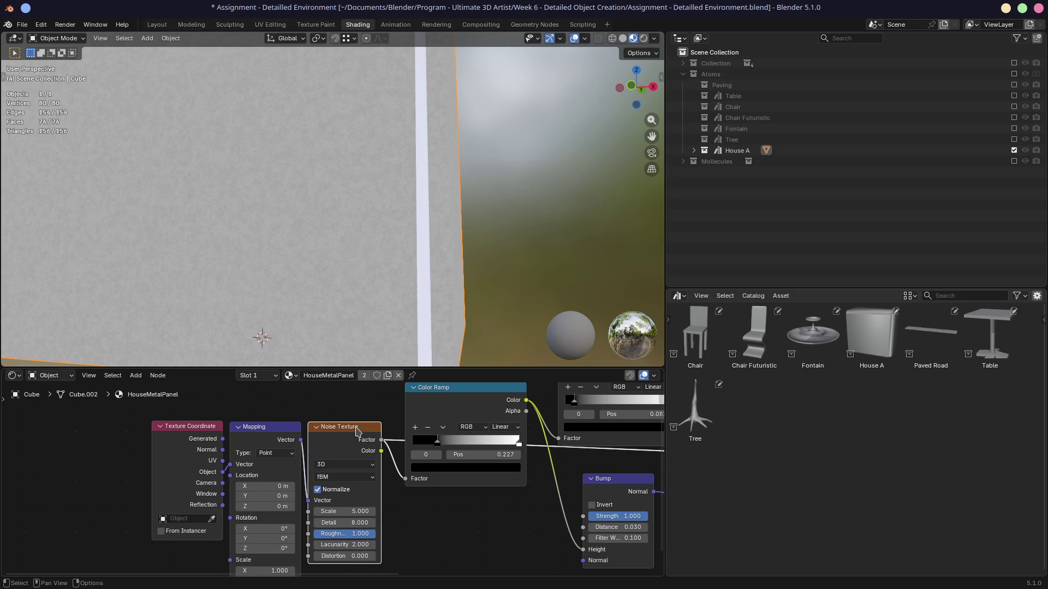
middle_click_drag(357, 513, 369, 462)
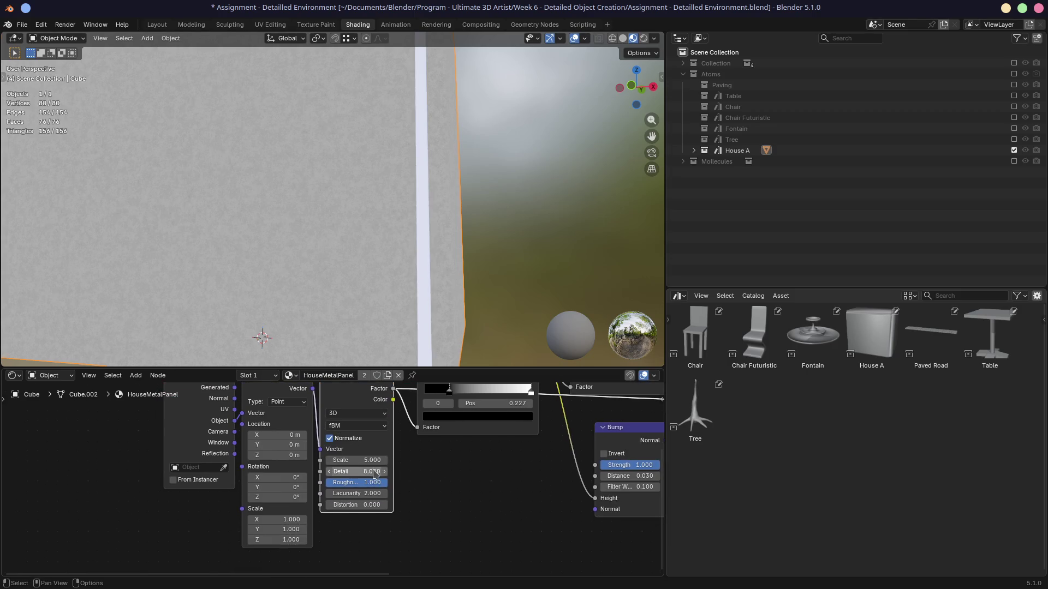
left_click_drag(375, 473, 373, 473)
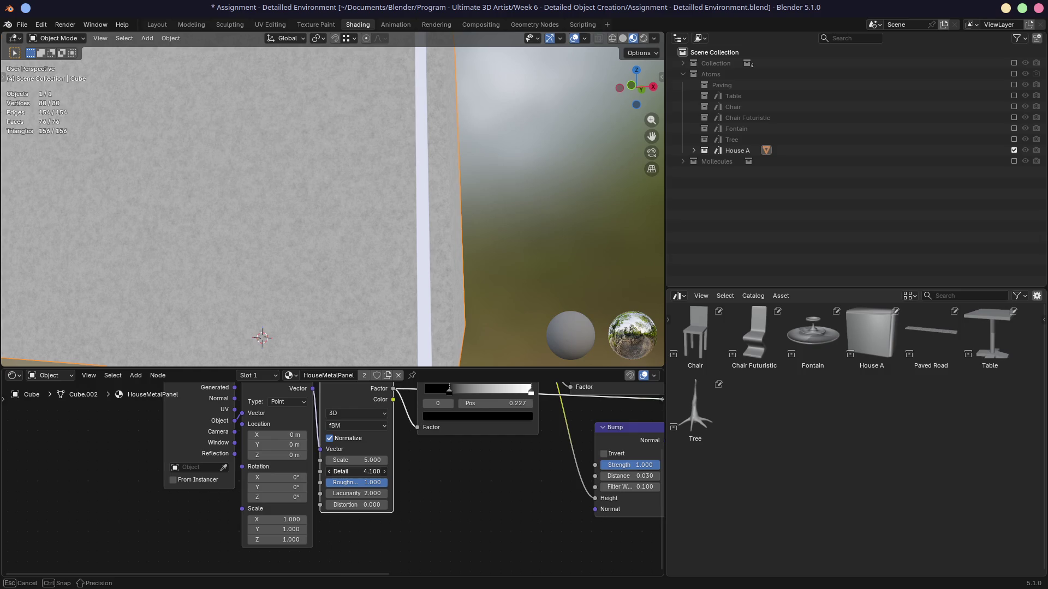
left_click_drag(371, 472, 377, 471)
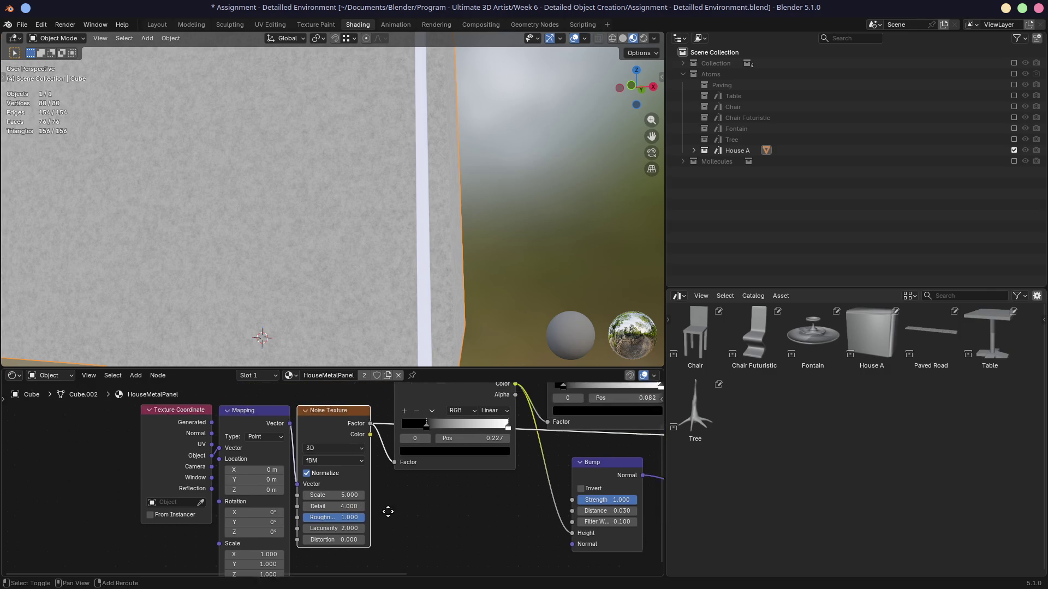
Shift the first ramp's black stop right, set the second ramp's stops to 0 and 0.686, and save.
middle_click_drag(355, 393, 409, 466)
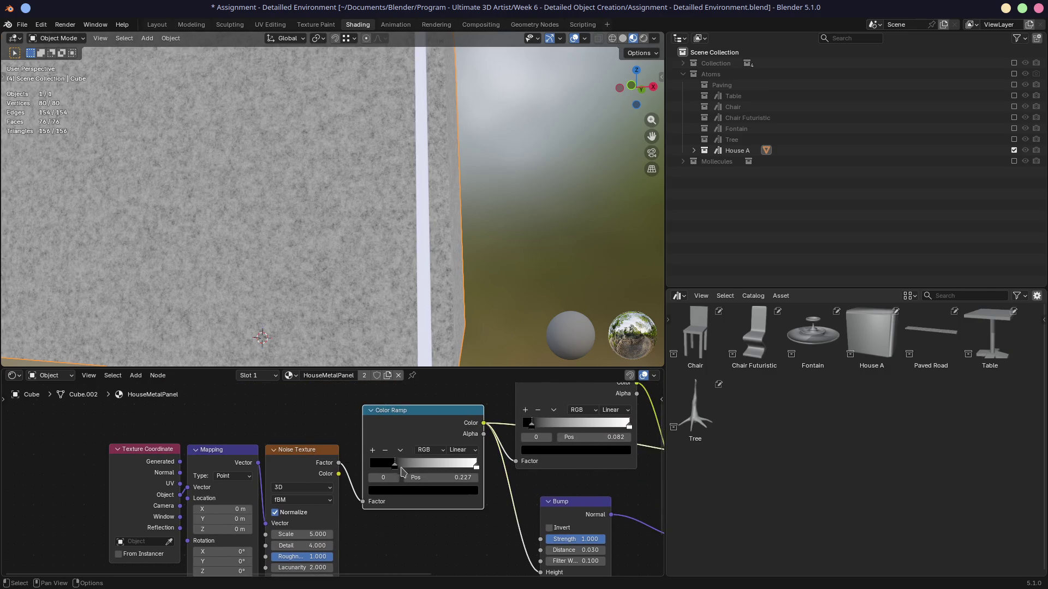
left_click_drag(395, 467, 397, 467)
scroll(469, 461, "right", 5)
scroll(468, 461, "up", 4)
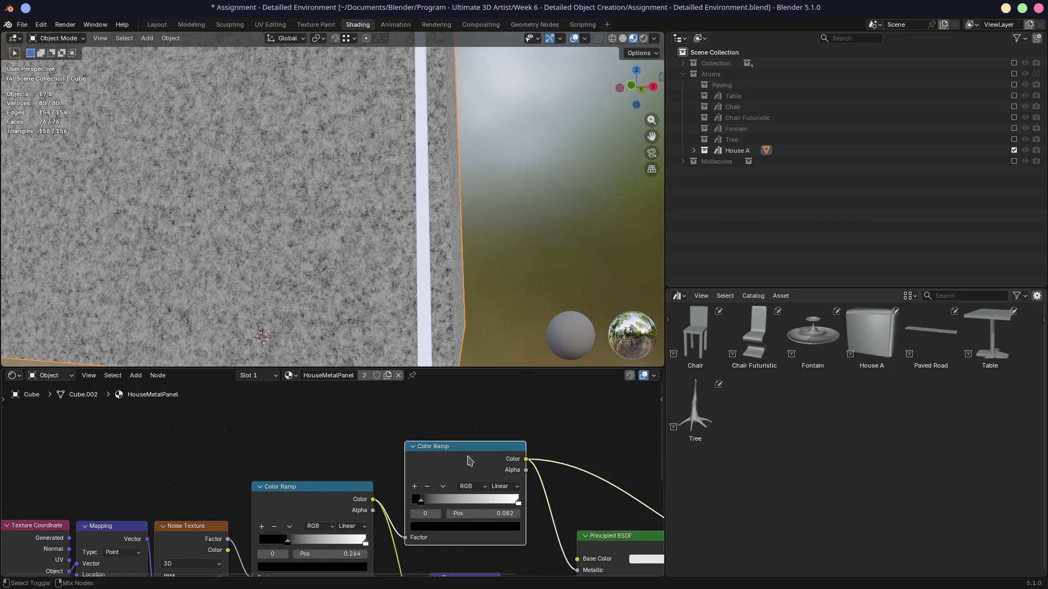
scroll(468, 508, "down", 2, "shift")
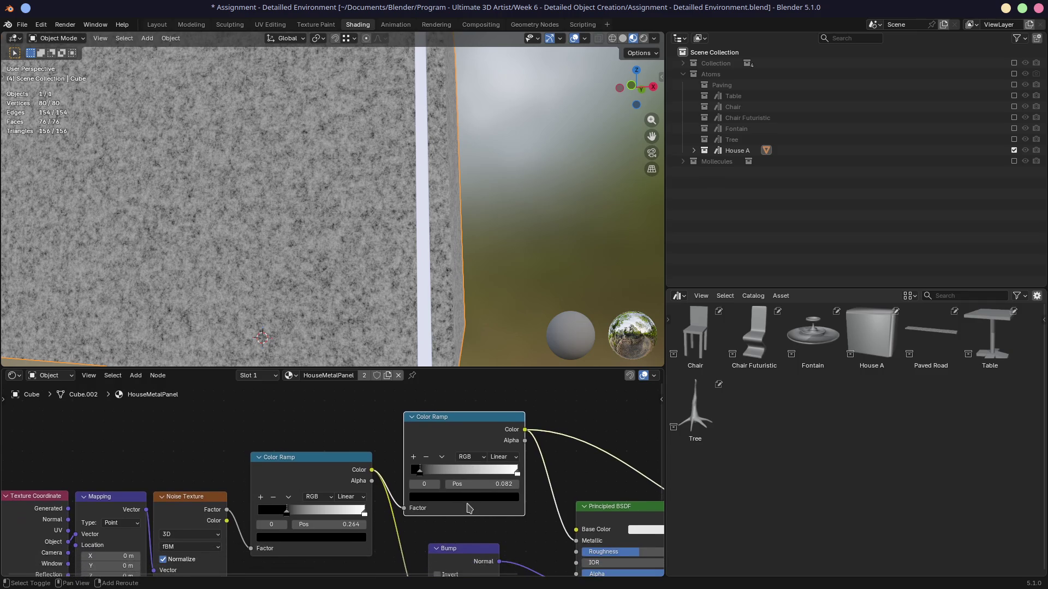
left_click_drag(419, 473, 410, 473)
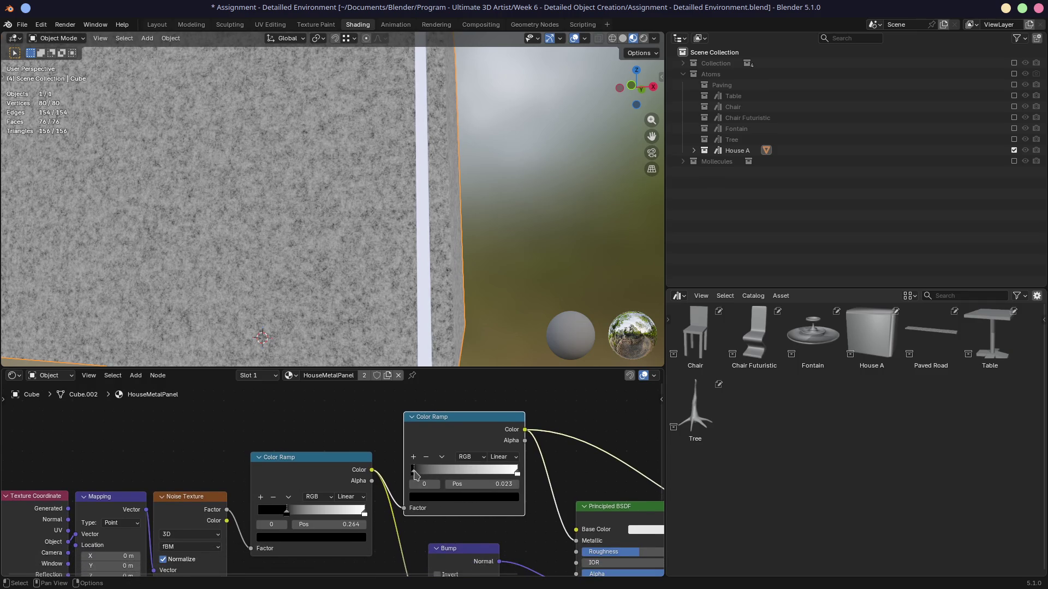
left_click_drag(517, 472, 484, 472)
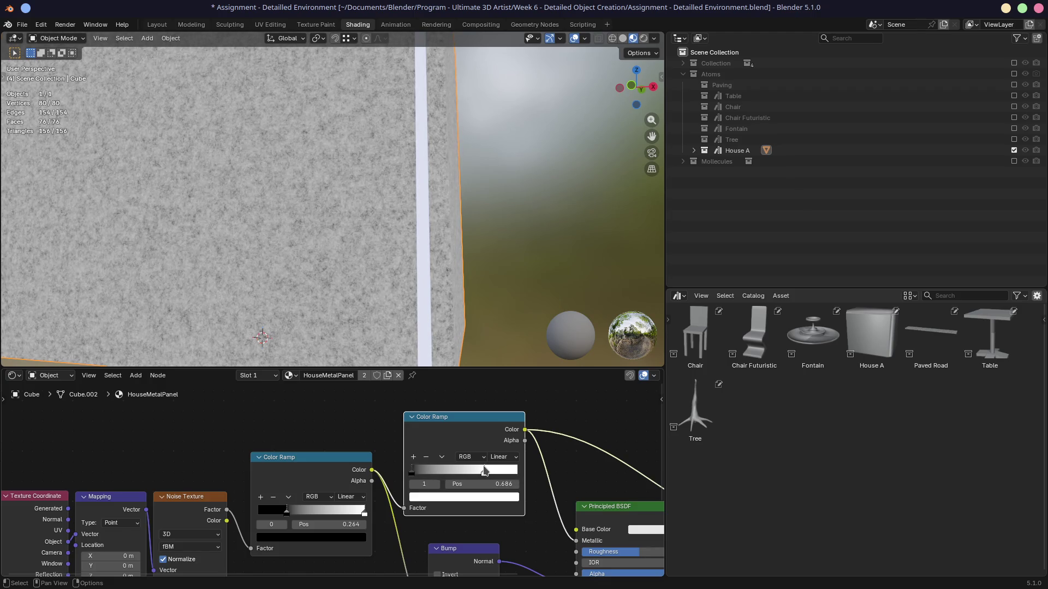
mouse_move(344, 271)
middle_mouse_down()
mouse_move(404, 298)
mouse_move(425, 254)
middle_mouse_up()
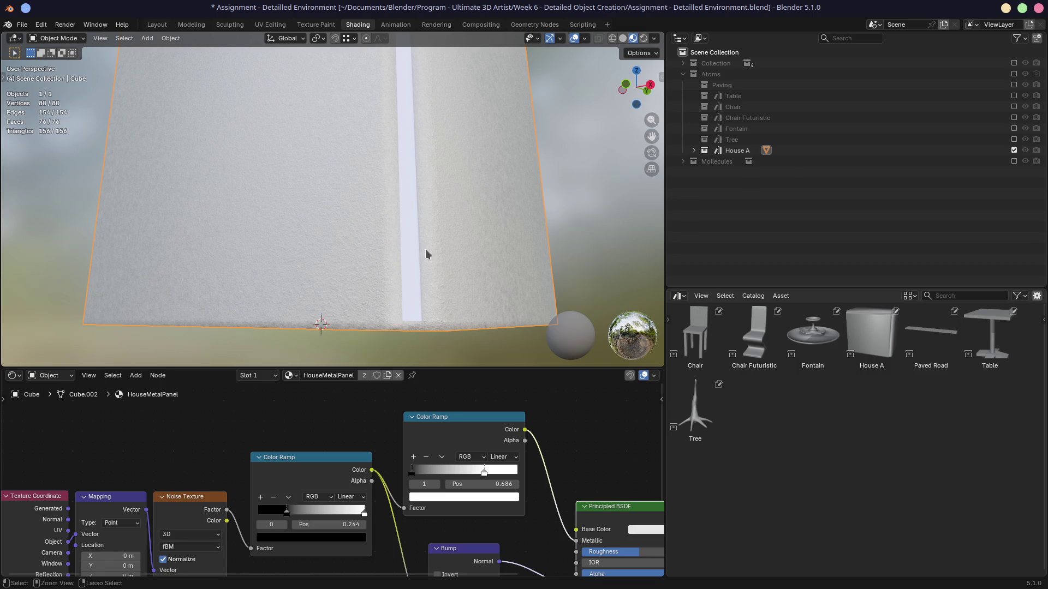
key("ctrl+s")
Inspect the wall, save the file and set the Bump Distance to 0.010.
middle_click_drag(456, 246, 321, 275)
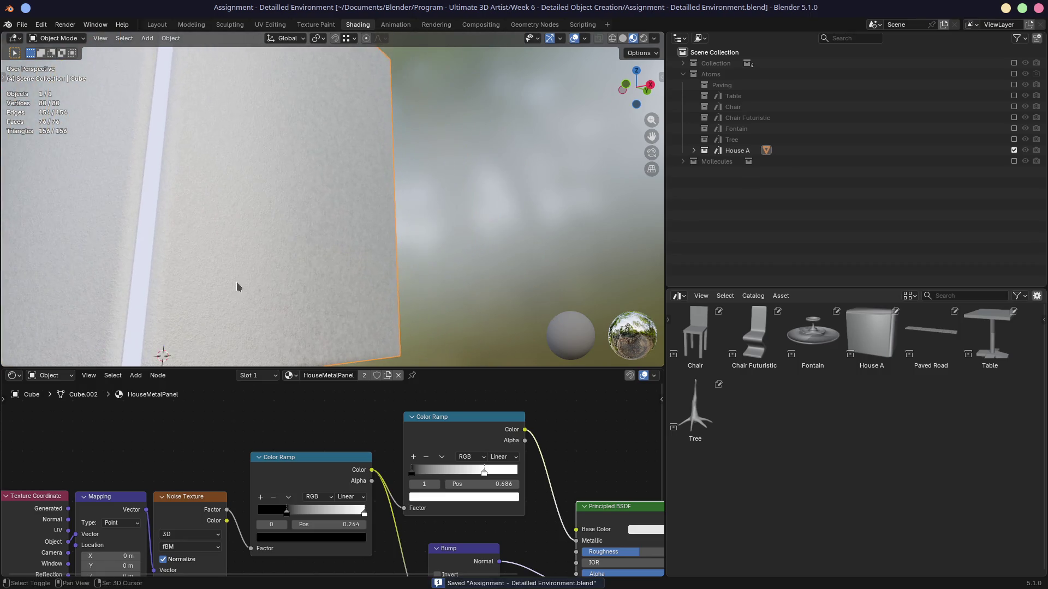
mouse_move(300, 267)
middle_mouse_down("shift")
mouse_move(385, 309)
mouse_move(371, 287)
middle_mouse_up("shift")
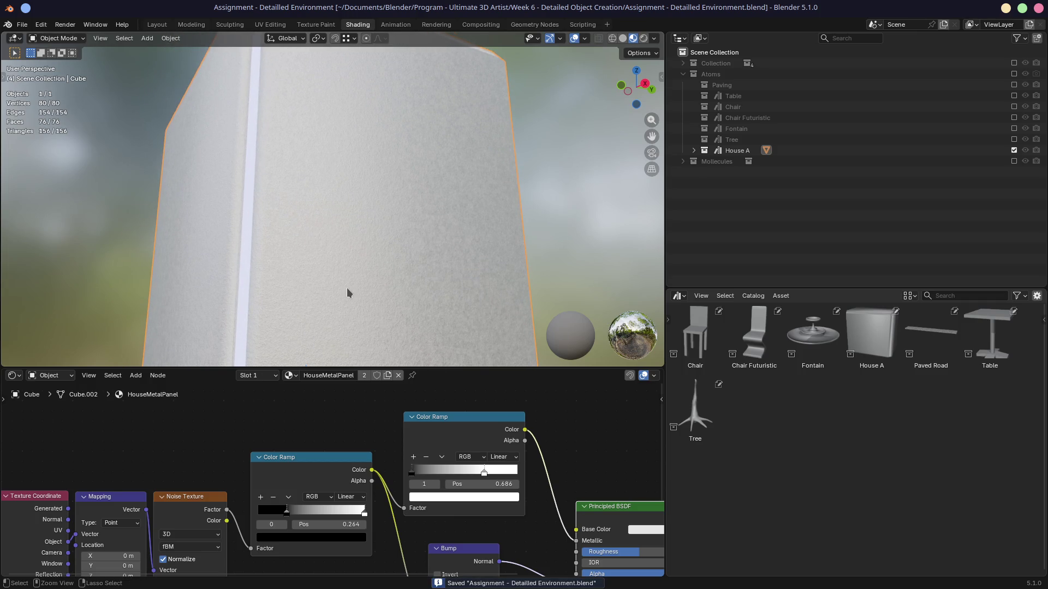
scroll(347, 292, "up", 5)
mouse_move(347, 292)
middle_mouse_down()
mouse_move(328, 273)
mouse_move(311, 277)
mouse_move(367, 293)
middle_mouse_up()
key("ctrl+s")
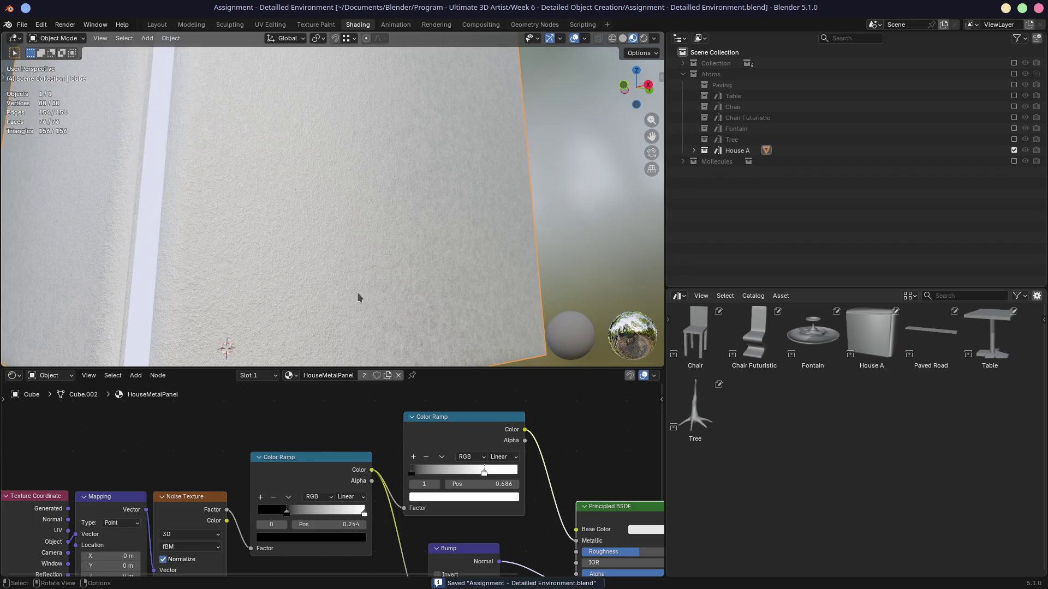
scroll(357, 297, "down", 3)
scroll(339, 295, "down", 2)
scroll(367, 426, "down", 3)
scroll(327, 561, "down", 2)
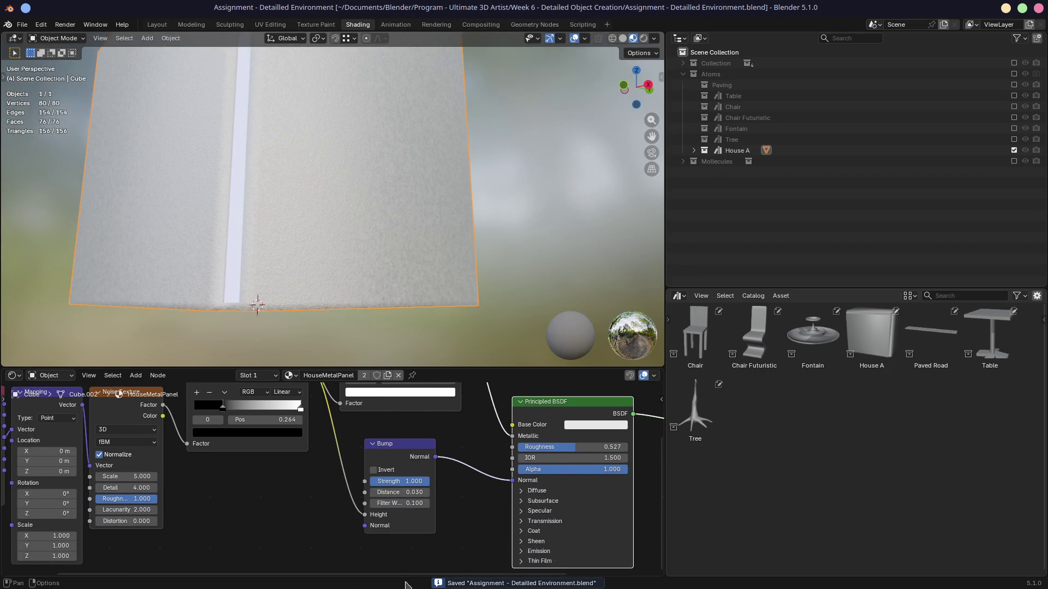
left_click(418, 492)
left_click(402, 497)
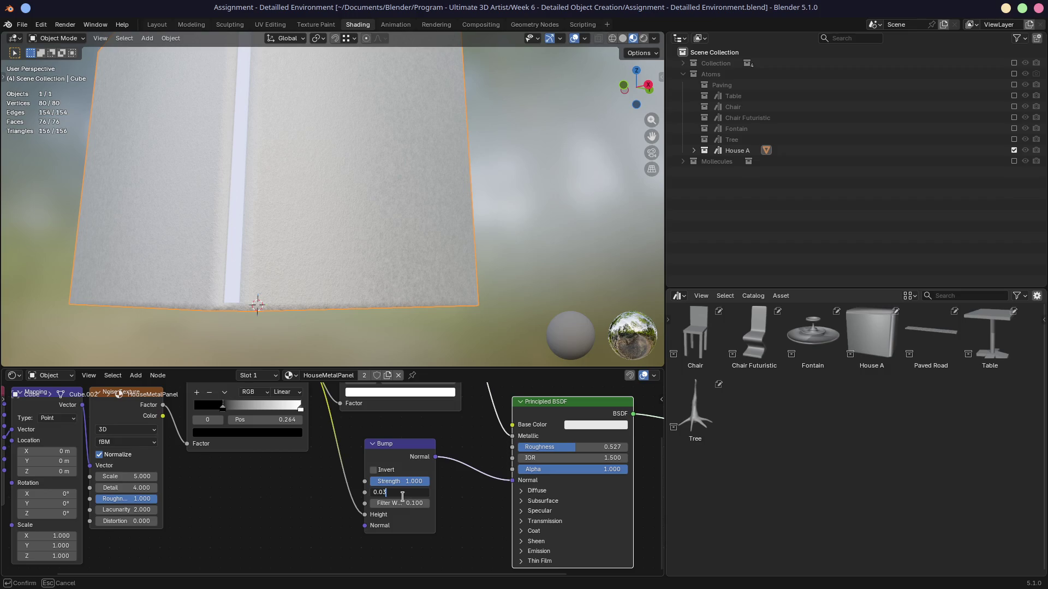
type("1")
key("Return")
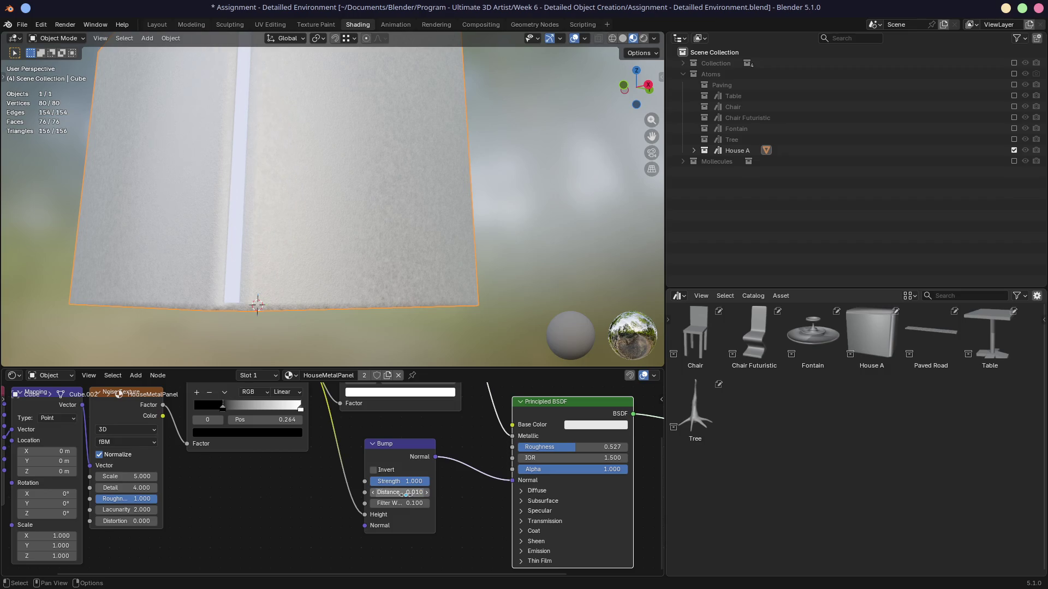
Lower the Bump Strength to 0.608, save the file and start a render.
mouse_move(454, 273)
middle_mouse_down()
mouse_move(255, 261)
mouse_move(209, 290)
mouse_move(280, 288)
middle_mouse_up()
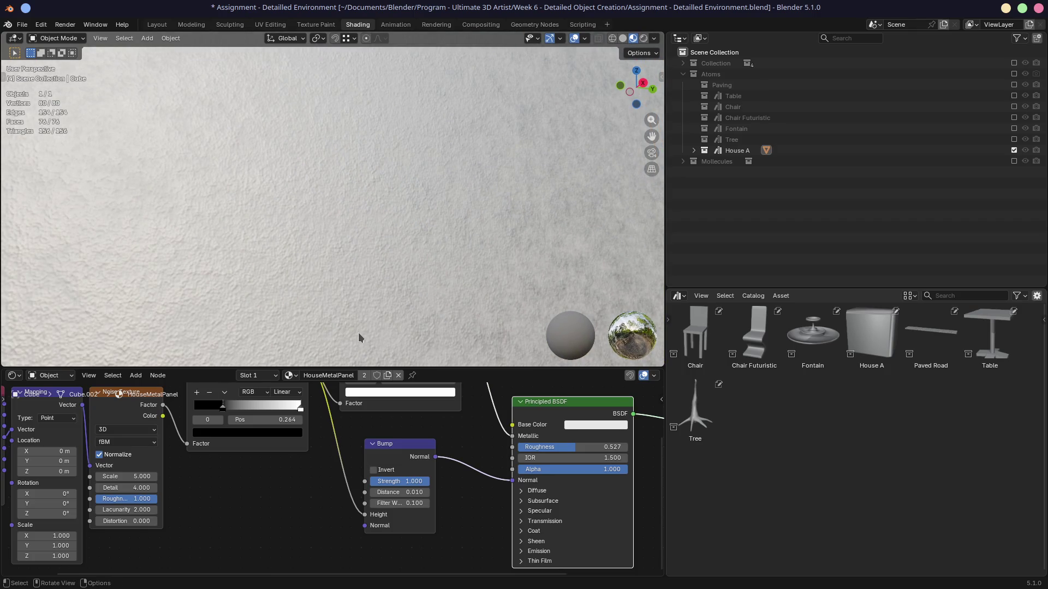
middle_click_drag(342, 437, 376, 485)
left_click_drag(459, 533, 393, 532)
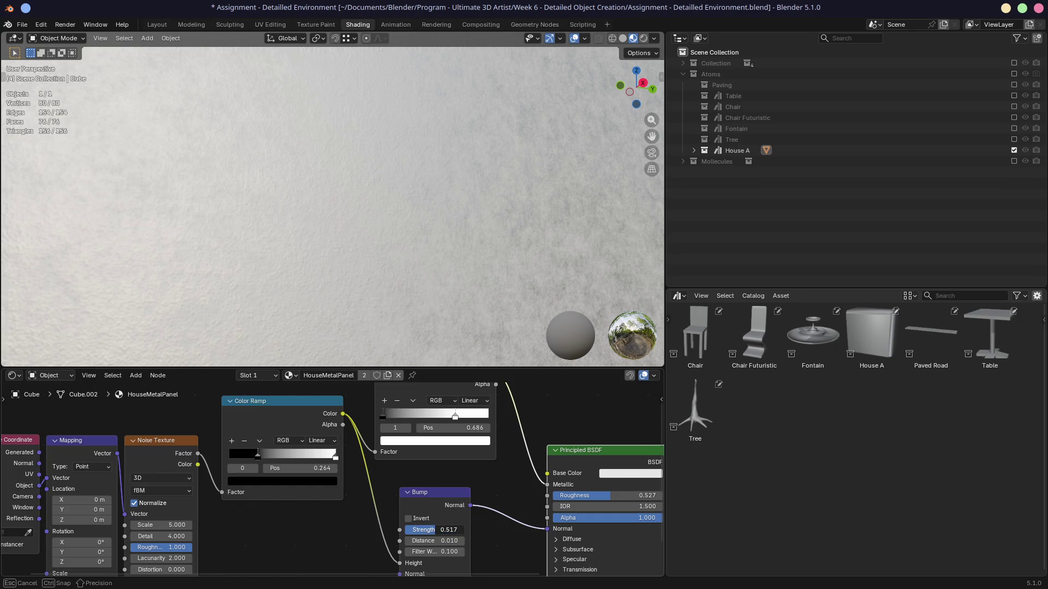
left_click_drag(449, 529, 452, 530)
mouse_move(331, 239)
middle_mouse_down()
mouse_move(368, 267)
mouse_move(268, 256)
mouse_move(429, 5)
middle_mouse_up()
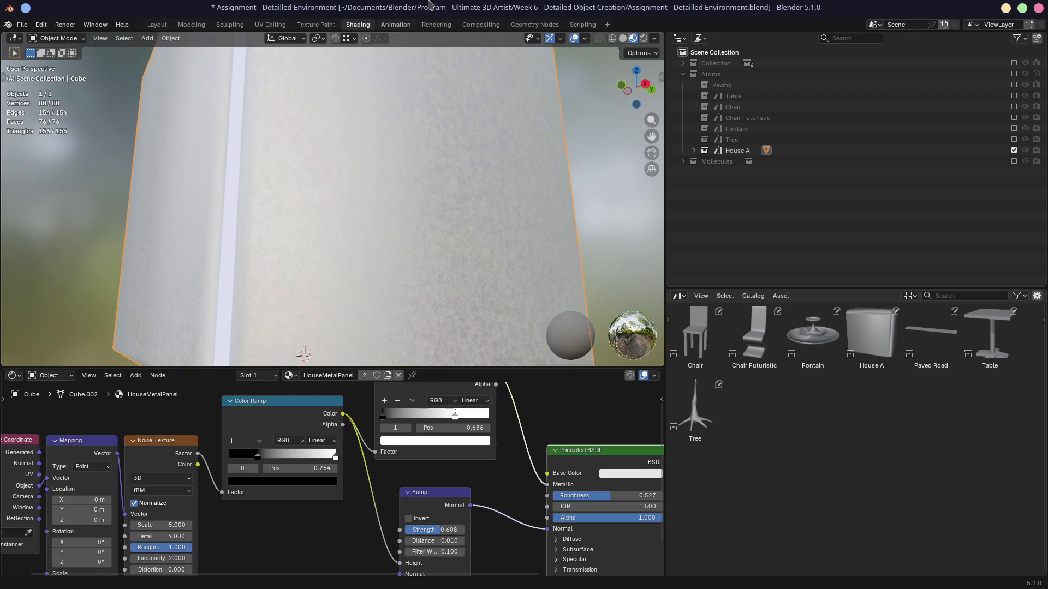
mouse_move(516, 182)
middle_mouse_down()
mouse_move(403, 170)
mouse_move(470, 164)
mouse_move(510, 176)
mouse_move(374, 156)
mouse_move(404, 177)
mouse_move(355, 176)
mouse_move(397, 166)
middle_mouse_up()
key("ctrl+s")
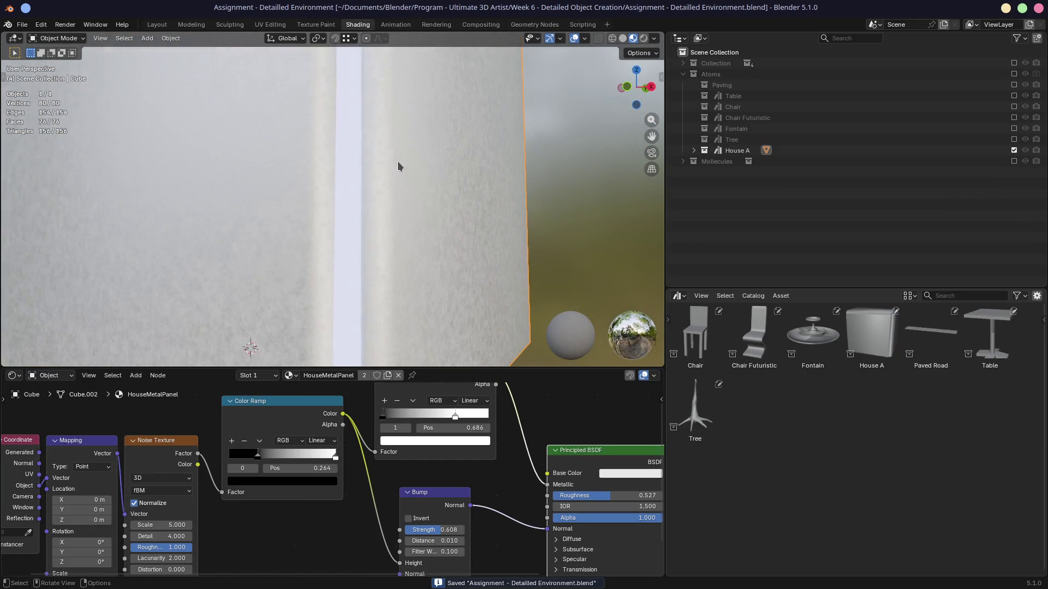
key("F12")
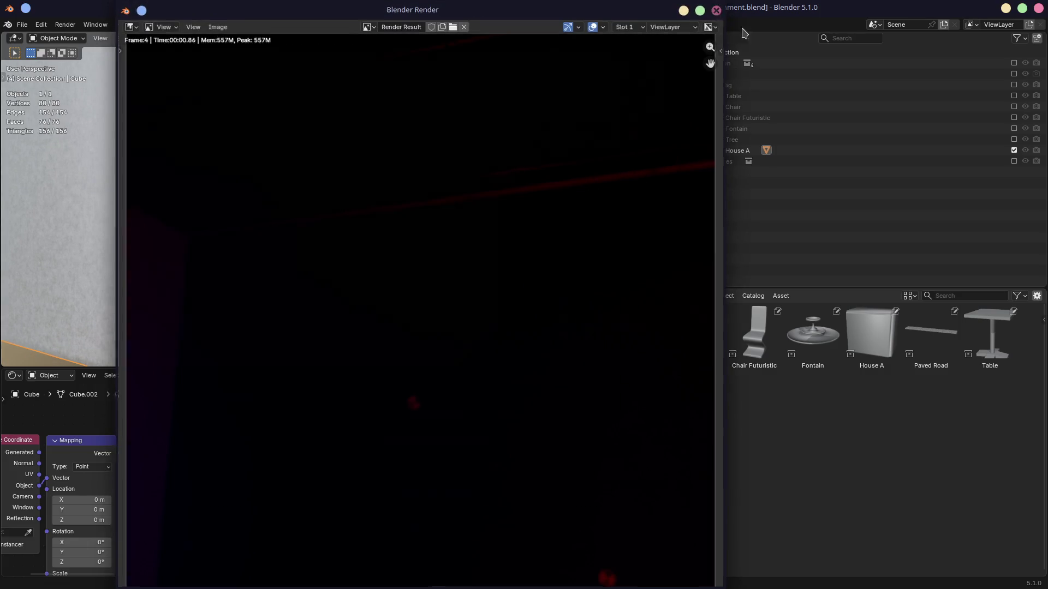
Restore the full scene, render it, close the render and orbit in close to the house wall.
key("Escape")
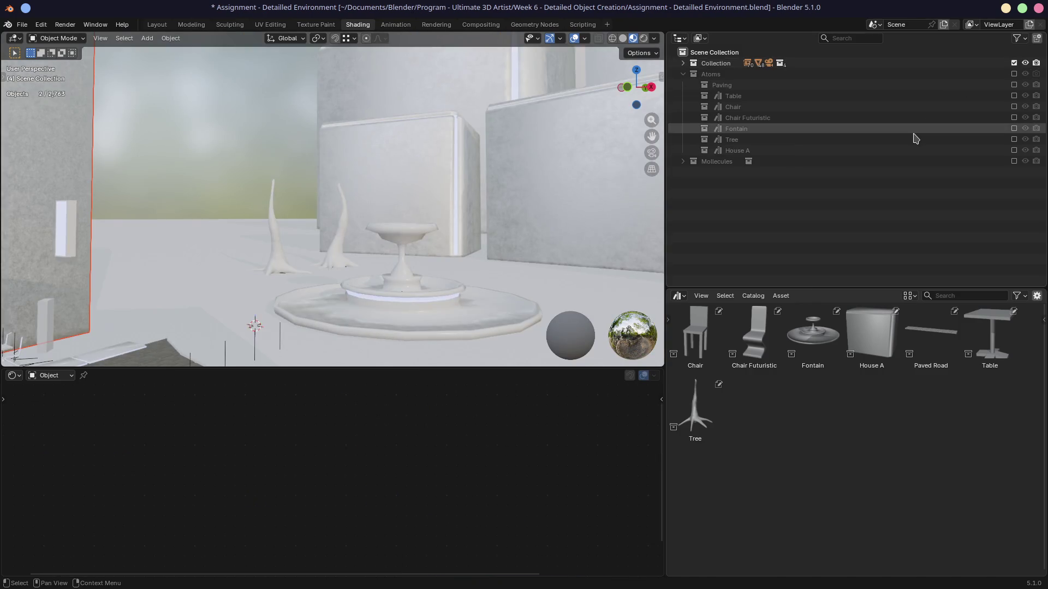
key("F12")
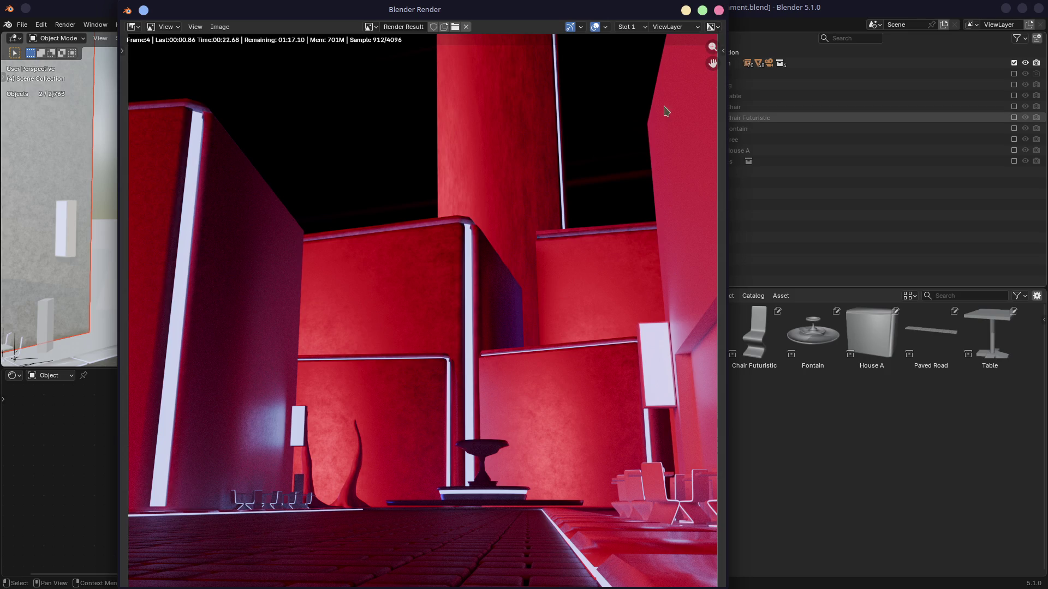
key("Escape")
key("Escape")
mouse_move(471, 222)
middle_mouse_down()
mouse_move(242, 189)
mouse_move(275, 209)
mouse_move(437, 240)
mouse_move(487, 214)
mouse_move(489, 243)
mouse_move(393, 219)
mouse_move(425, 213)
middle_mouse_up()
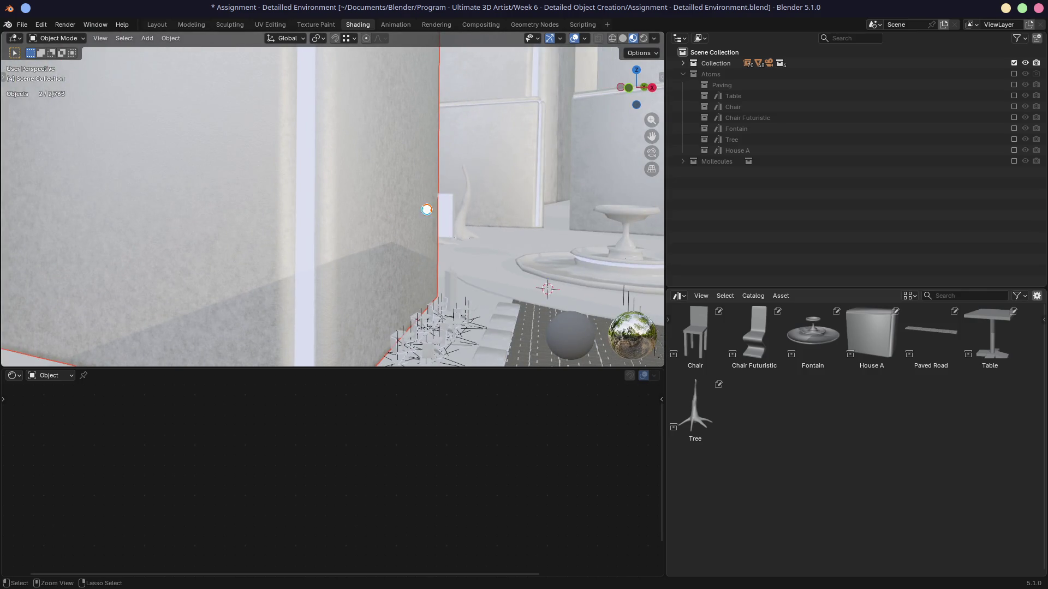
Save, exclude the main Collection so House A shows alone, make its wall active then deselect all.
key("ctrl+s")
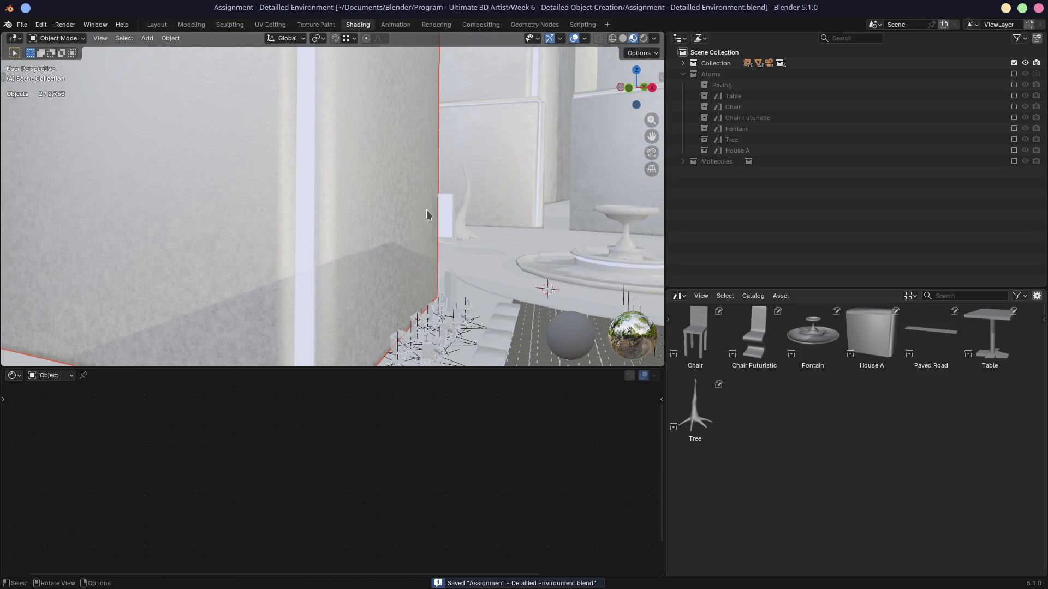
left_click(1013, 63)
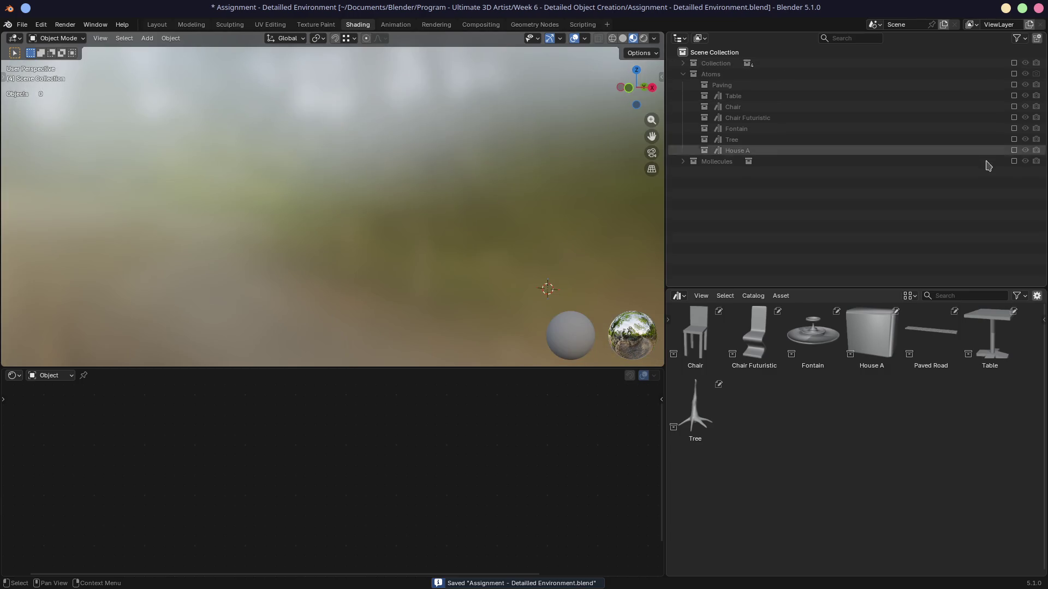
left_click(1013, 151)
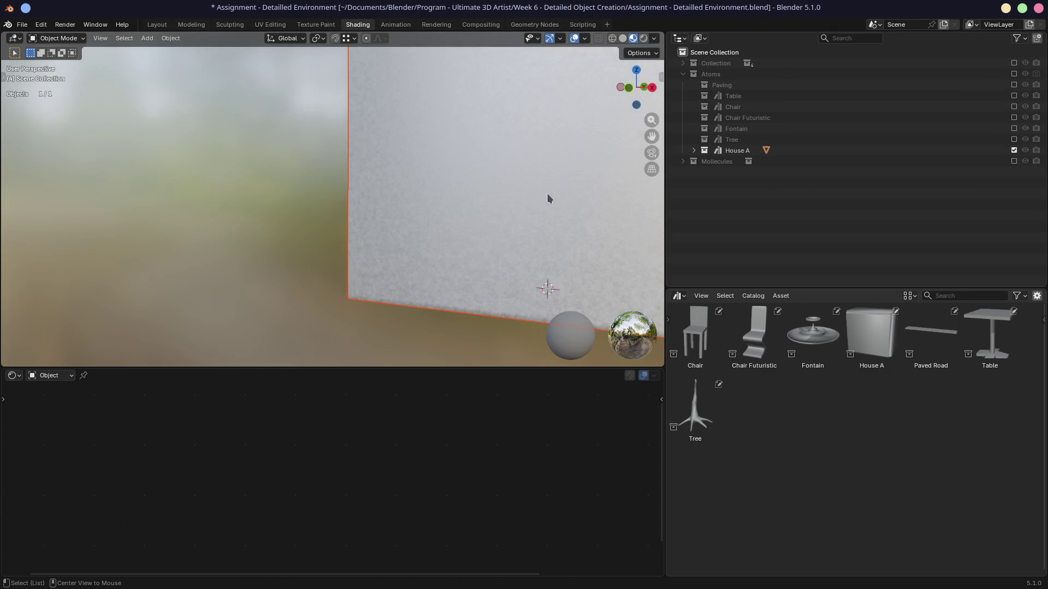
middle_click_drag(436, 206, 352, 188)
left_click(489, 192)
mouse_move(488, 192)
middle_mouse_down()
mouse_move(388, 196)
mouse_move(460, 187)
middle_mouse_up()
scroll(459, 187, "down", 5)
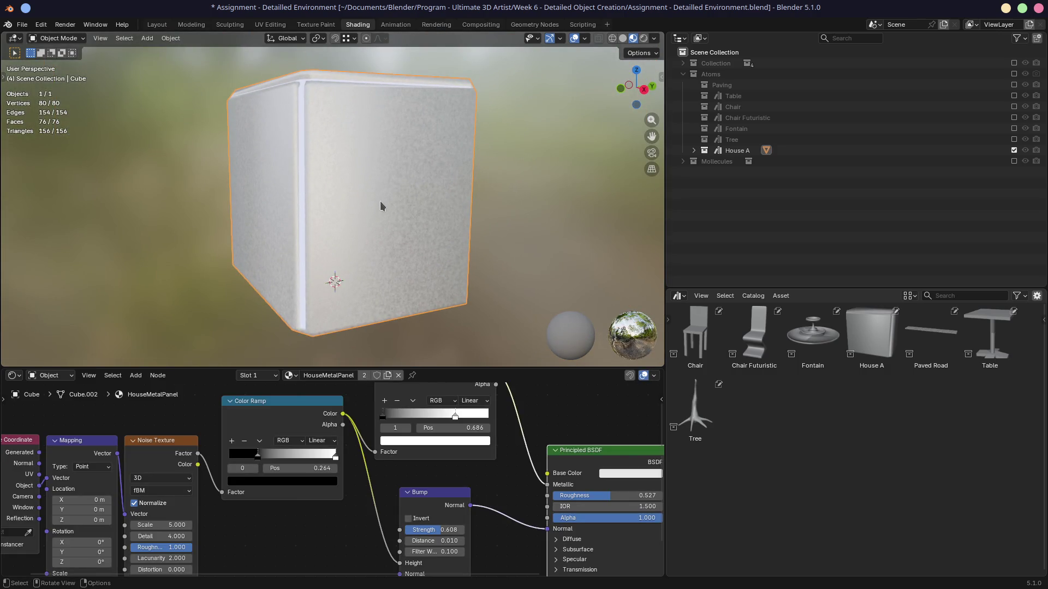
key("alt+a")
Place the 3D cursor on the wall and add a new cube there via Shift+A.
right_click(398, 222, "shift")
key("shift+a")
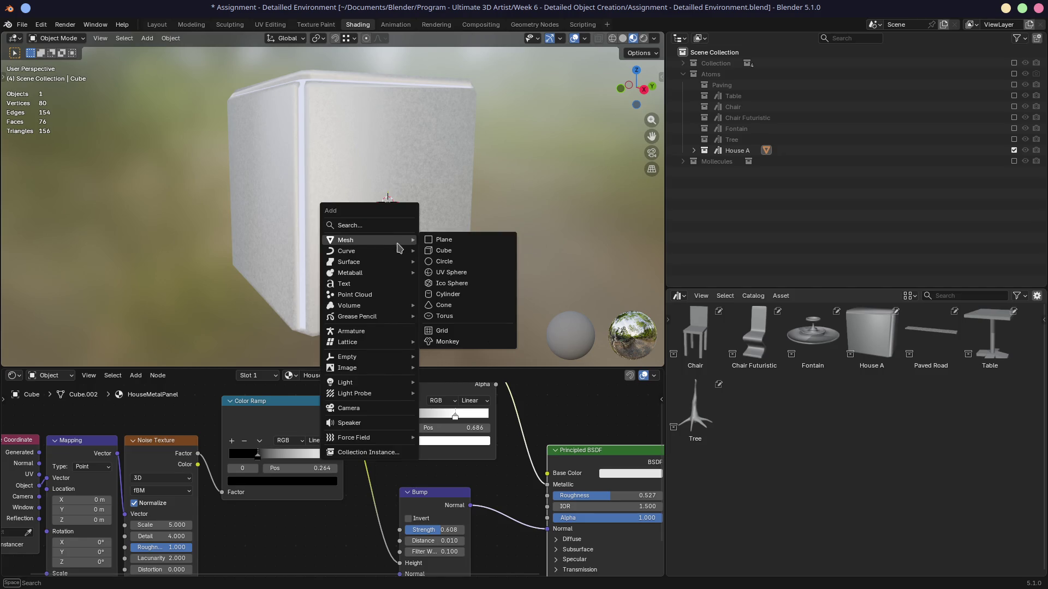
left_click(440, 254)
middle_click_drag(441, 253, 403, 234)
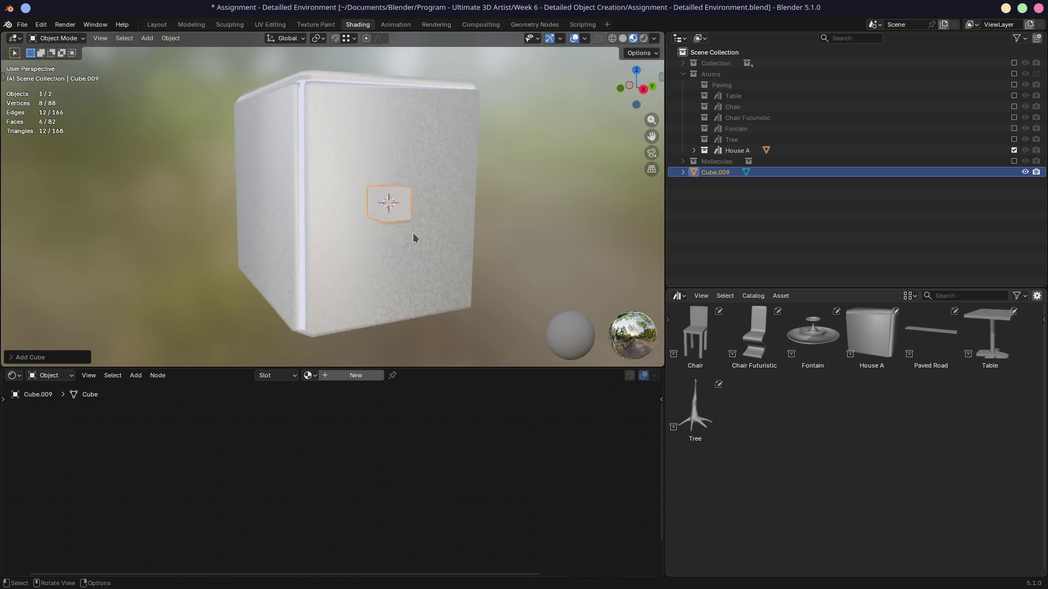
Compare the transform values of the wall and the new cube in the N panel.
key("g")
key("z")
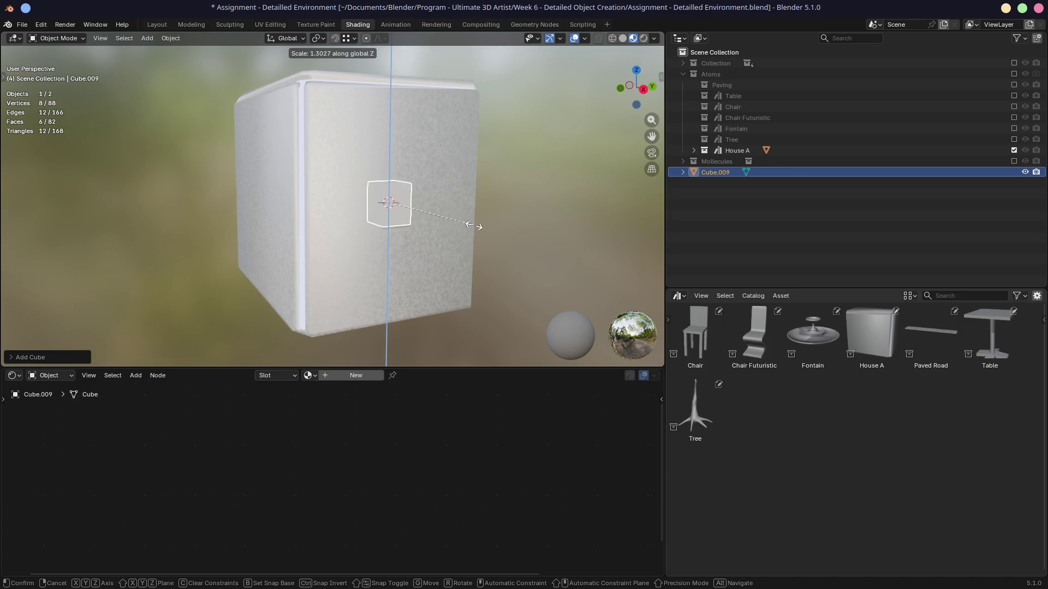
key("Escape")
key("n")
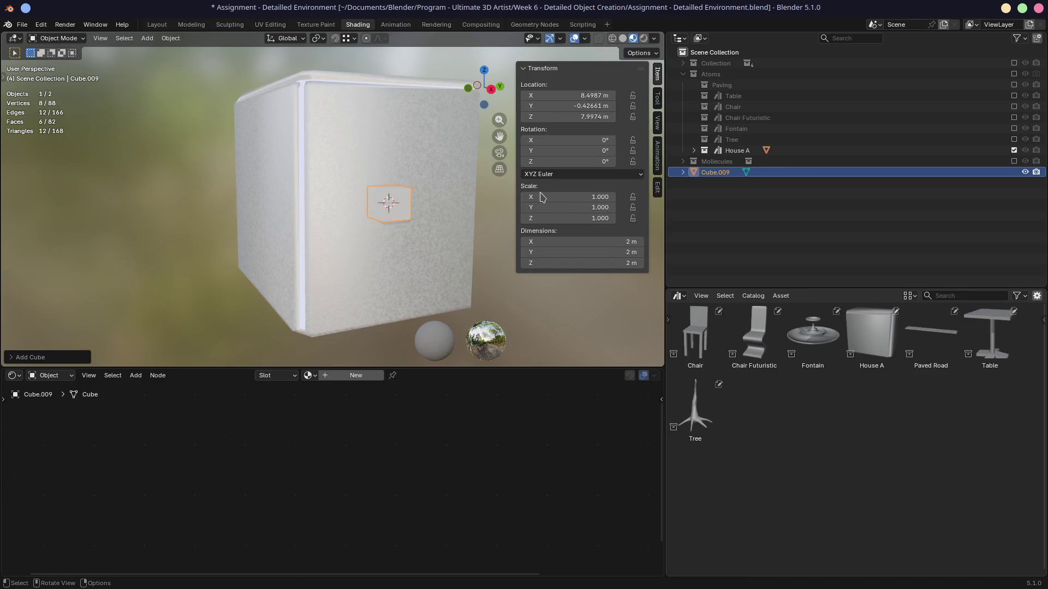
left_click(417, 256)
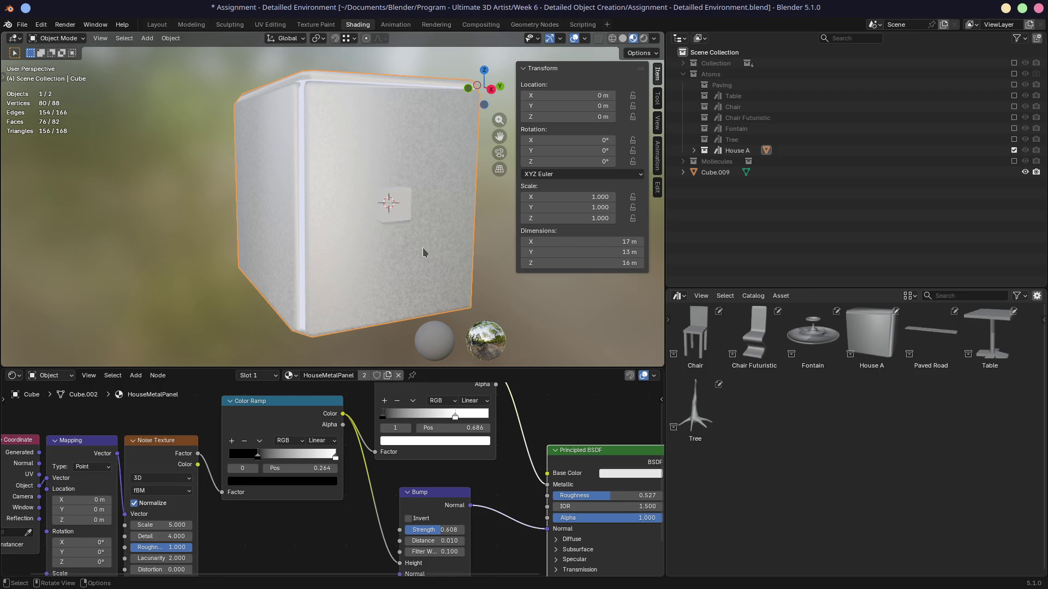
left_click(401, 209)
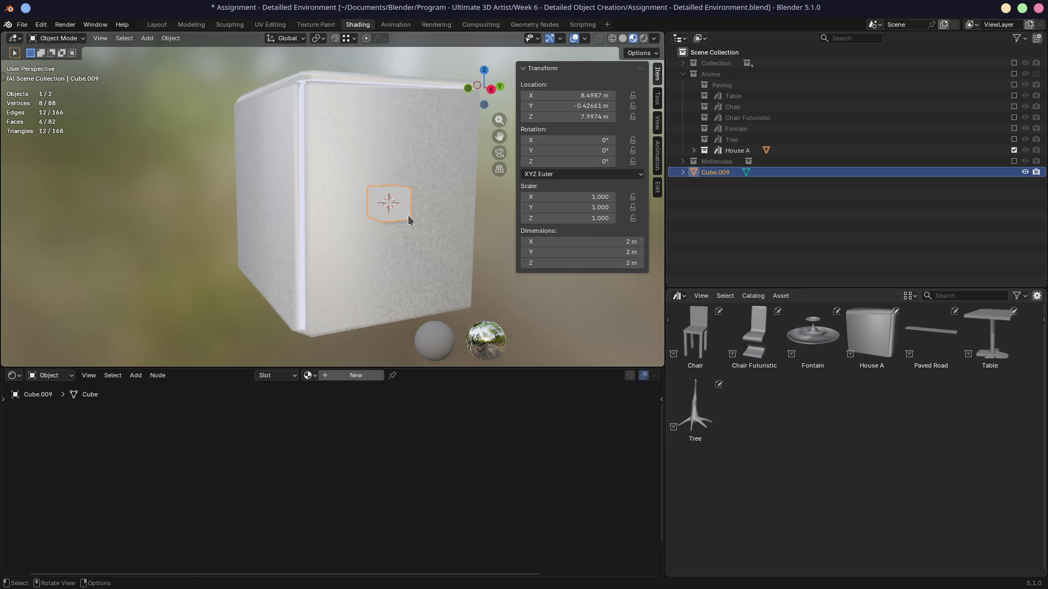
mouse_move(408, 215)
middle_mouse_down()
mouse_move(485, 218)
mouse_move(345, 235)
middle_mouse_up()
Lower the new cube along Z into place, dismissing a stray delete prompt.
key("g")
key("z")
left_click(416, 229)
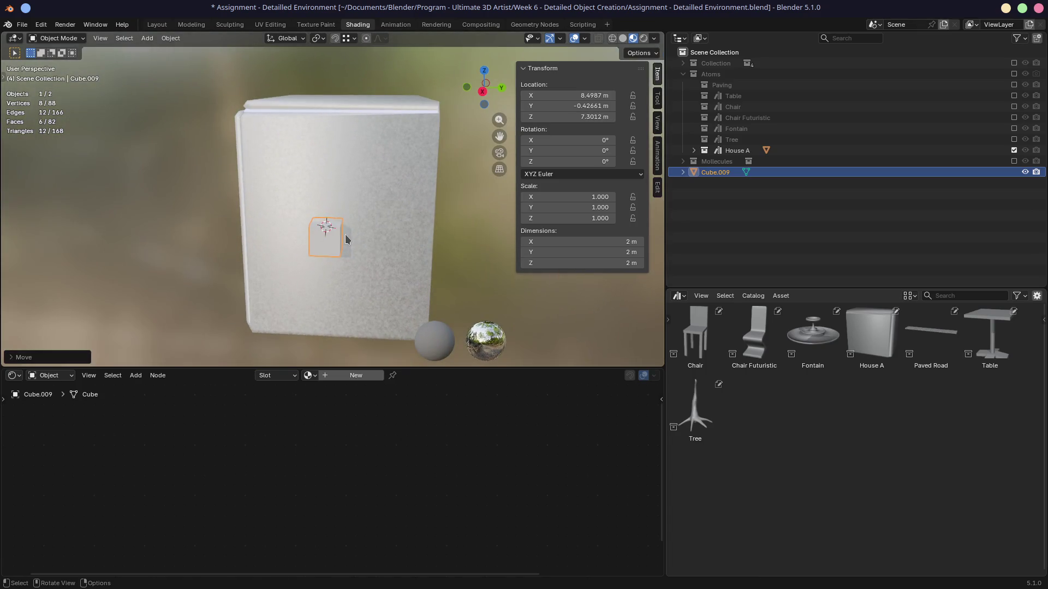
key("g")
key("z")
key("Escape")
key("x")
key("Escape")
Scale the cube 3× along Y to 6 m and slide it along Y against the wall.
key("s")
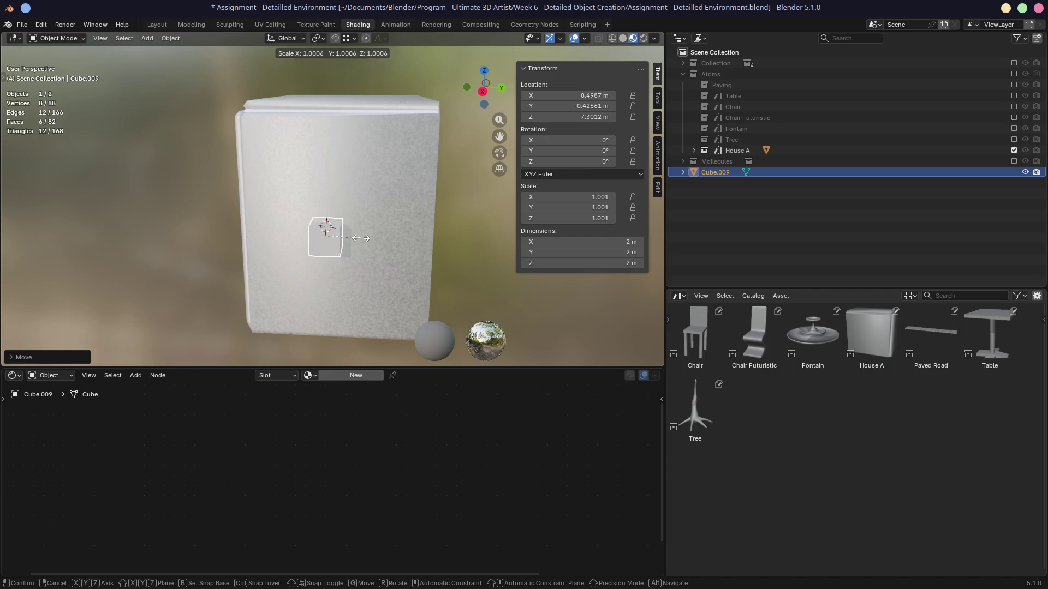
key("y")
left_click(430, 238)
key("g")
key("x")
key("y")
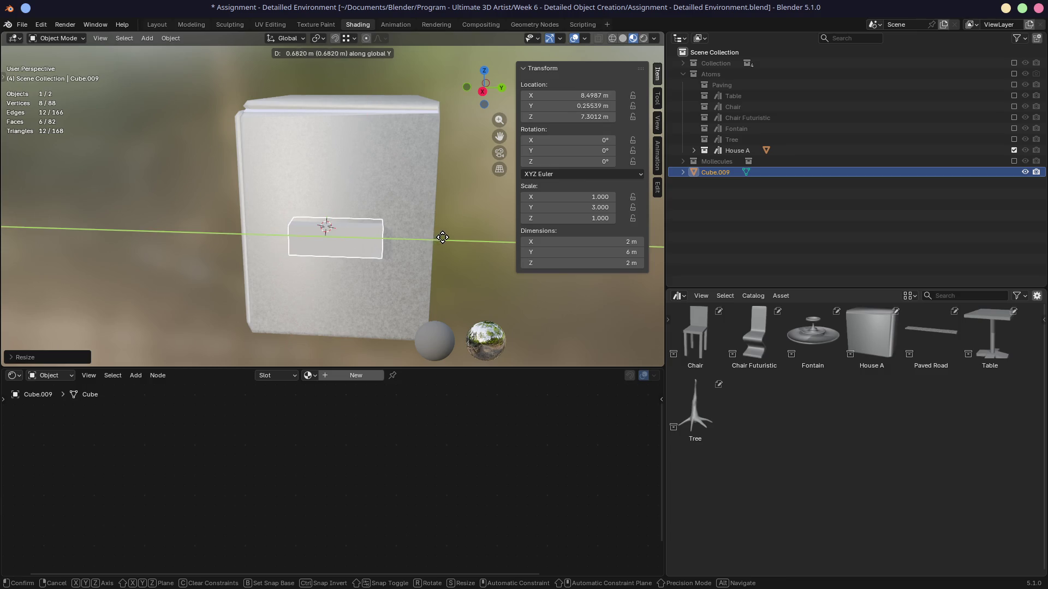
left_click(382, 242)
mouse_move(382, 243)
middle_mouse_down()
mouse_move(479, 219)
mouse_move(357, 236)
mouse_move(415, 192)
middle_mouse_up()
scroll(358, 237, "up", 5)
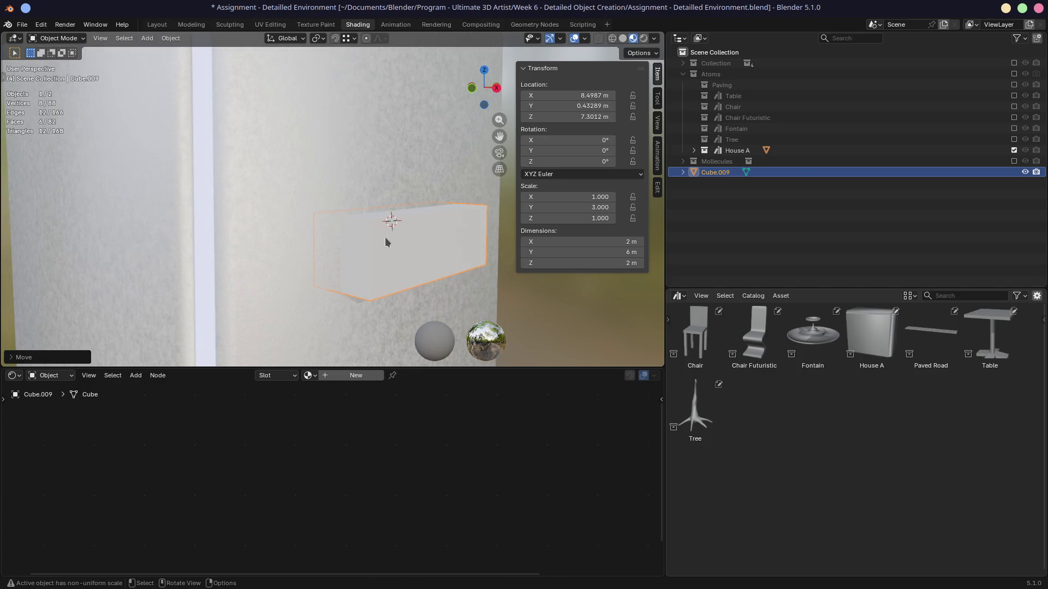
mouse_move(386, 227)
middle_mouse_down()
mouse_move(366, 216)
mouse_move(397, 221)
middle_mouse_up()
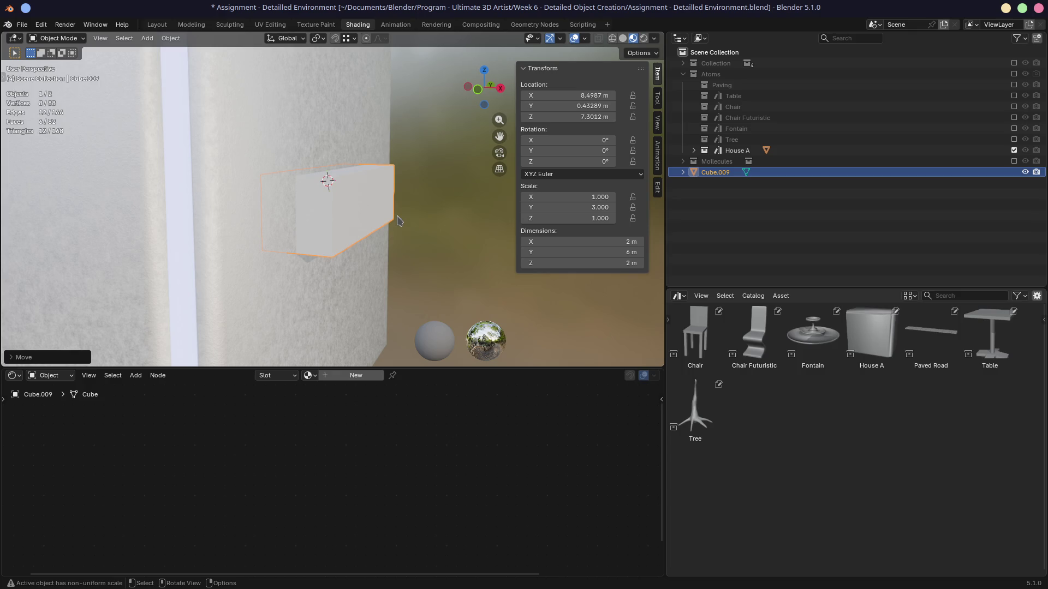
mouse_move(398, 221)
middle_mouse_down()
mouse_move(352, 226)
mouse_move(368, 211)
mouse_move(367, 228)
middle_mouse_up()
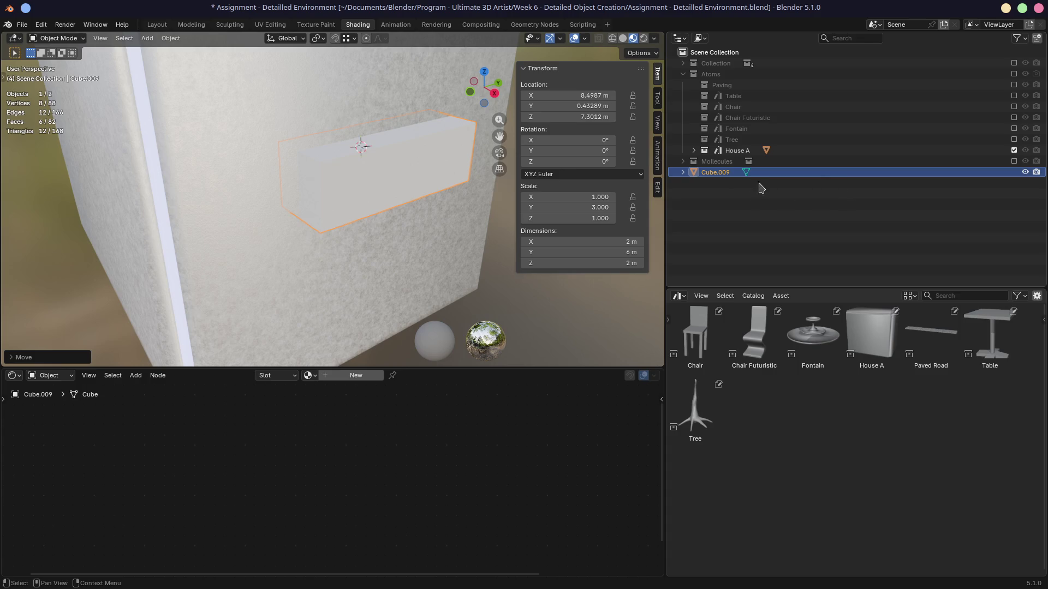
Move Cube.009 into Atoms, show it, duplicate the collection and rename the copy Balcony.
left_click_drag(695, 178, 713, 74)
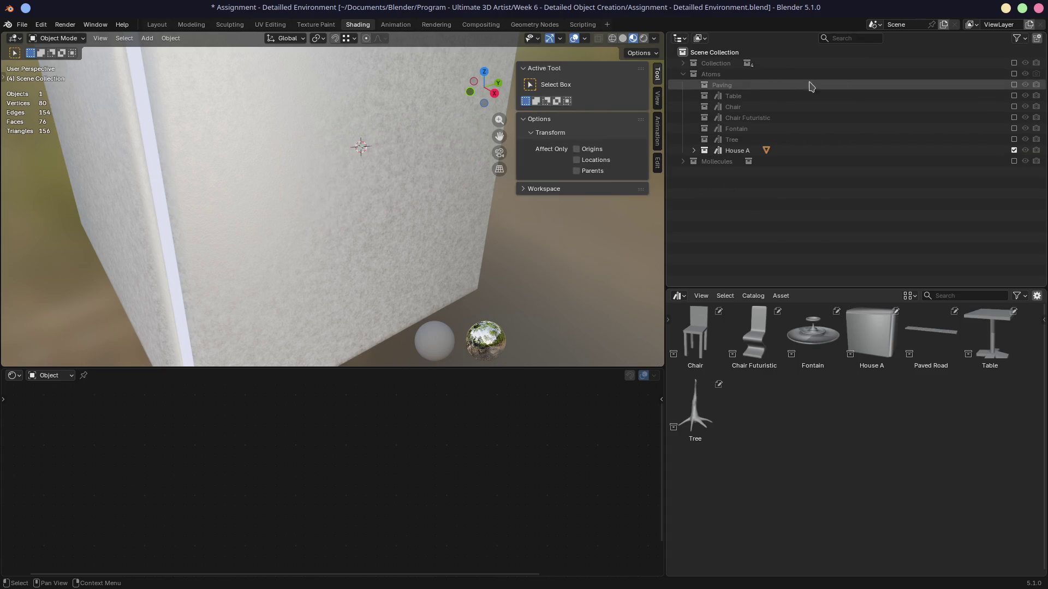
left_click(1013, 74)
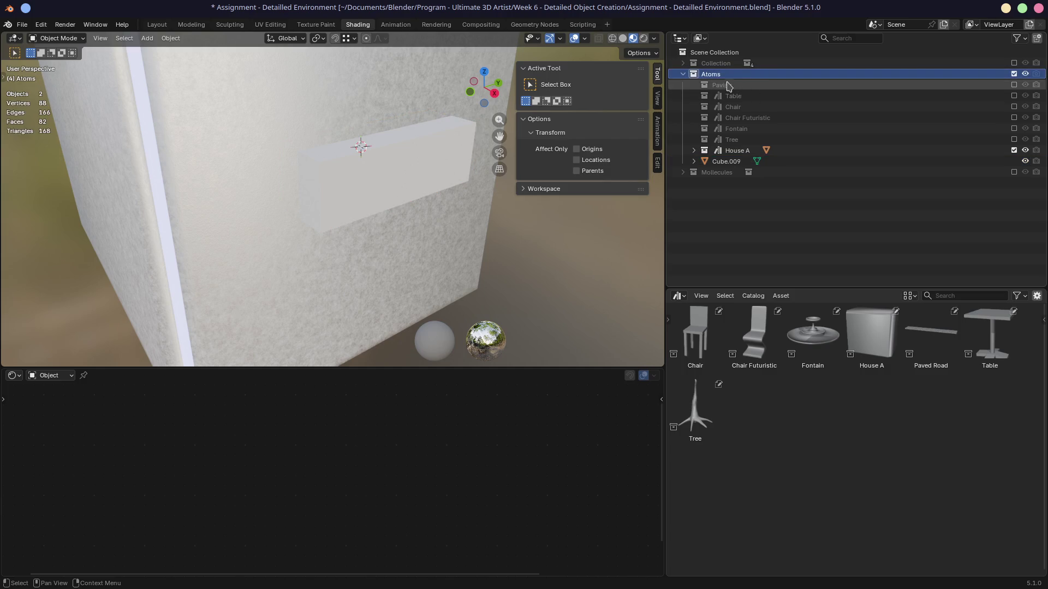
right_click(727, 76)
left_click(732, 57)
left_click(705, 162)
double_click(723, 162)
type("Balcony")
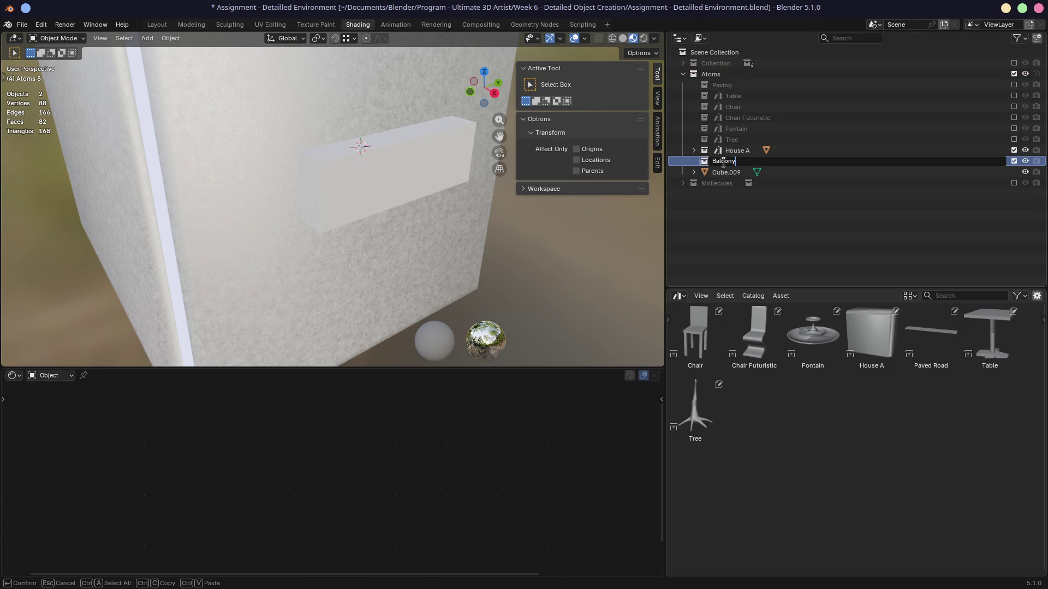
key("Return")
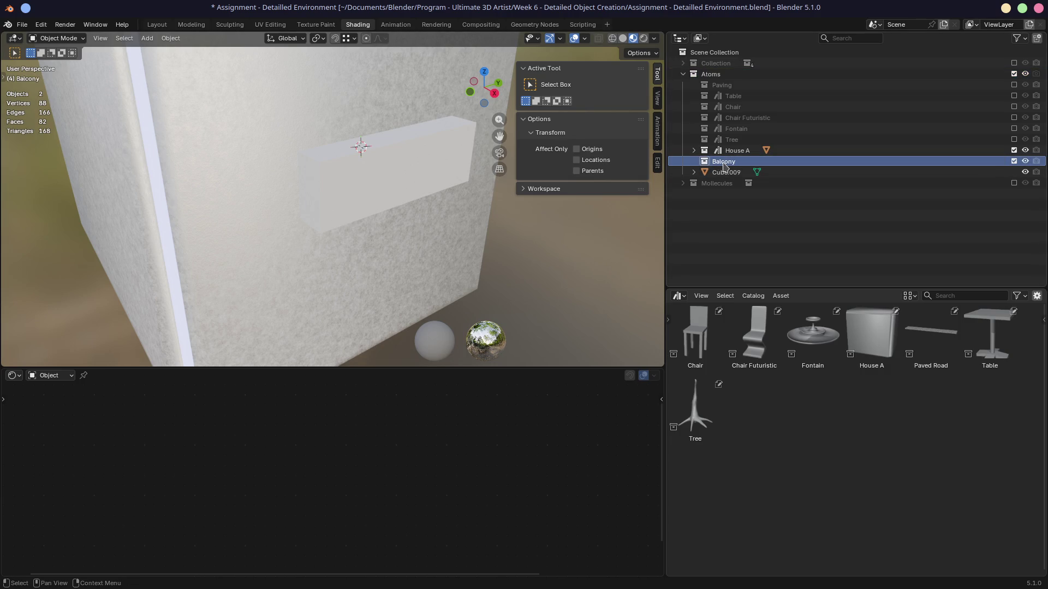
Move Cube.009 into the Balcony collection and exclude House A from the scene.
left_click_drag(725, 172, 725, 161)
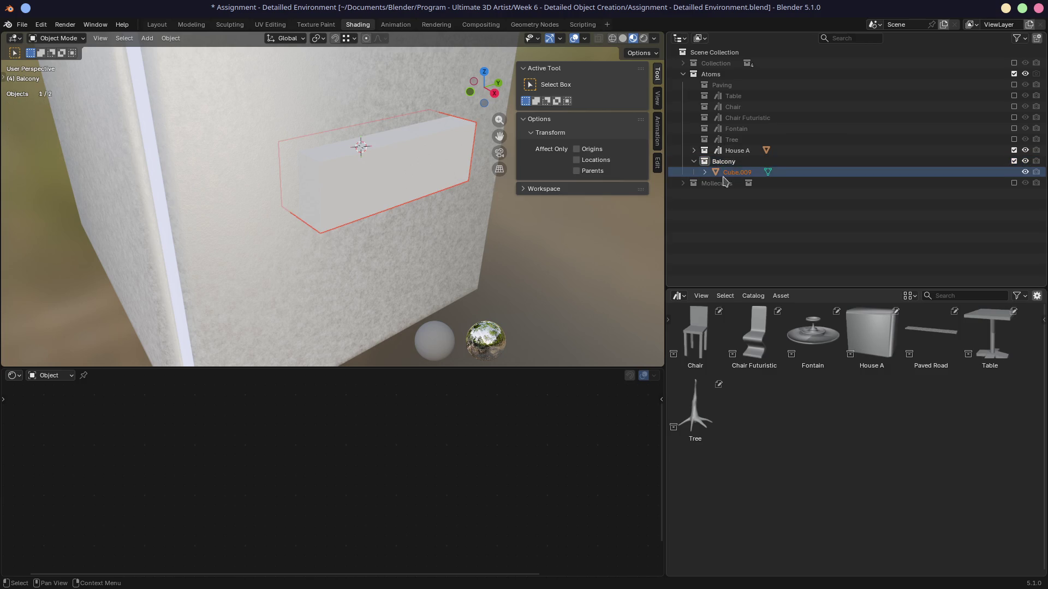
left_click(472, 284)
left_click(394, 199)
mouse_move(443, 245)
middle_mouse_down()
mouse_move(431, 245)
mouse_move(439, 241)
middle_mouse_up()
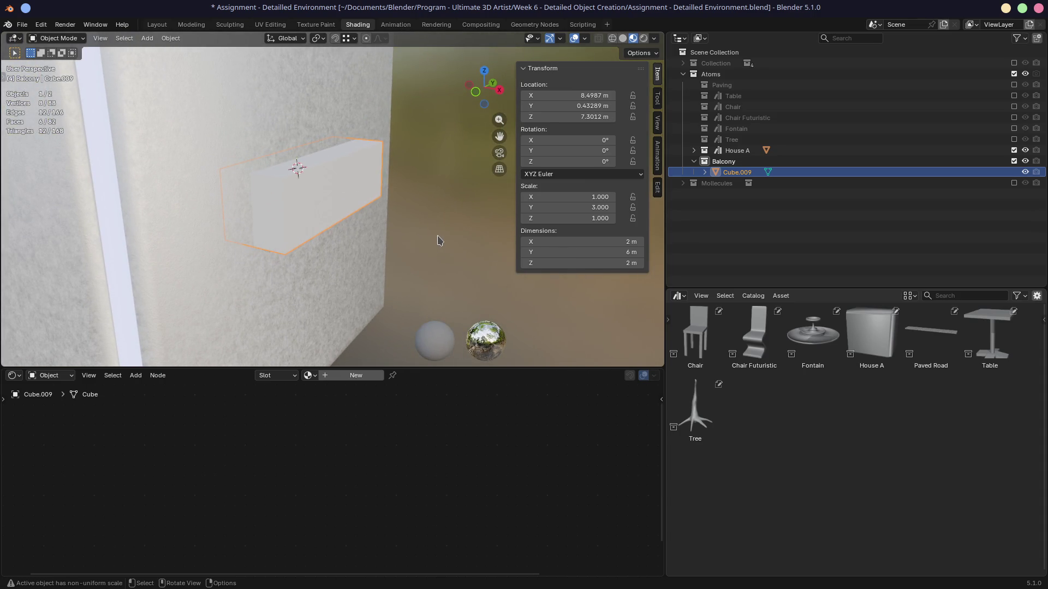
left_click(1014, 150)
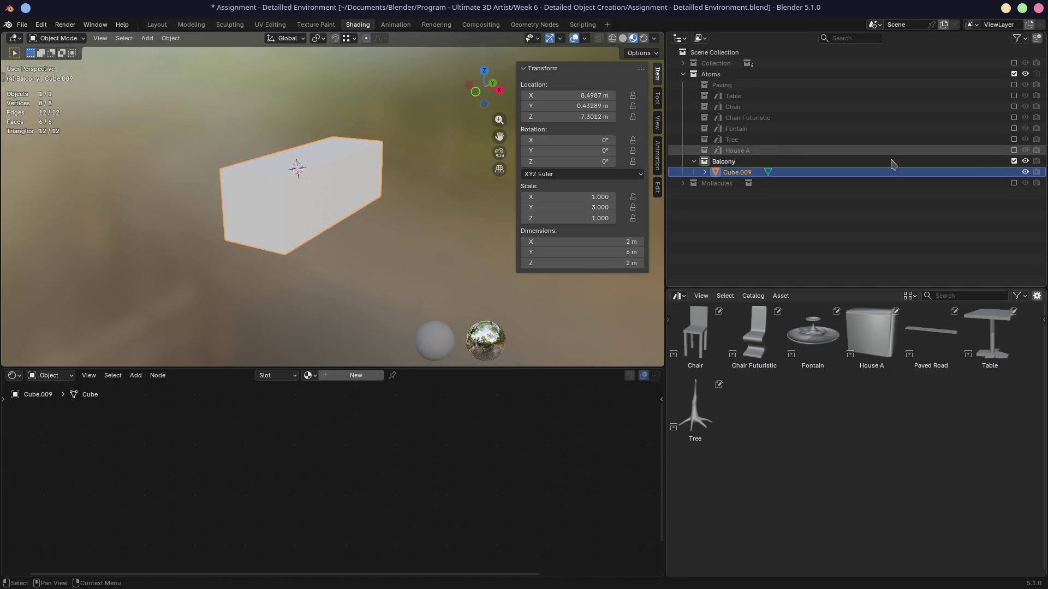
In the Layout workspace, clear the box's location to the world origin and frame it in front view.
left_click(157, 24)
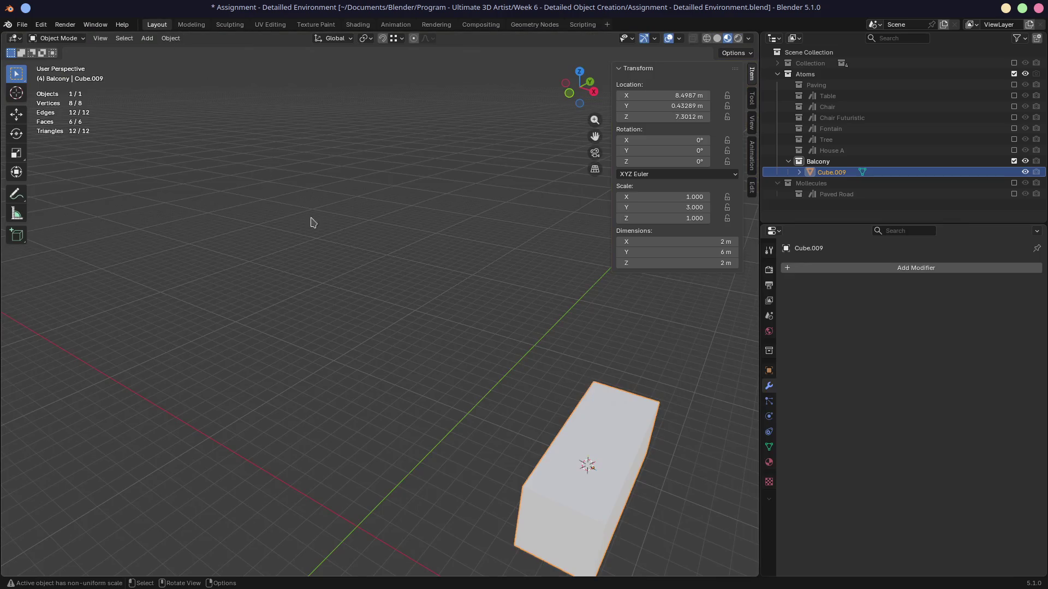
middle_click_drag(492, 355, 339, 222, "shift")
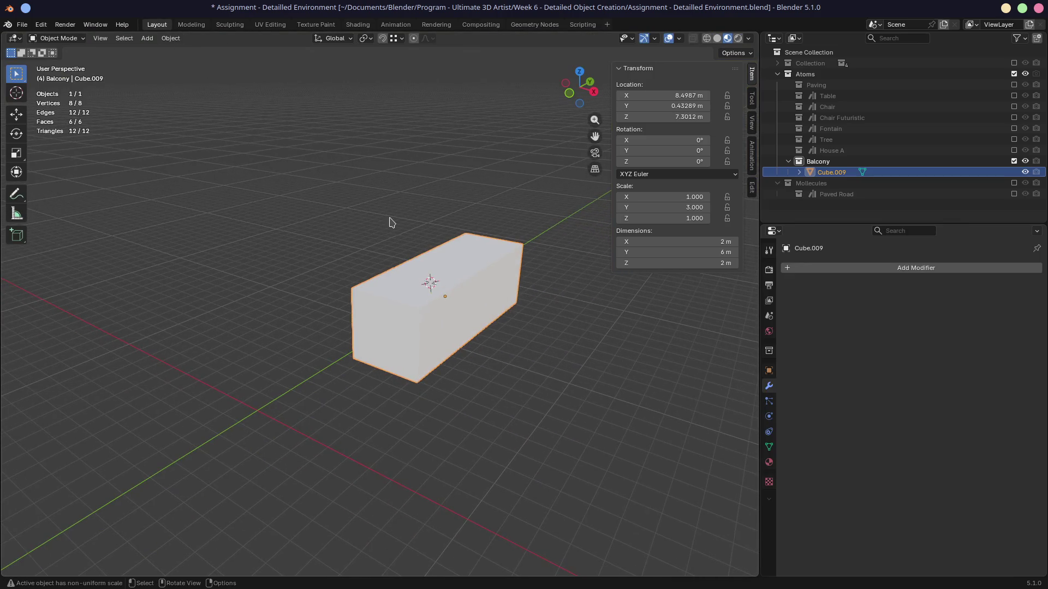
key("alt+g")
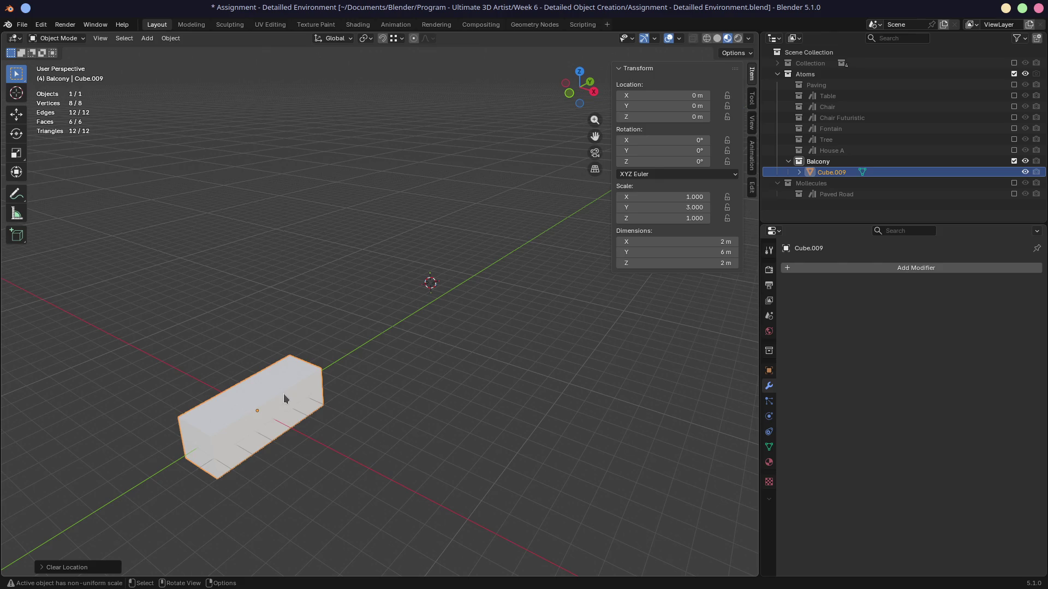
key("KP_1")
key("KP_Decimal")
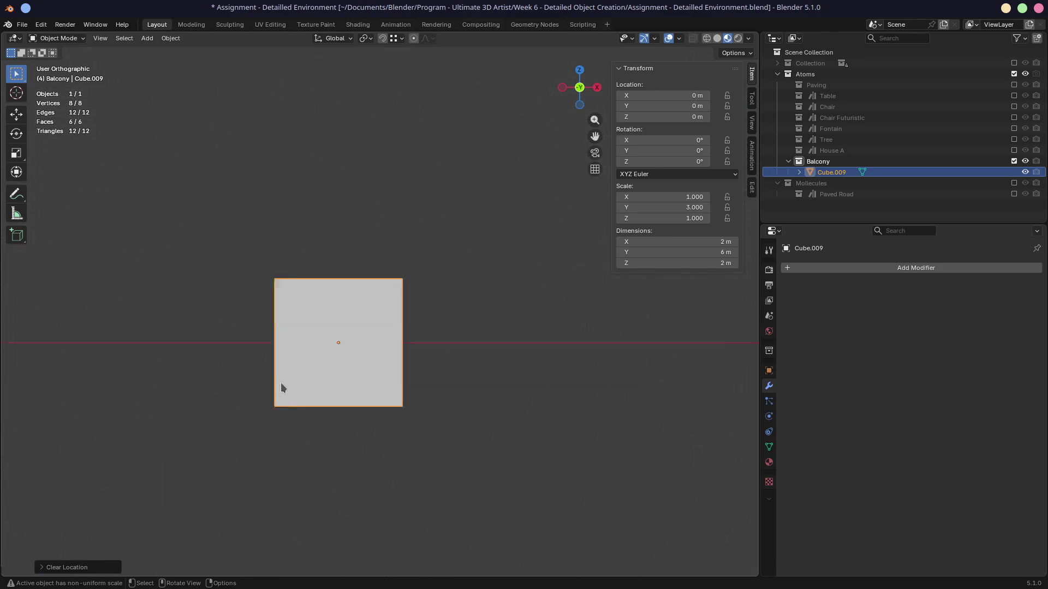
type("rz")
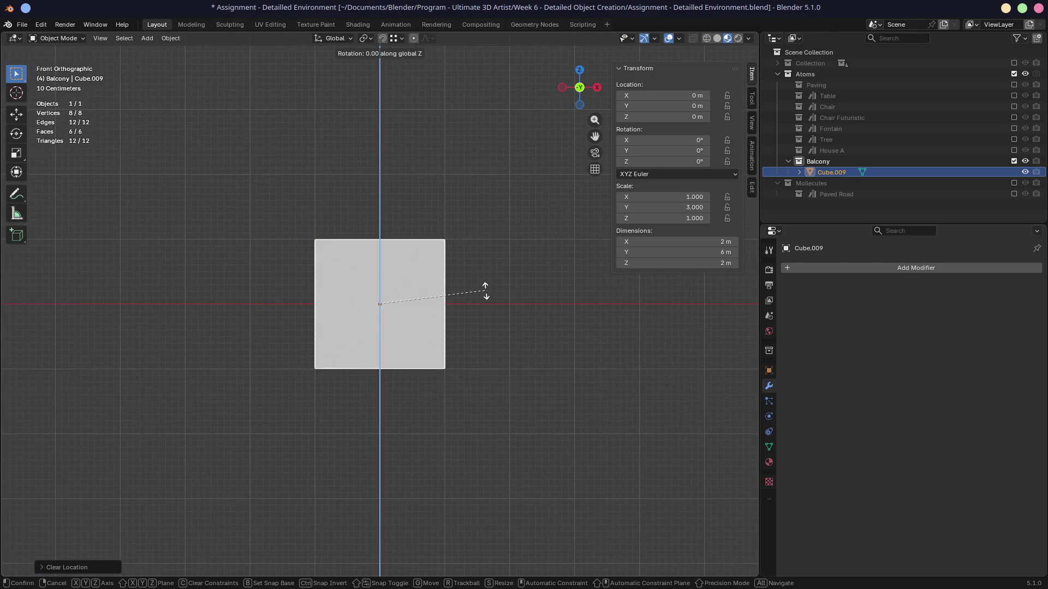
type("90")
Rotate the box 90° around Z, enter Edit Mode and select its front face.
key("Return")
middle_click_drag(503, 270, 402, 346)
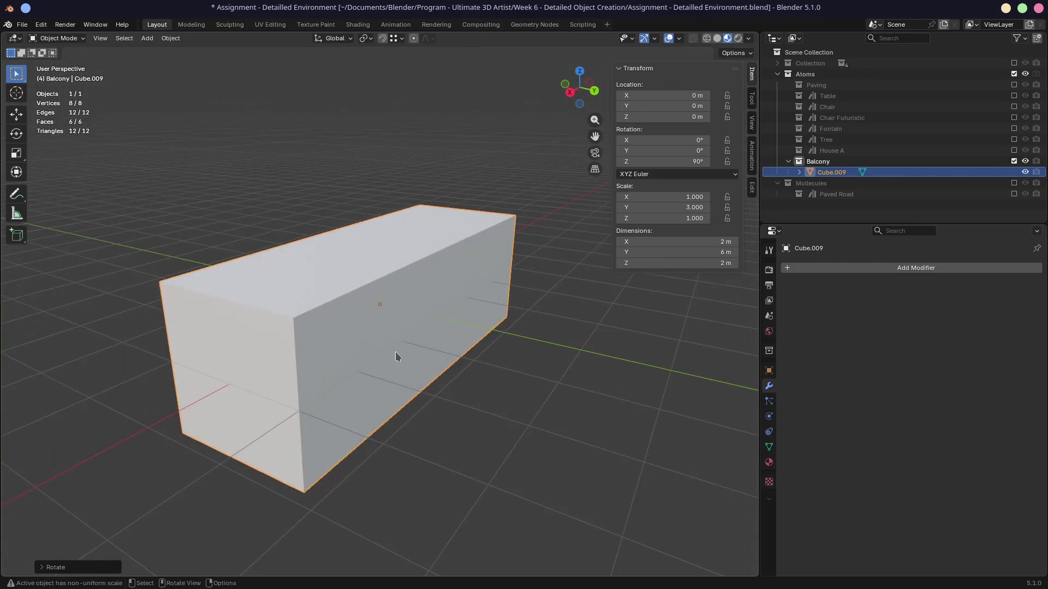
key("Tab")
left_click(402, 346)
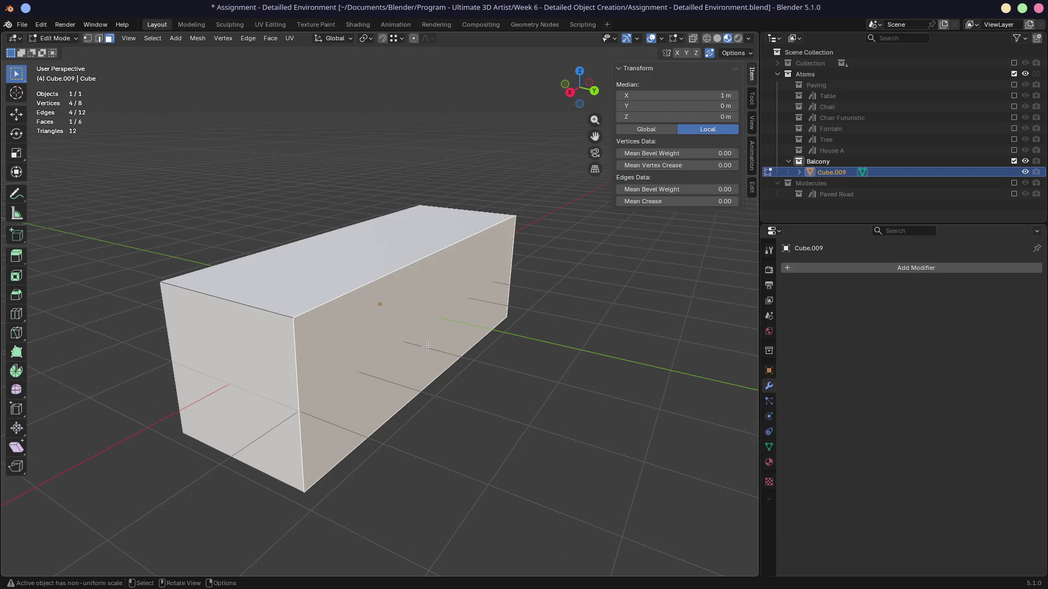
Return to Object Mode, set the box's origin to the 3D cursor and clear its location to the origin.
right_click(427, 347)
key("Escape")
key("ctrl+Tab")
left_click(433, 383)
right_click(433, 384)
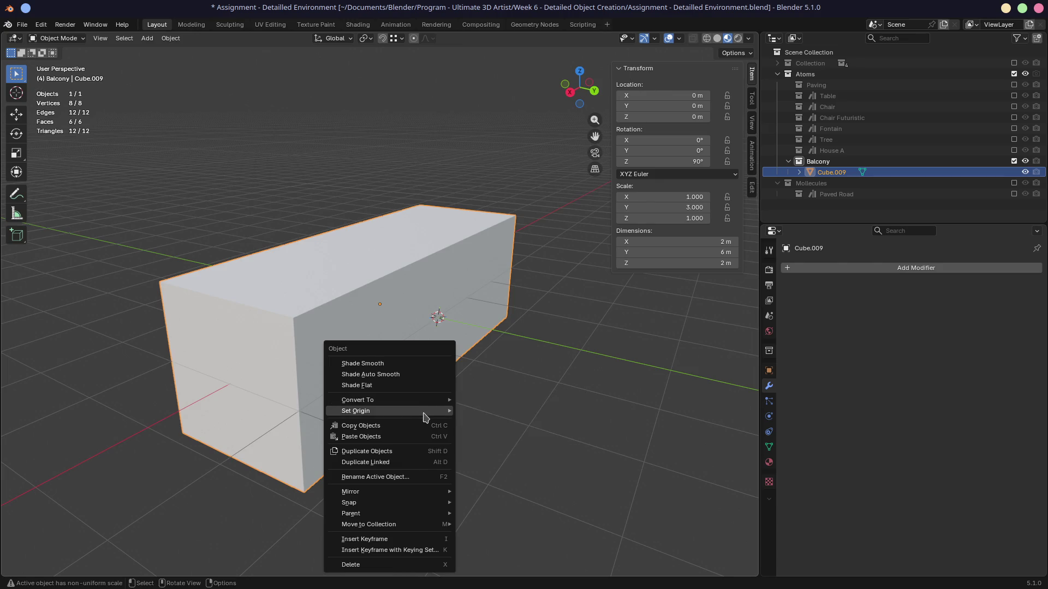
mouse_move(385, 411)
left_click(509, 436)
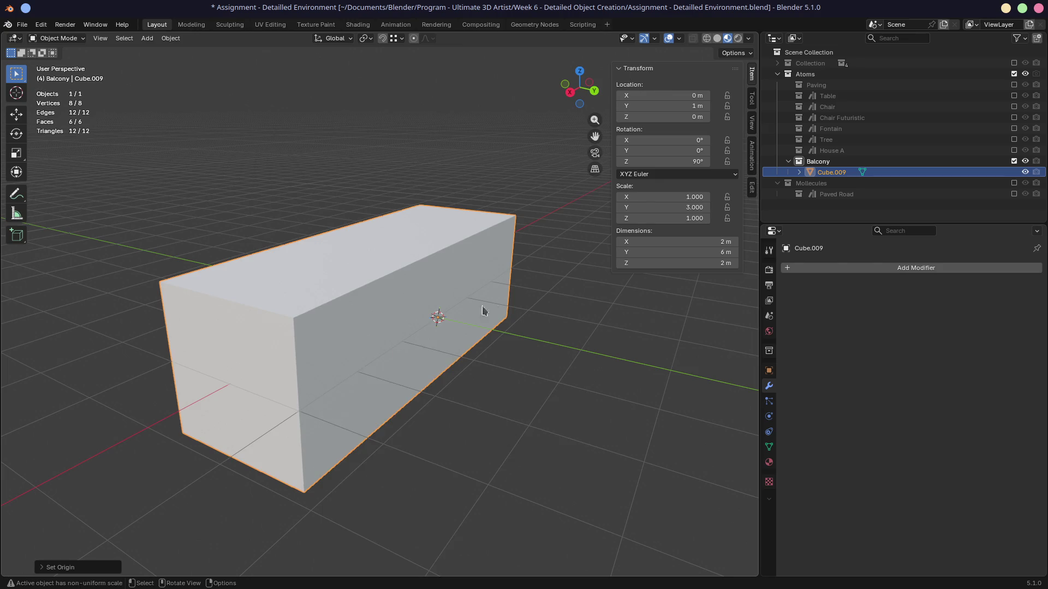
key("alt+g")
Orbit around the box to check it, then enter Edit Mode on its mesh.
mouse_move(328, 309)
middle_mouse_down()
mouse_move(519, 299)
mouse_move(553, 315)
middle_mouse_up()
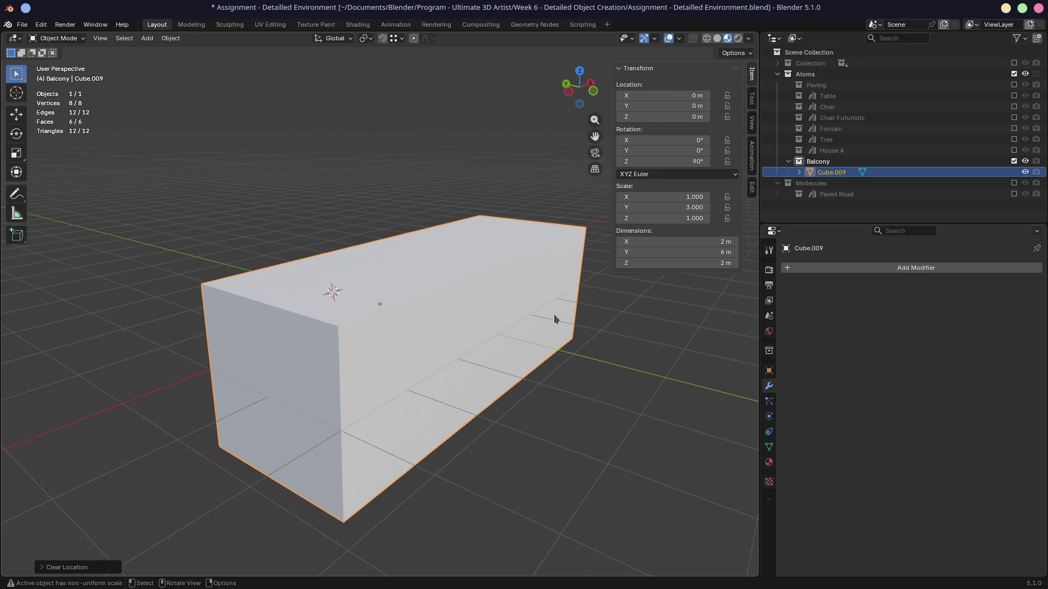
mouse_move(534, 322)
middle_mouse_down()
mouse_move(393, 282)
mouse_move(436, 333)
middle_mouse_up()
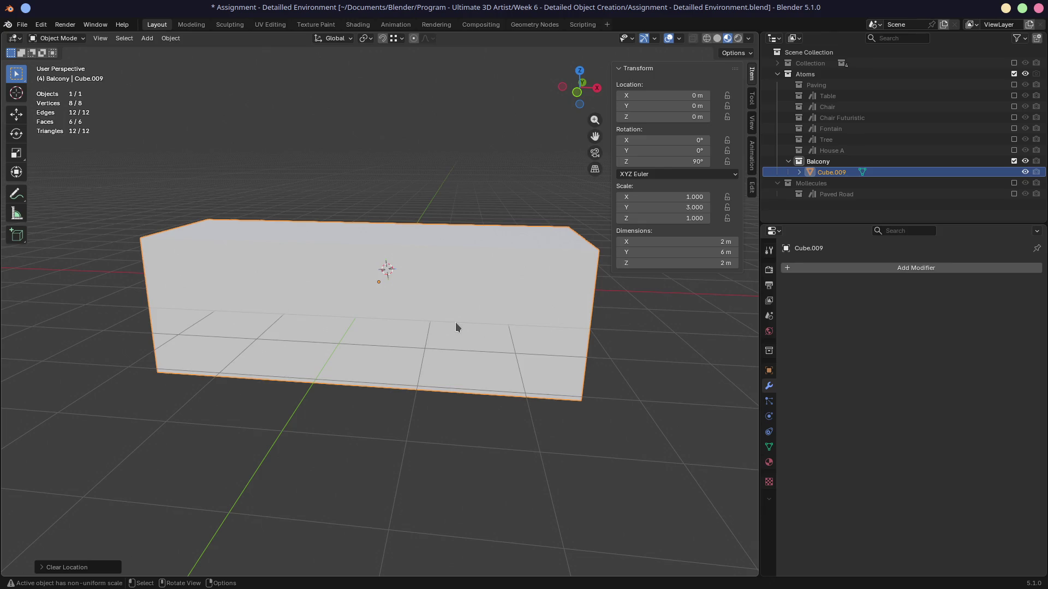
mouse_move(385, 273)
middle_mouse_down()
mouse_move(326, 276)
mouse_move(329, 298)
middle_mouse_up()
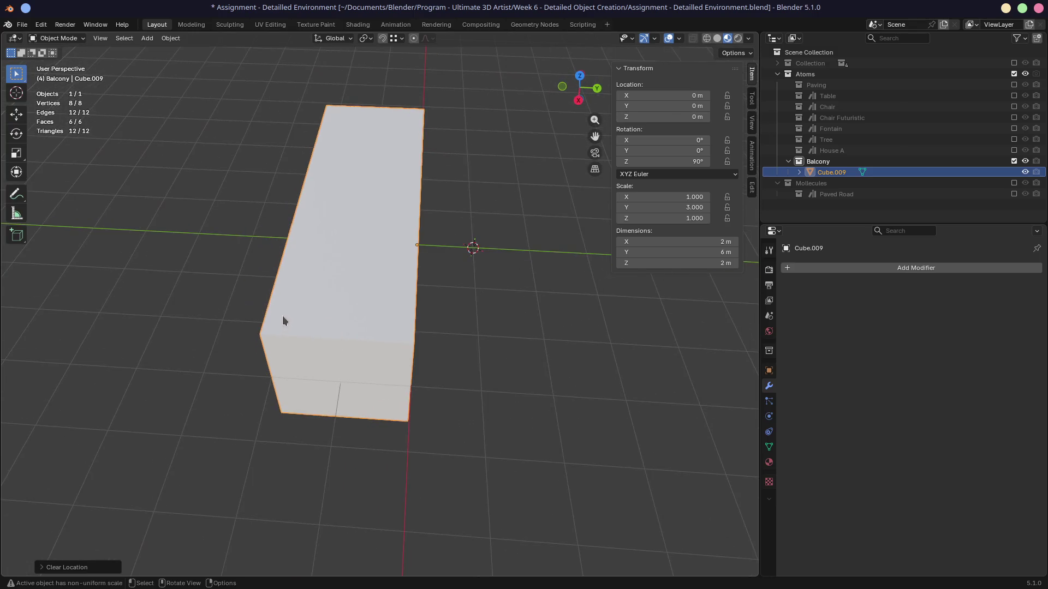
key("Tab")
Try an inset and a grab on the box's top face, cancelling both without changes.
mouse_move(309, 293)
middle_mouse_down("ctrl")
mouse_move(254, 286)
mouse_move(360, 317)
middle_mouse_up("ctrl")
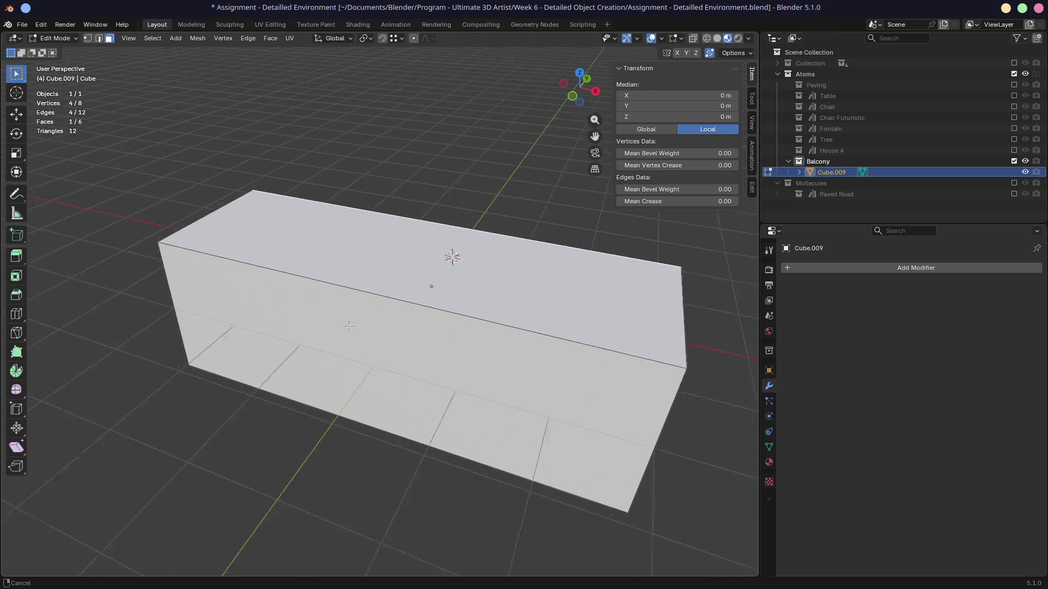
left_click(424, 274)
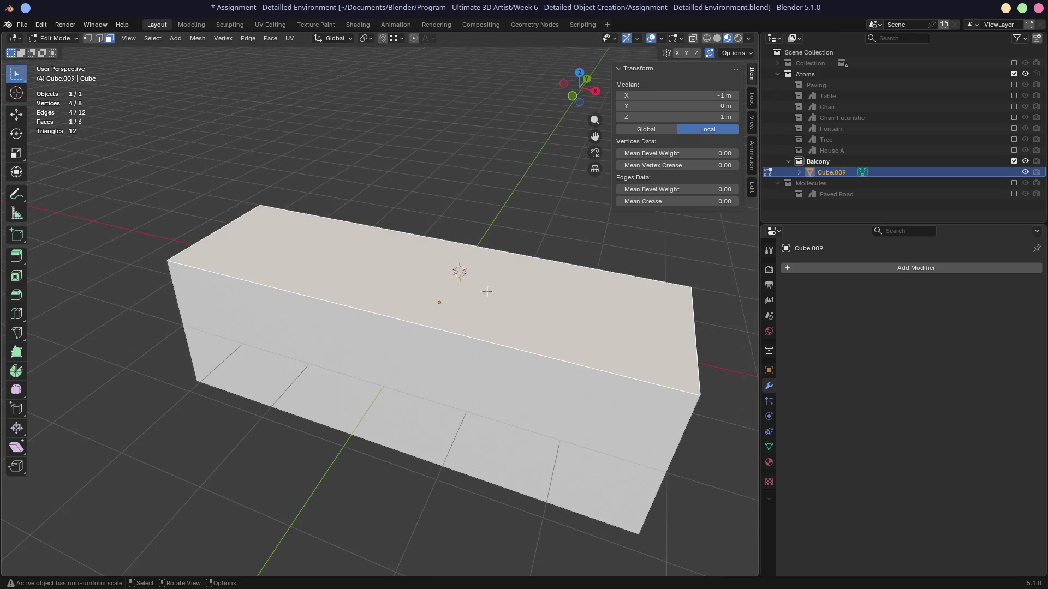
key("i")
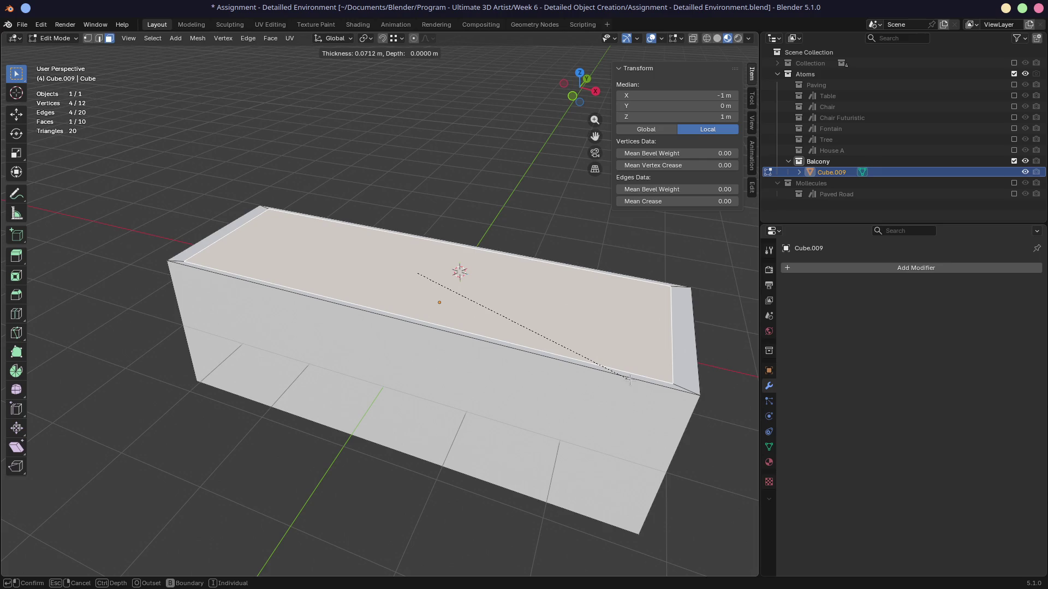
key("Escape")
key("g")
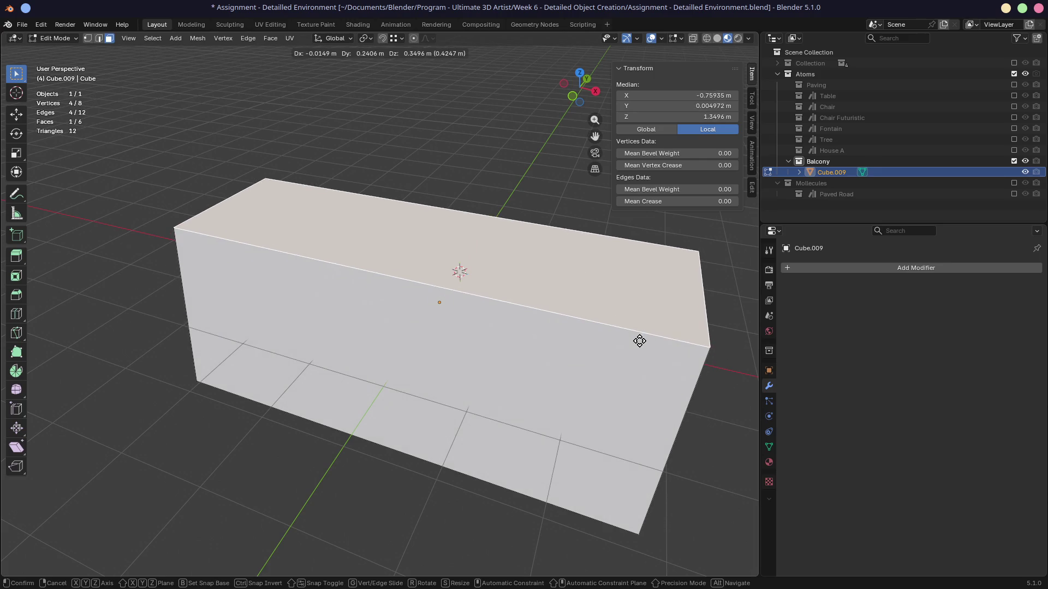
key("Escape")
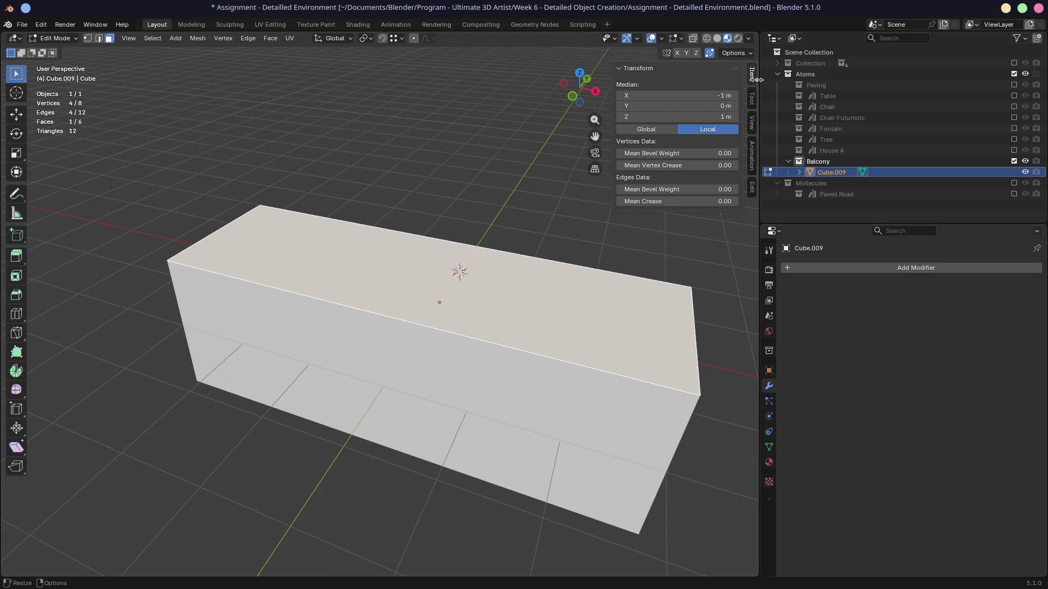
Return to Object Mode and bring up the Apply transform options (Ctrl+A).
key("Tab")
key("ctrl")
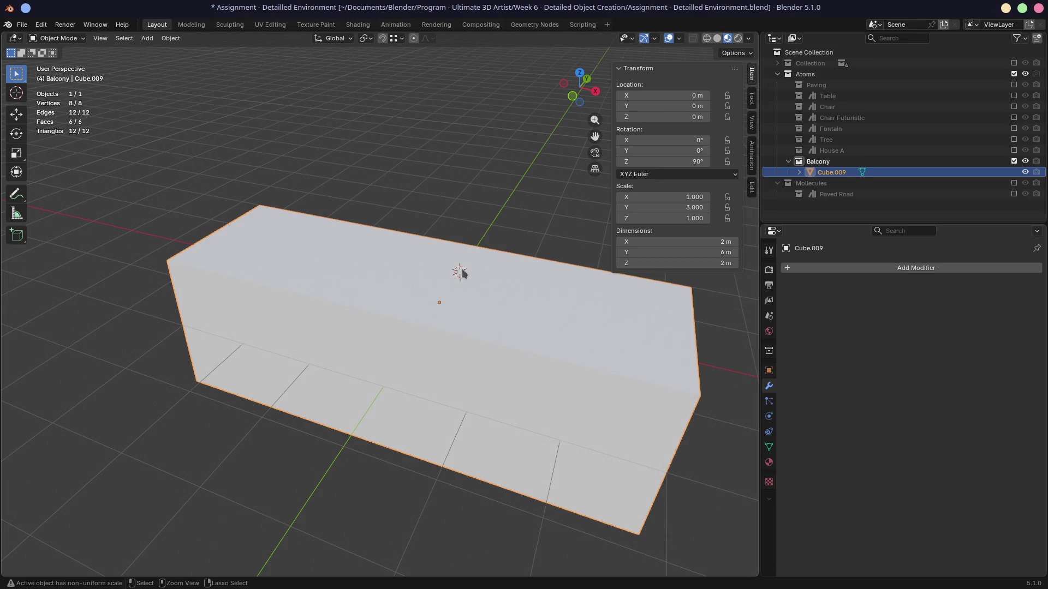
key("ctrl+a")
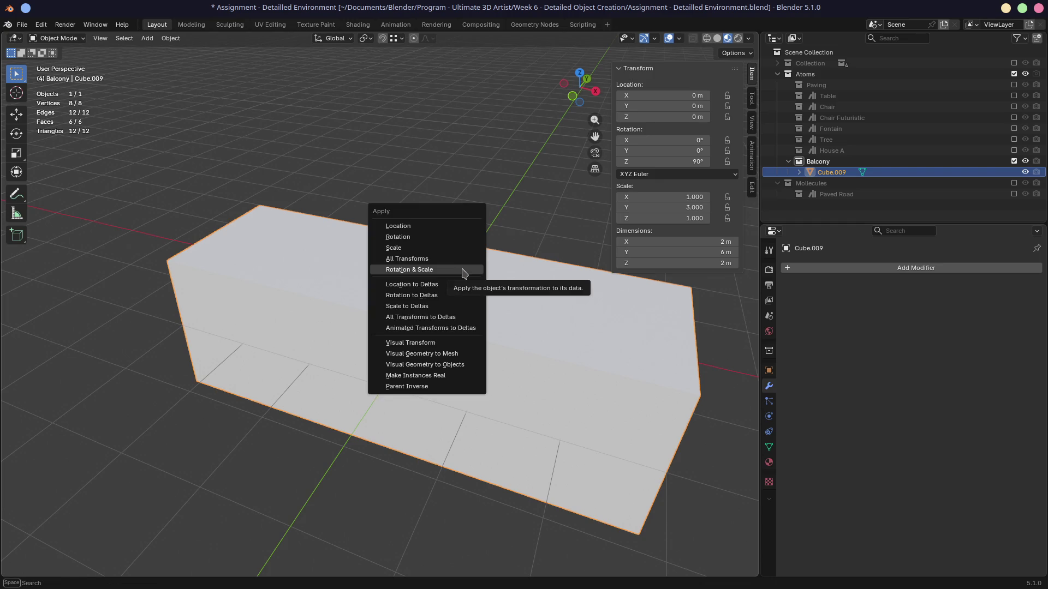
Apply Rotation & Scale so the box reads 0° rotation and scale 1, undoing a stray keyframe.
left_click(462, 273)
middle_click_drag(485, 291, 479, 292)
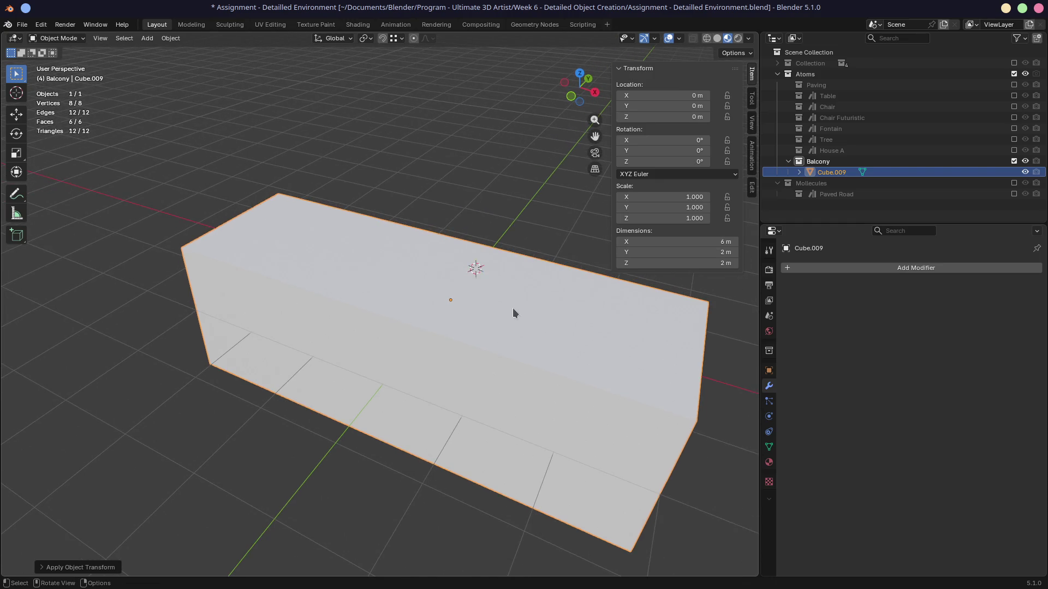
key("i")
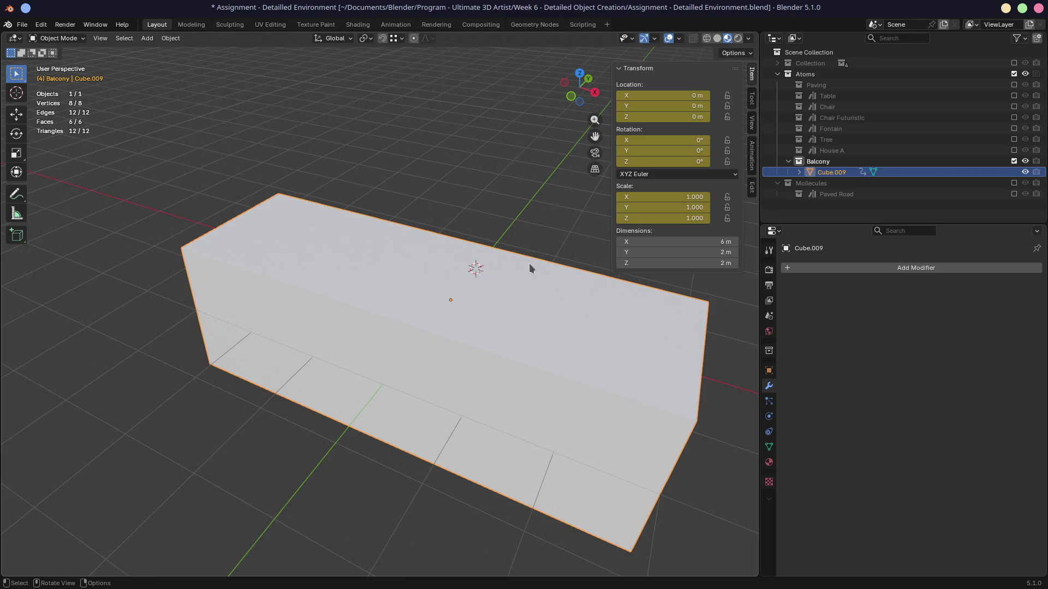
key("ctrl+z")
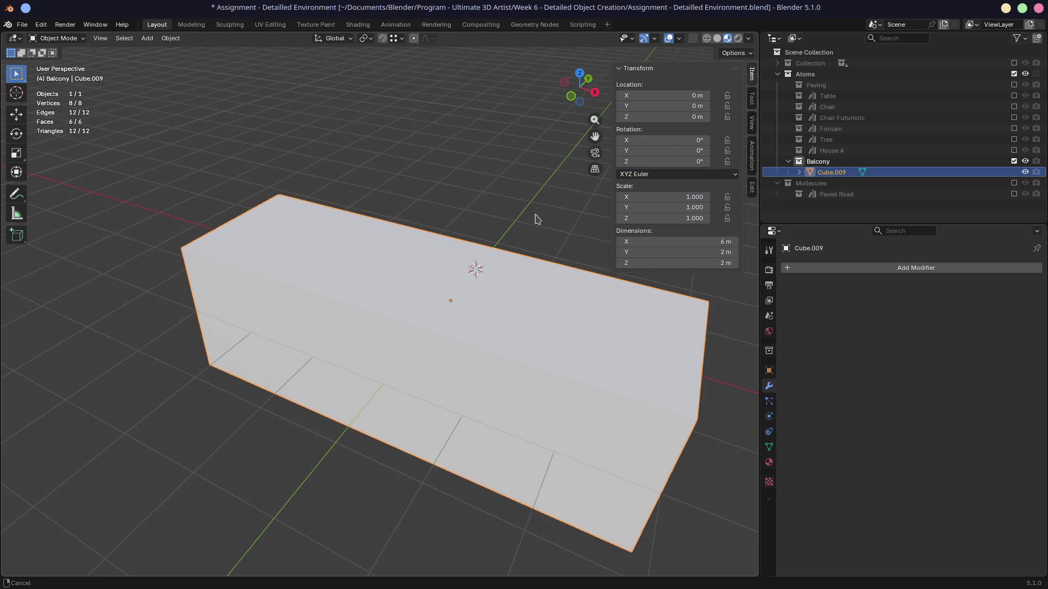
Recentre the box and show the Edit tab of the N sidebar with the Auto Mirror tools.
middle_click_drag(535, 218, 438, 176, "shift")
left_click(752, 190)
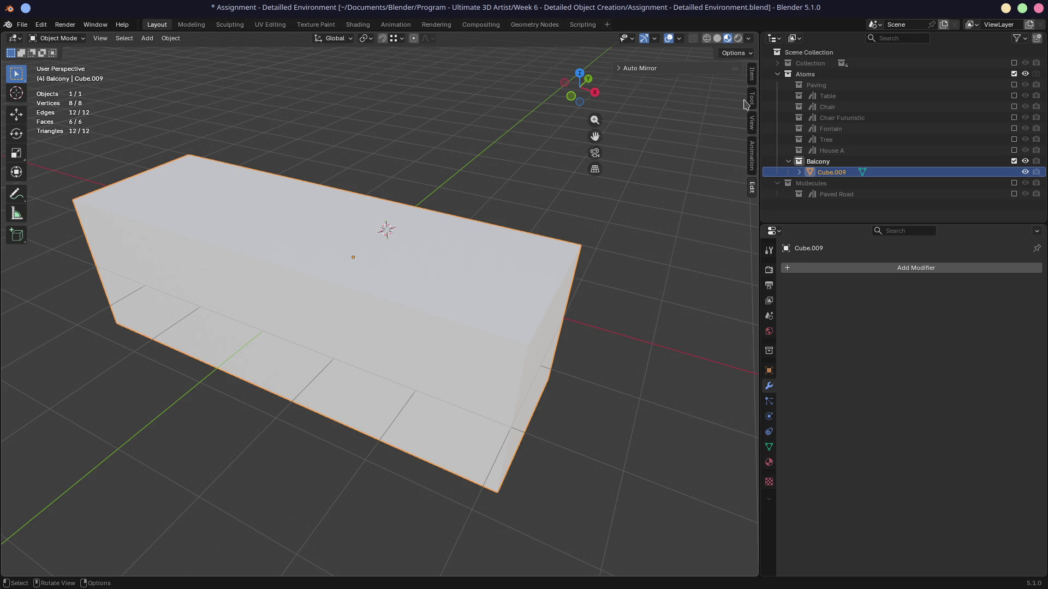
Run AutoMirror on the X axis, halving the box with clipping, and enter Edit Mode.
left_click(620, 72)
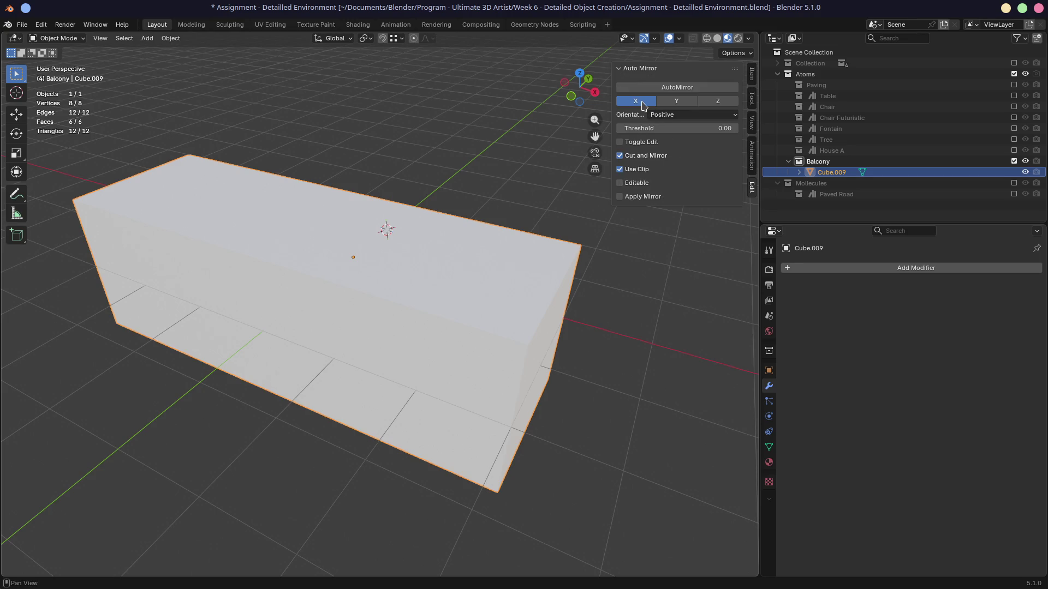
left_click(669, 93)
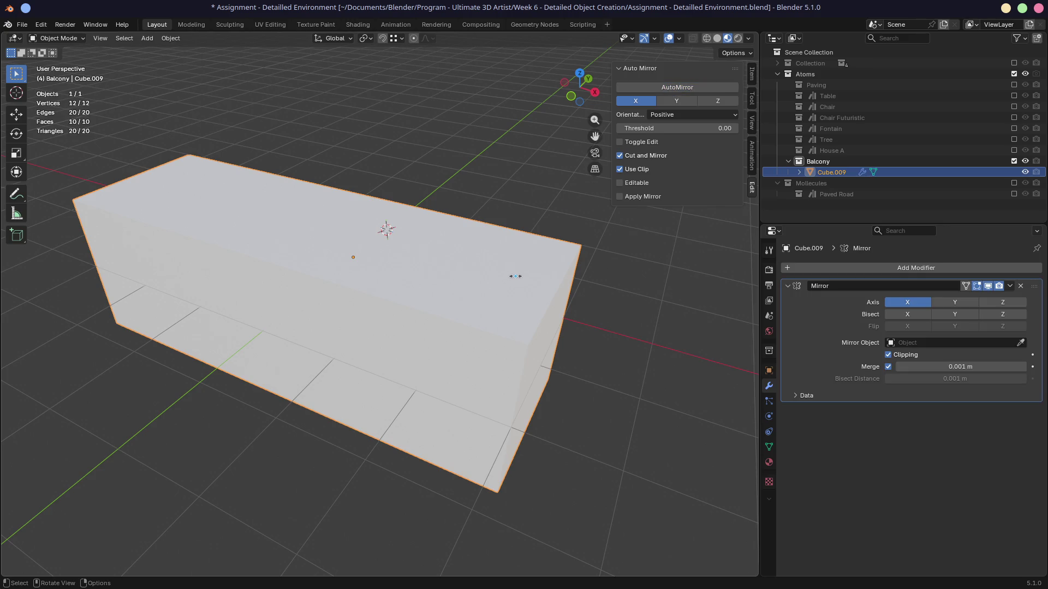
key("Tab")
mouse_move(516, 276)
middle_mouse_down()
mouse_move(404, 239)
mouse_move(474, 298)
middle_mouse_up()
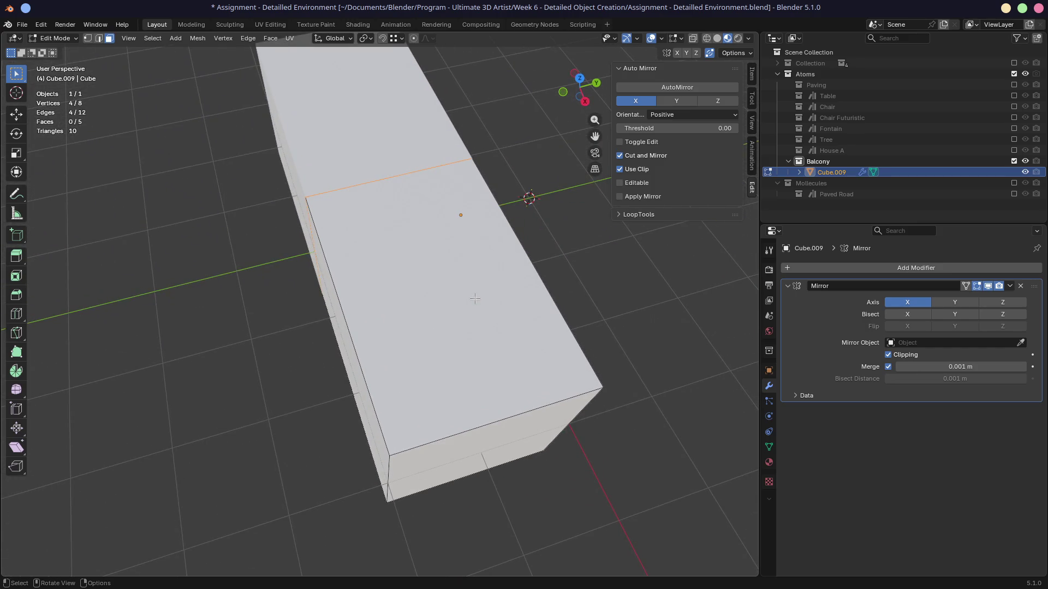
Inset the top face to leave a narrow rim around a smaller central panel.
key("i")
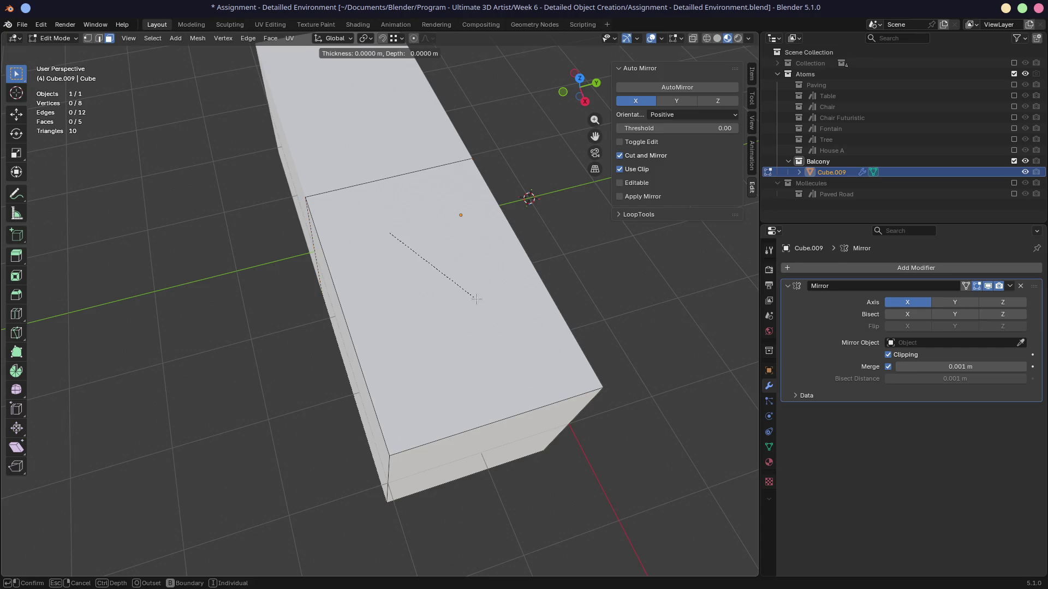
key("Escape")
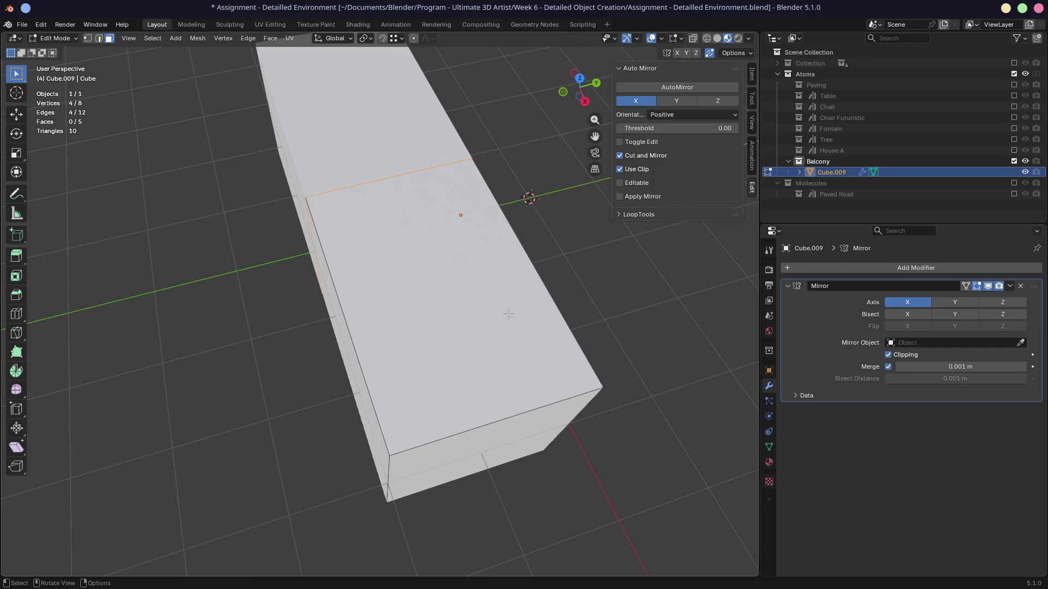
left_click(509, 314)
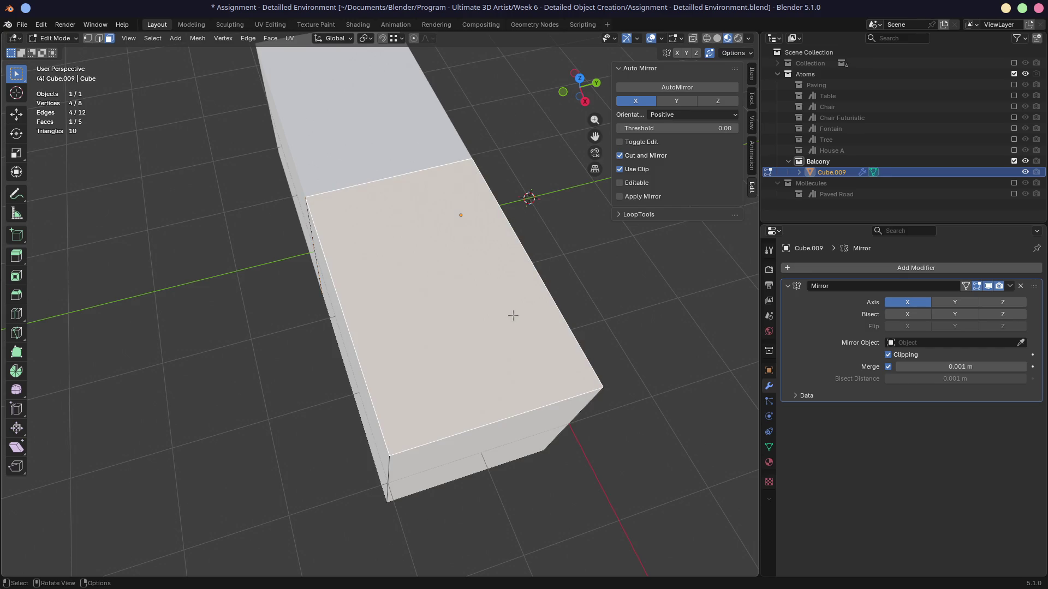
key("i")
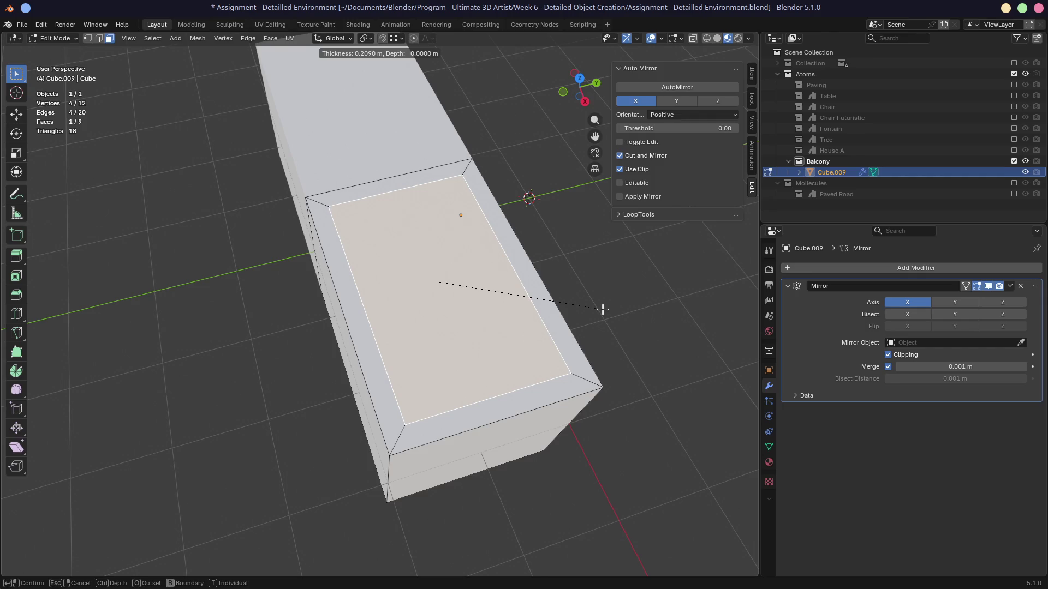
left_click(602, 309)
middle_click_drag(602, 309, 401, 291)
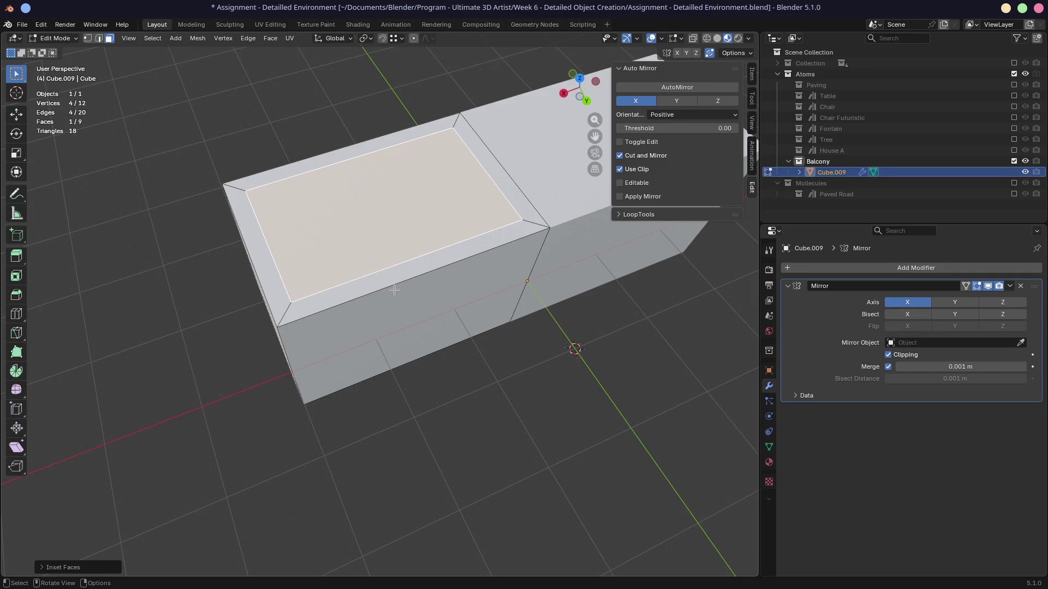
Knife-cut edges from the inset corners to the outer edge, then undo back past the inset.
key("1")
key("k")
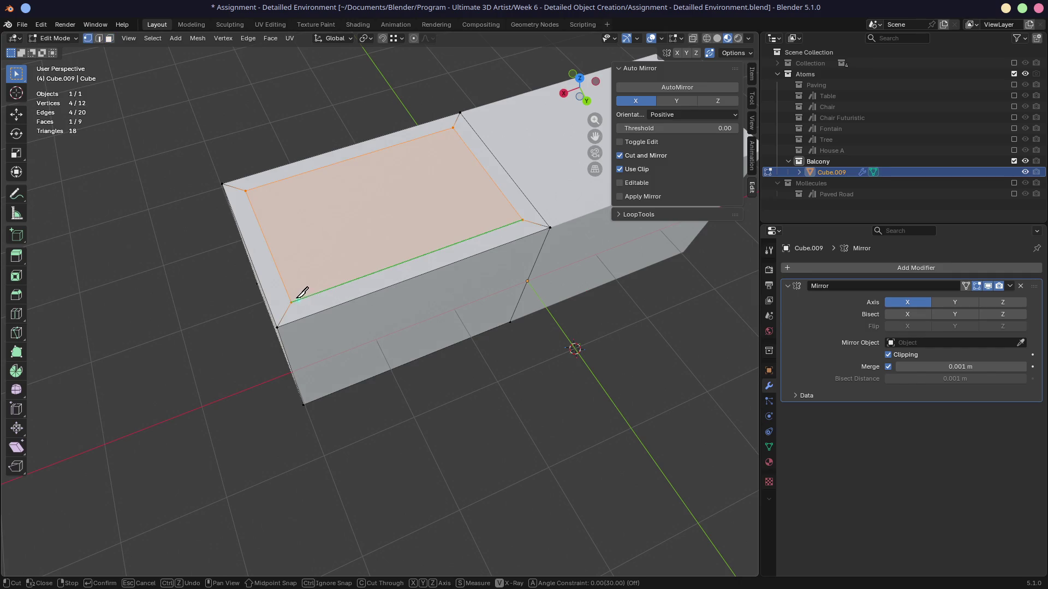
left_click(290, 303)
left_click(298, 319)
left_click(528, 236)
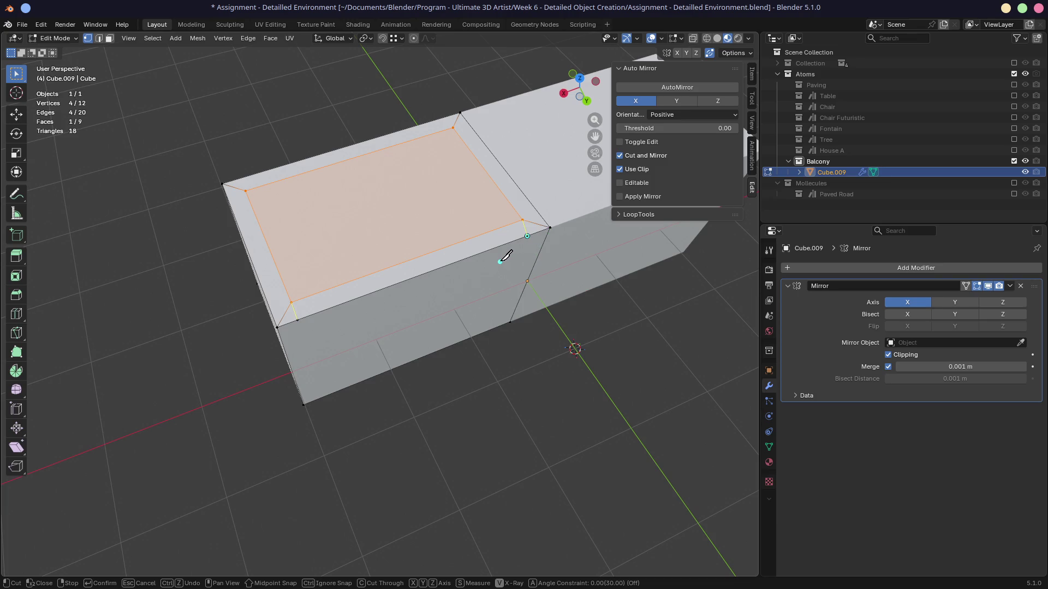
key("Return")
key("ctrl+z")
Redo the inset with the mirror-seam edge held as boundary (B) and knife a cut from its corner.
key("i")
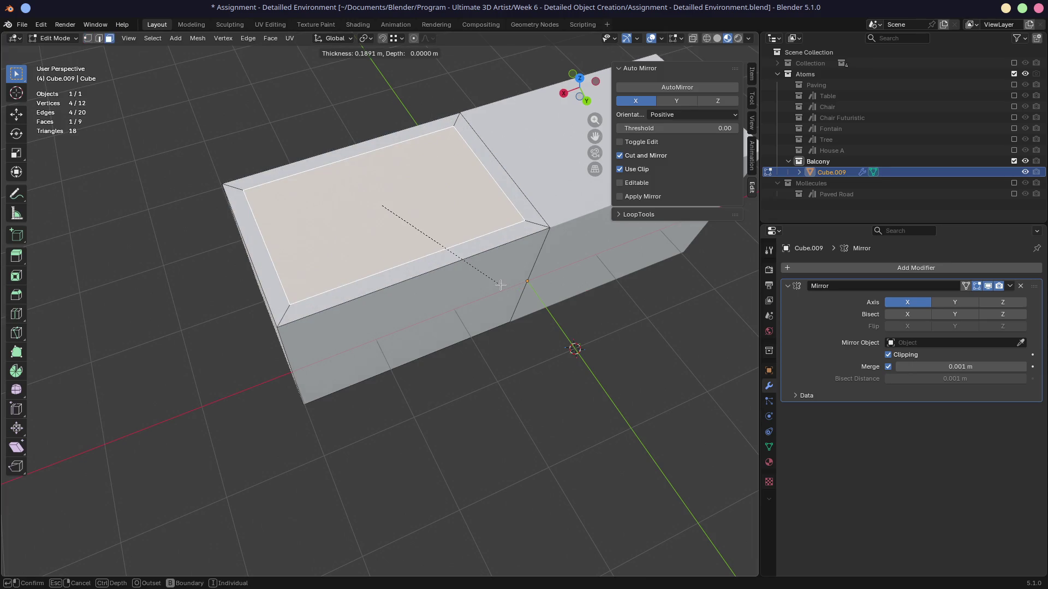
key("b")
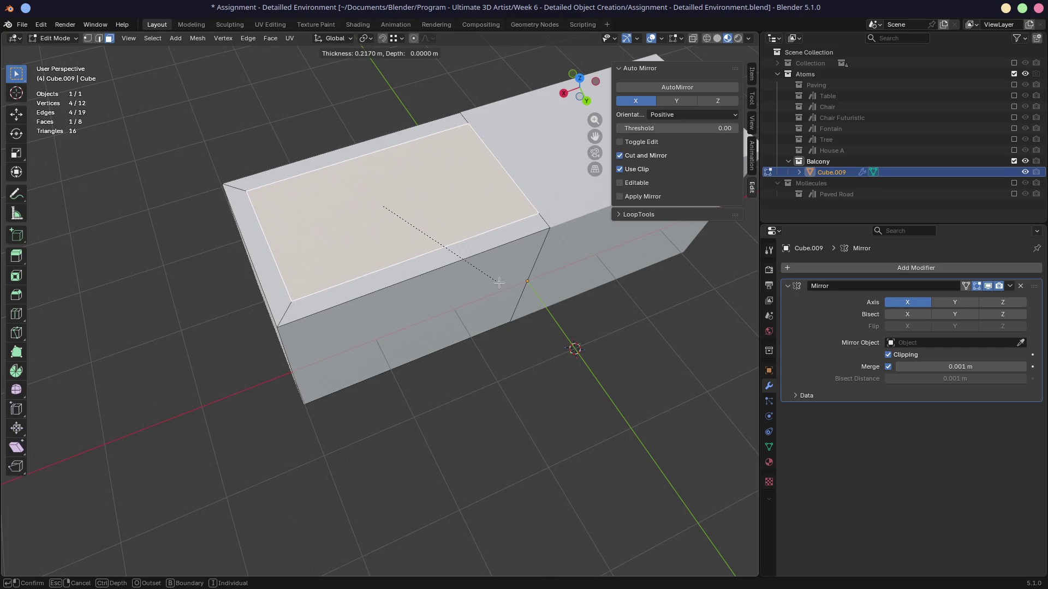
left_click(499, 283)
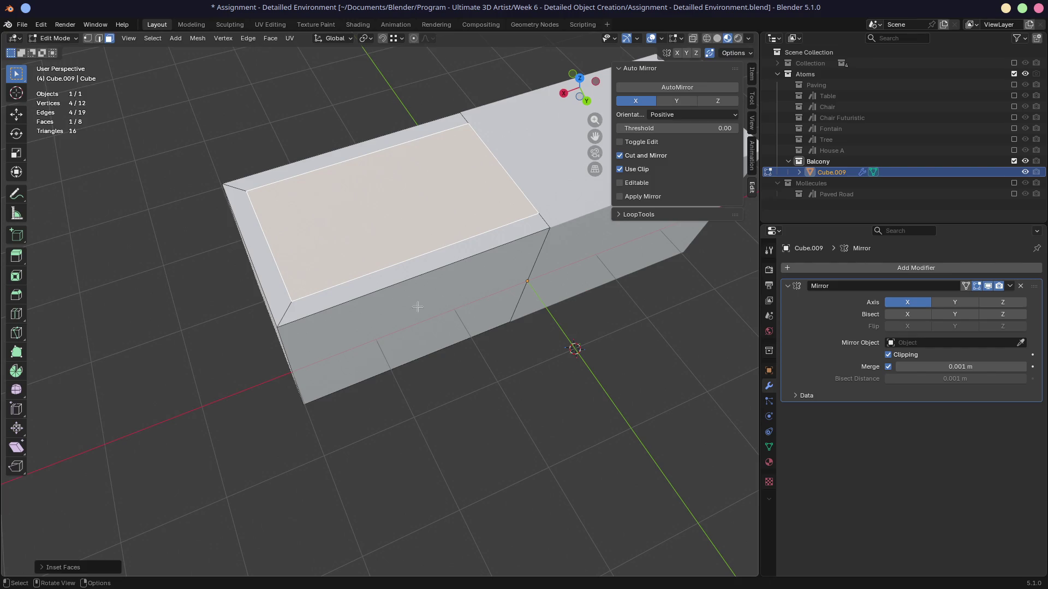
key("k")
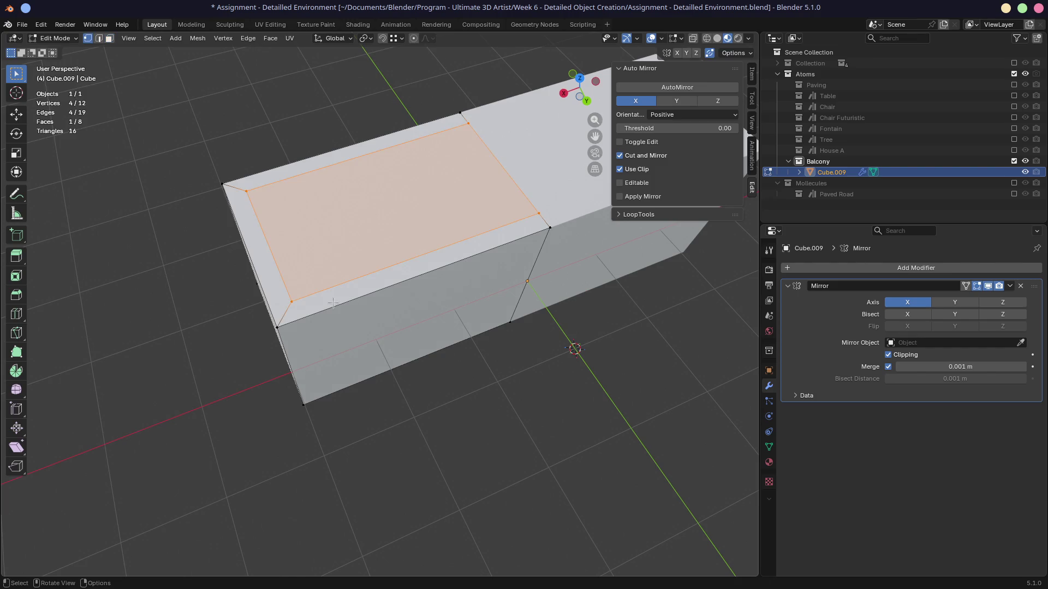
left_click(293, 302)
left_click(299, 319)
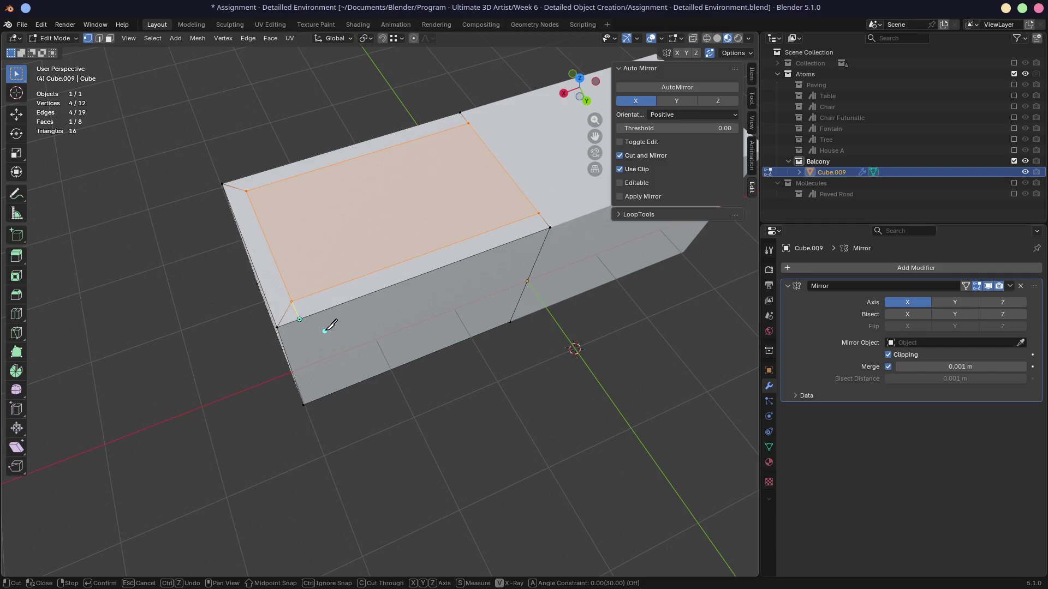
key("Return")
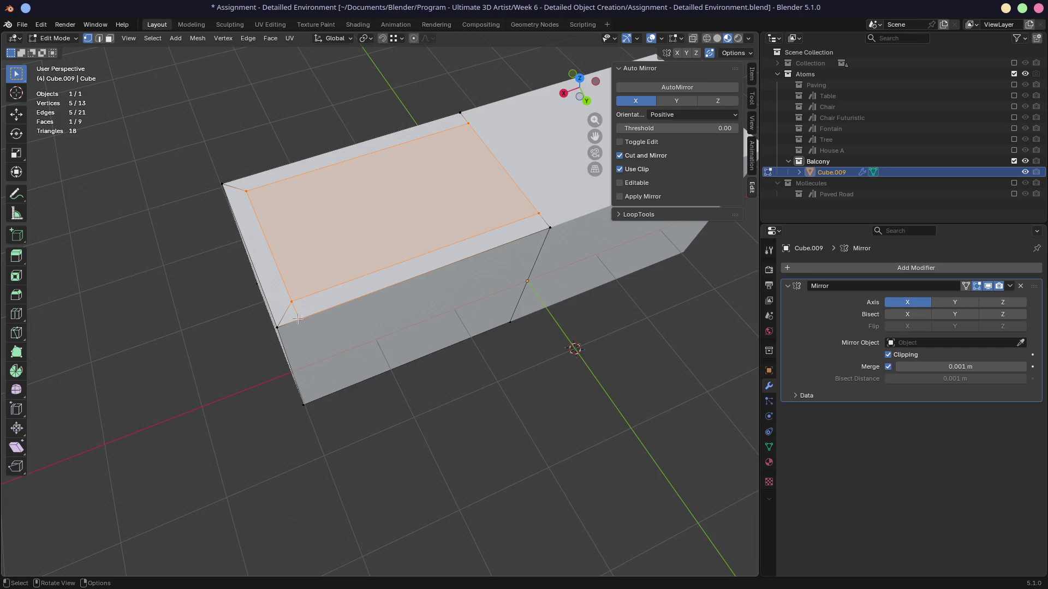
Slide the stray corner vertex along X to line up with the inset rim.
key("i")
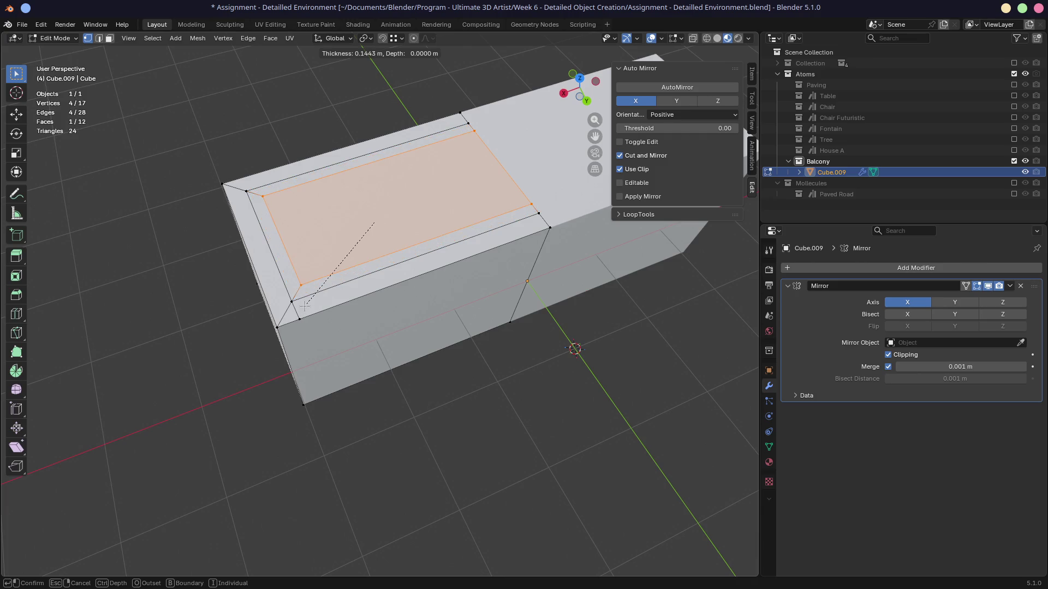
key("Escape")
left_click(302, 320)
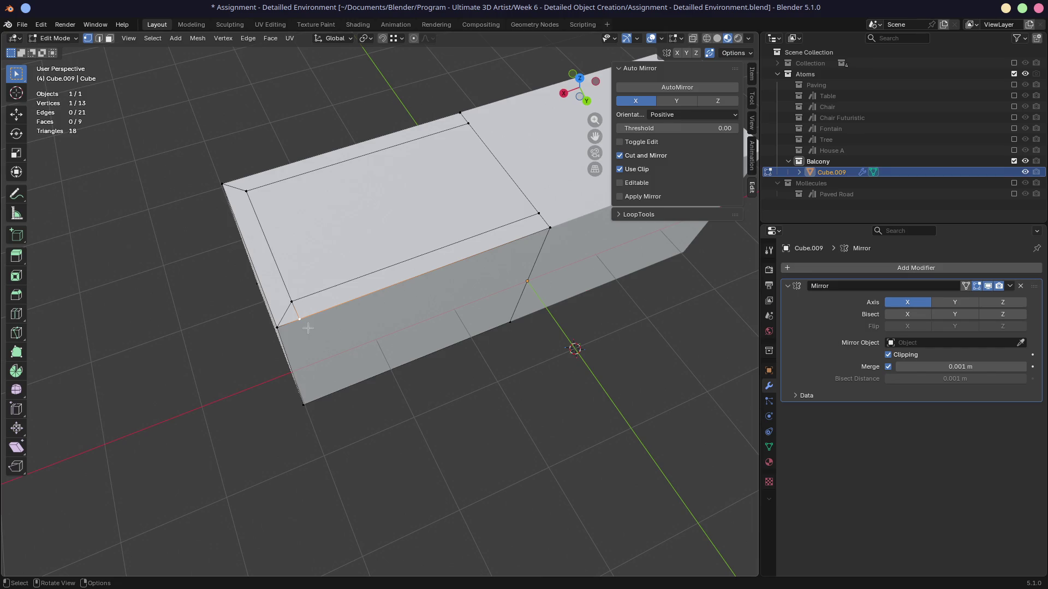
key("g")
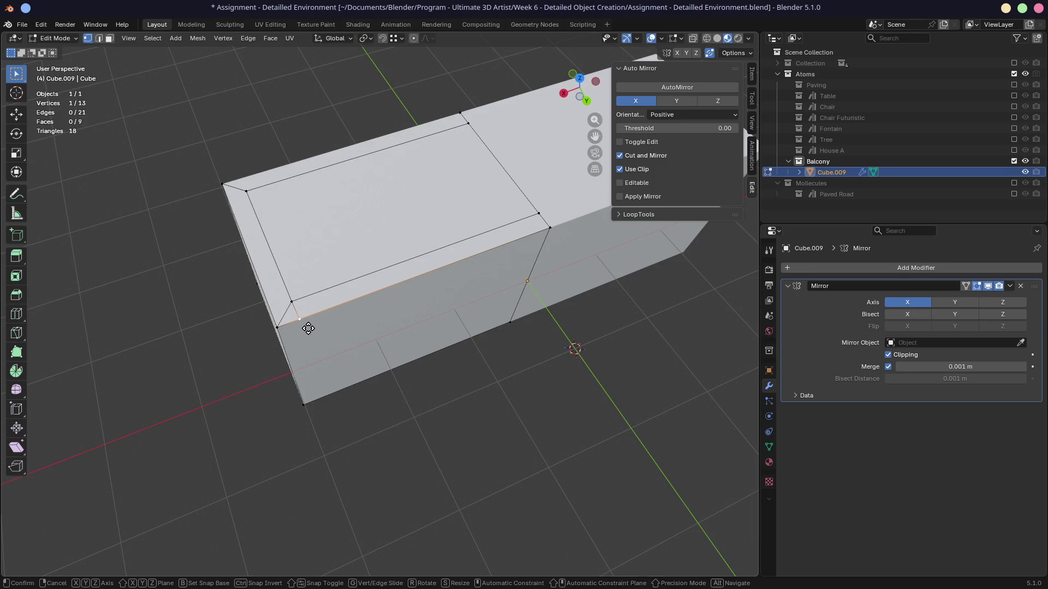
key("x")
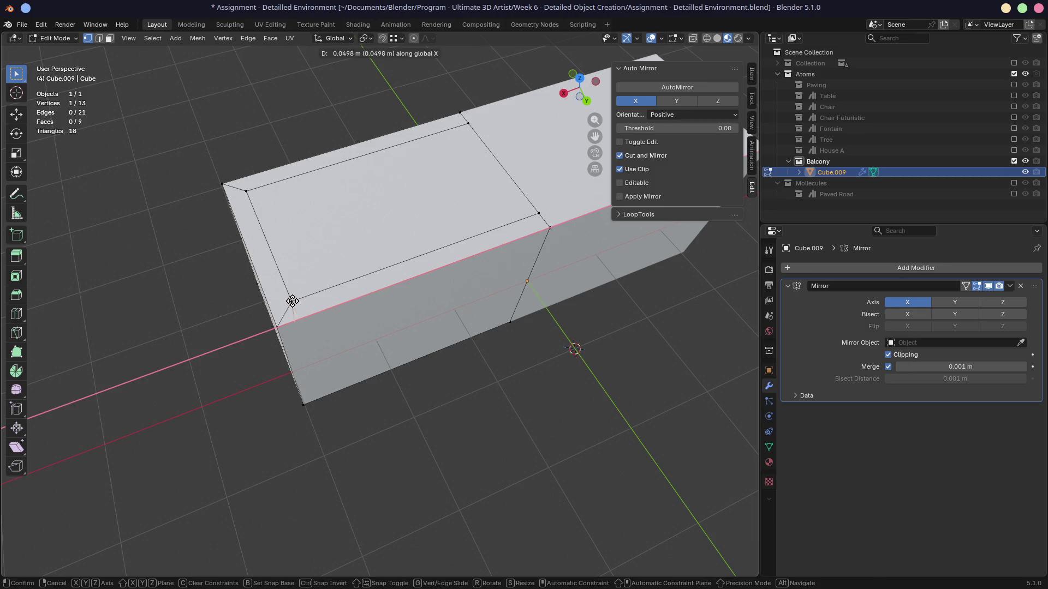
left_click(293, 304)
middle_click_drag(317, 325, 347, 341)
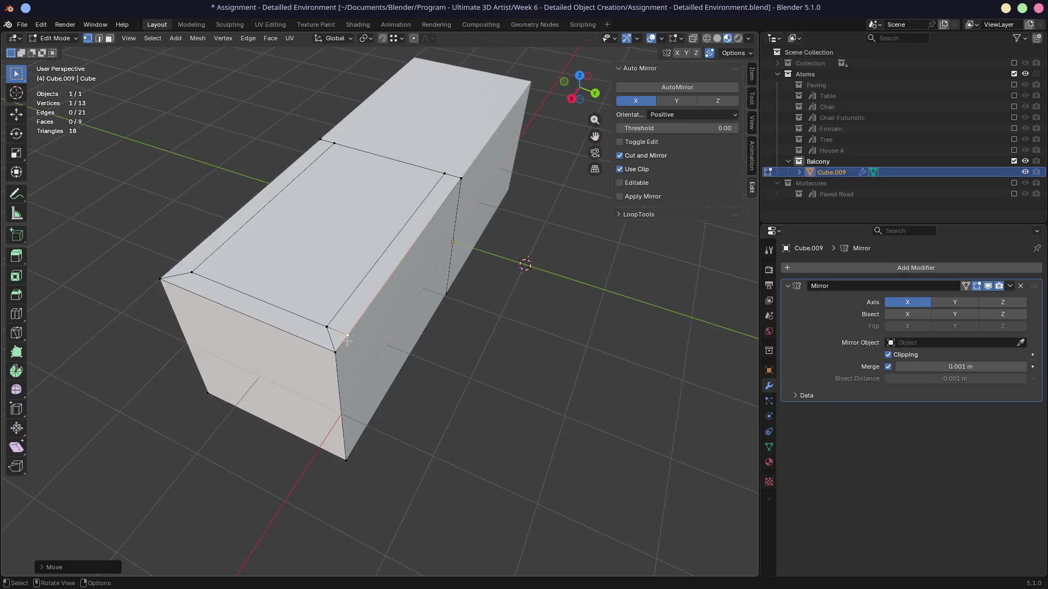
In edge select, dissolve the extra edge on the box top so the panel reaches the seam.
key("2")
left_click(334, 335)
key("ctrl+x")
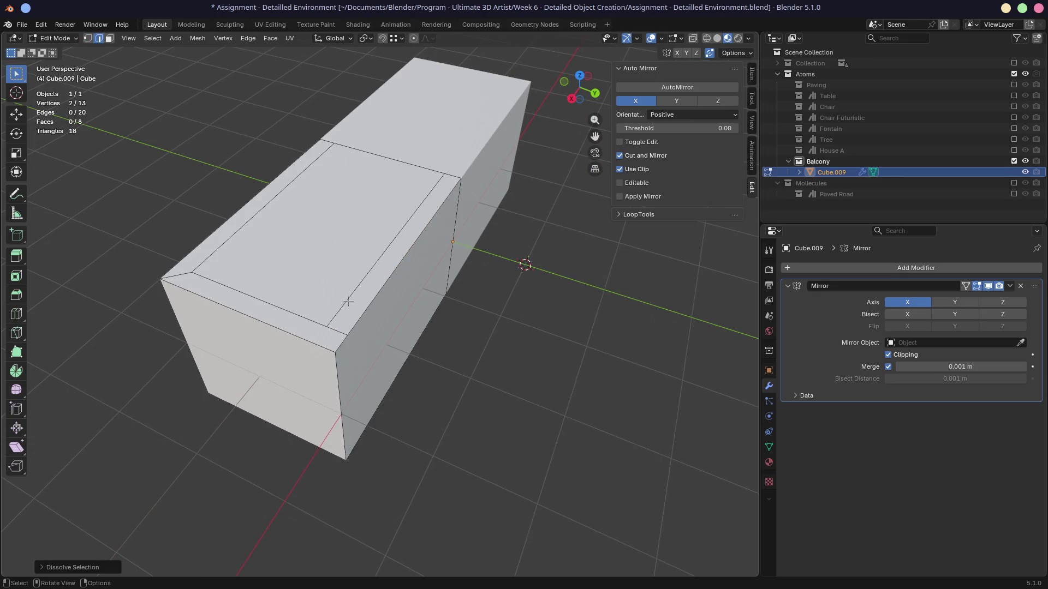
left_click(348, 301)
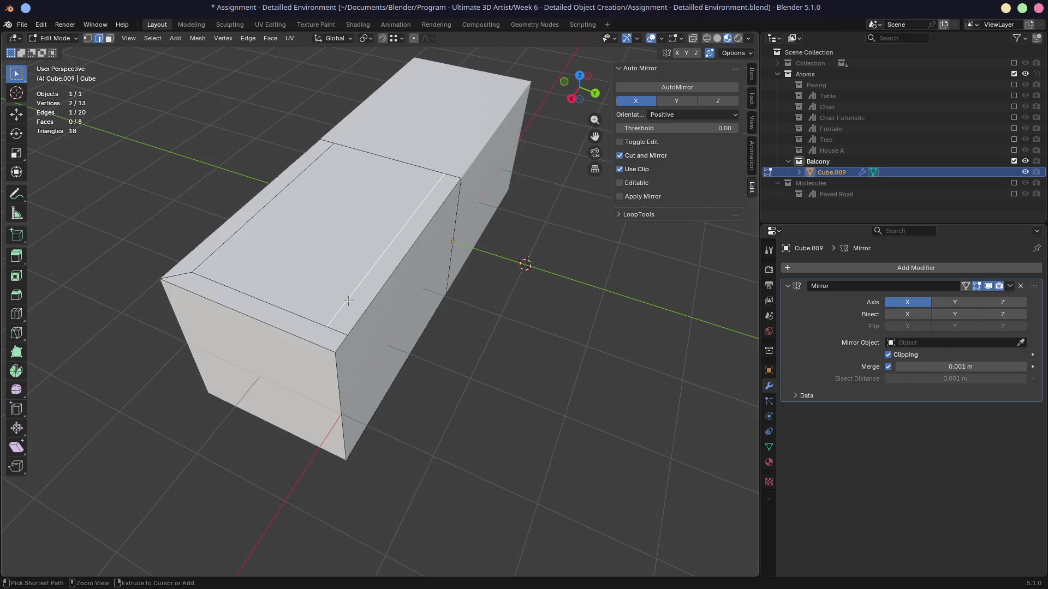
key("ctrl+x")
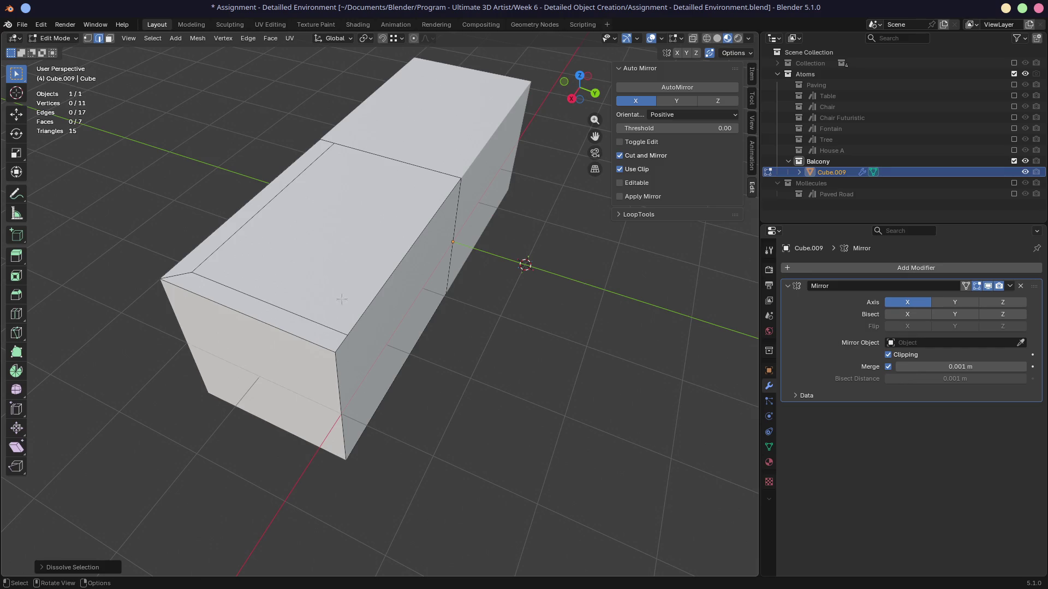
mouse_move(381, 356)
middle_mouse_down()
mouse_move(299, 296)
mouse_move(296, 318)
middle_mouse_up()
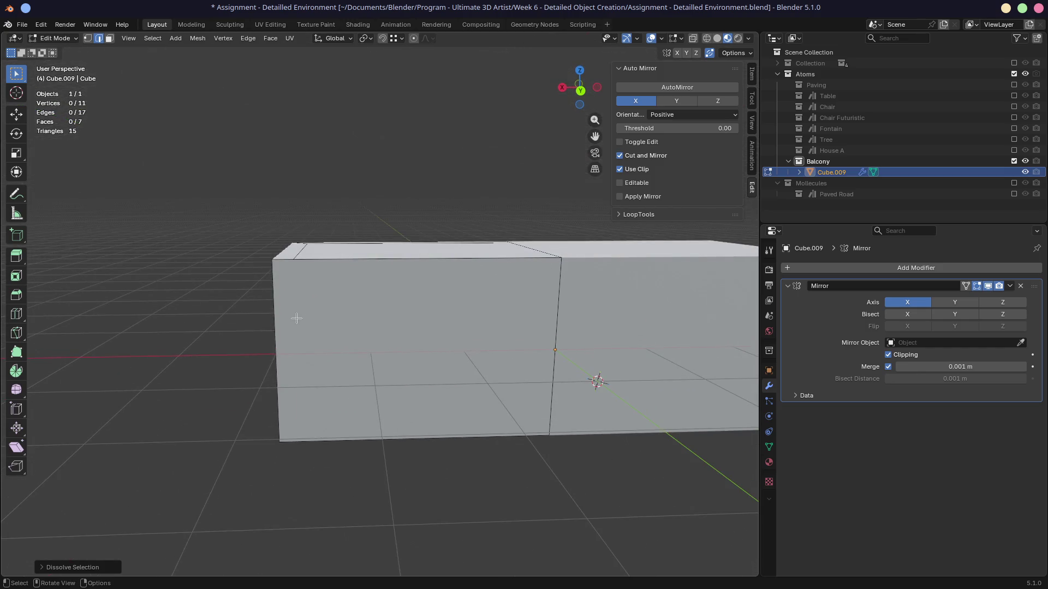
Knife a new edge down the front face from the top-left corner vertex to the bottom edge.
key("1")
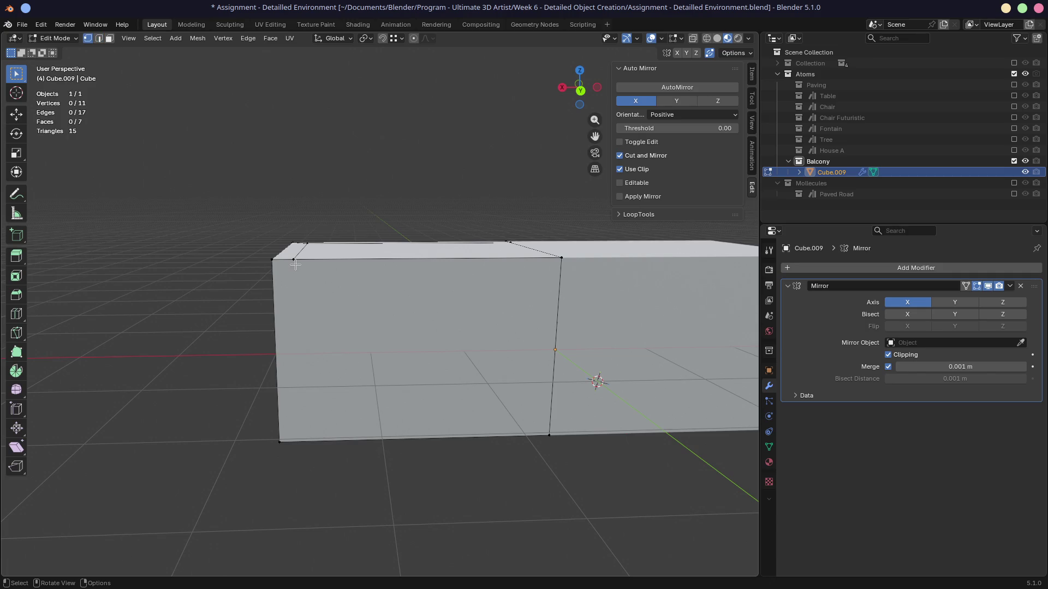
key("k")
left_click(293, 260)
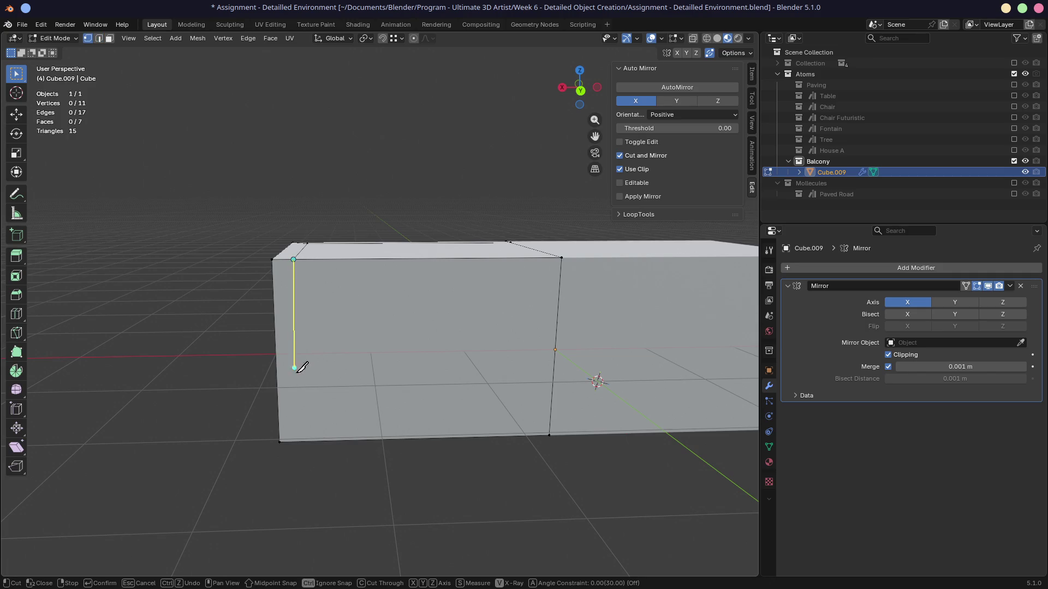
left_click(300, 441)
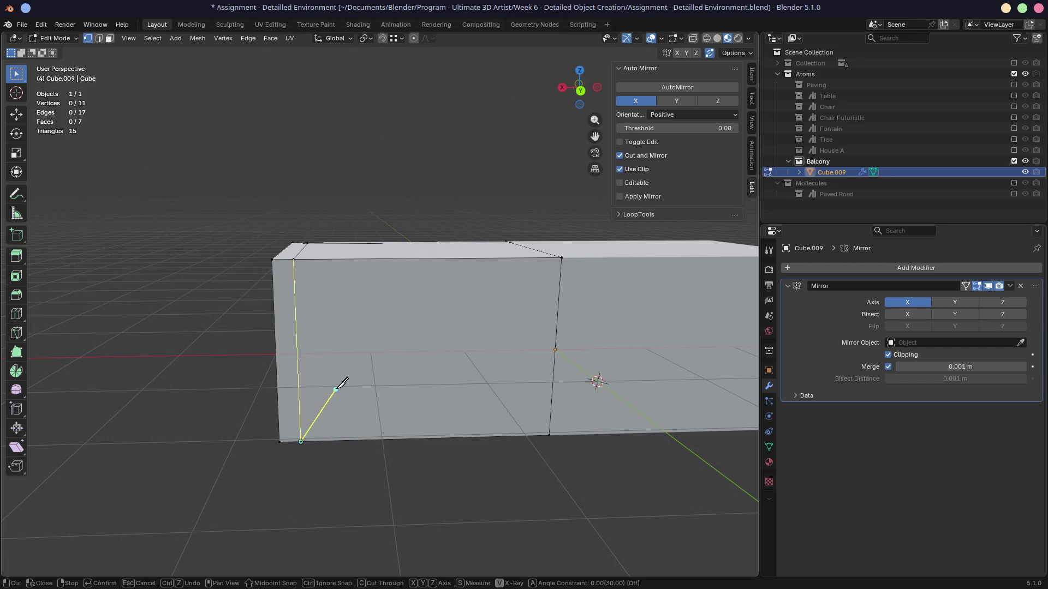
key("Return")
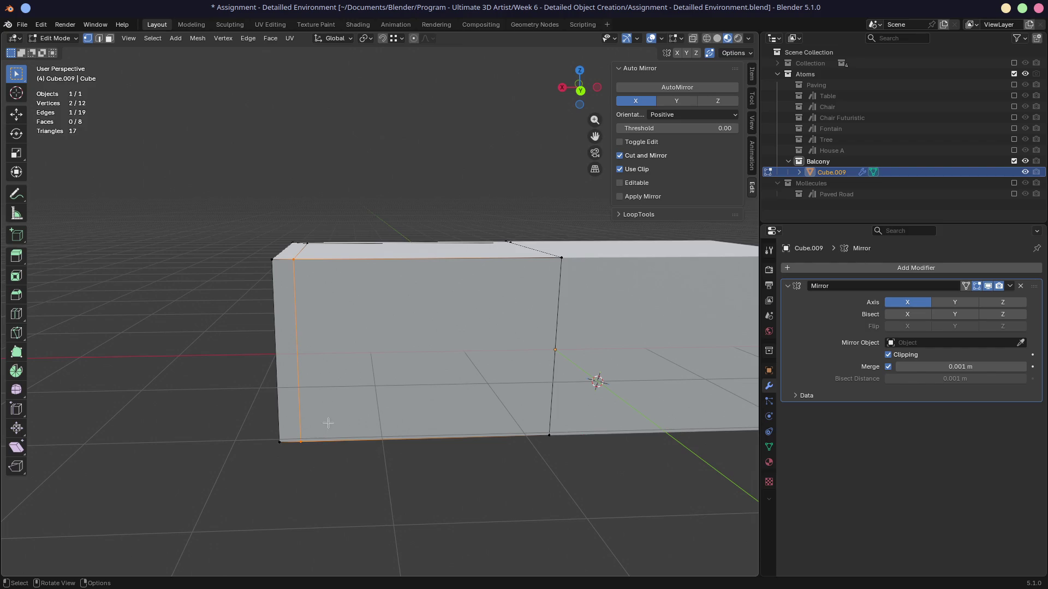
Slide the new edge's bottom vertex along X so the edge stands vertical, in line with the rim.
left_click(308, 442)
key("g")
key("x")
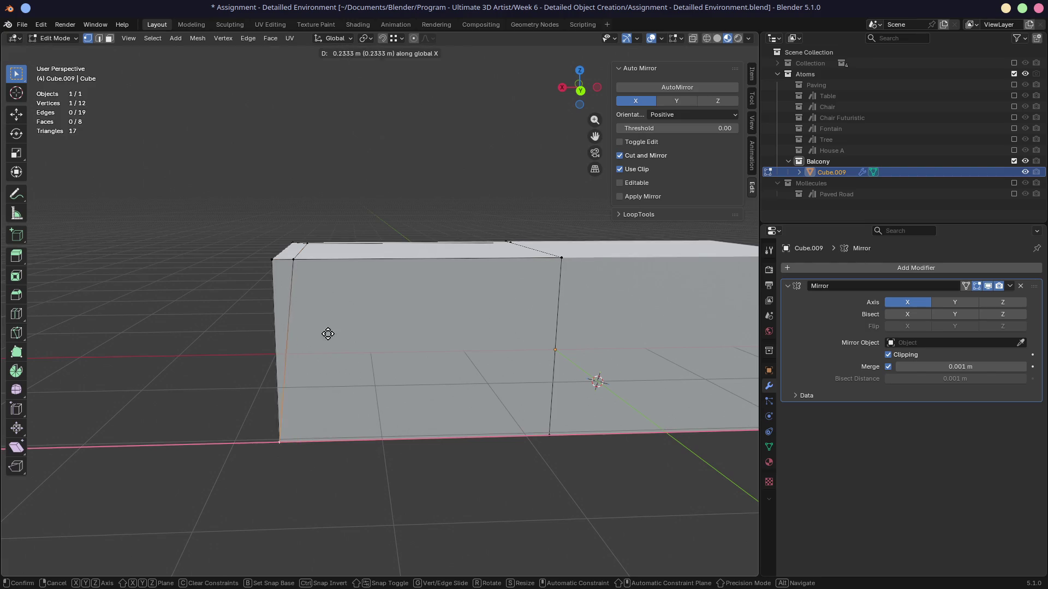
left_click(288, 261)
mouse_move(257, 358)
middle_mouse_down()
mouse_move(483, 360)
mouse_move(337, 407)
middle_mouse_up()
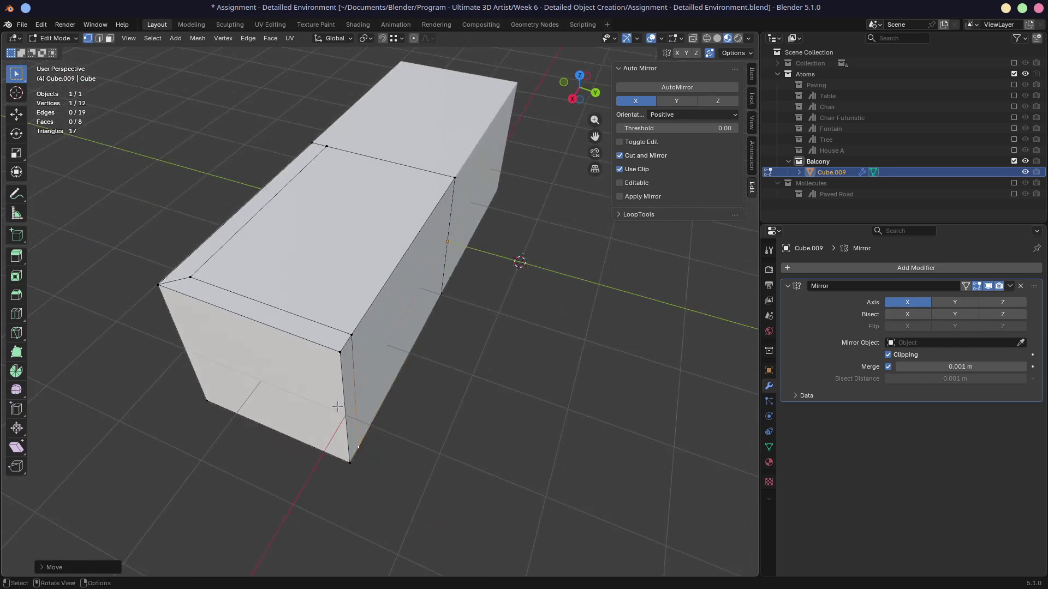
middle_click_drag(364, 263, 247, 238)
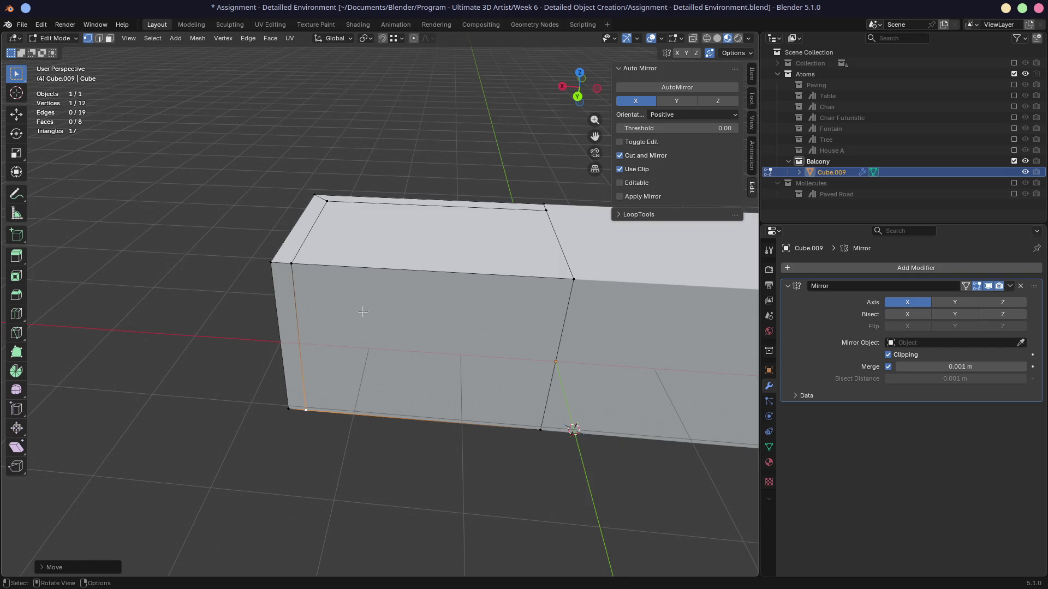
key("3")
left_click(380, 334)
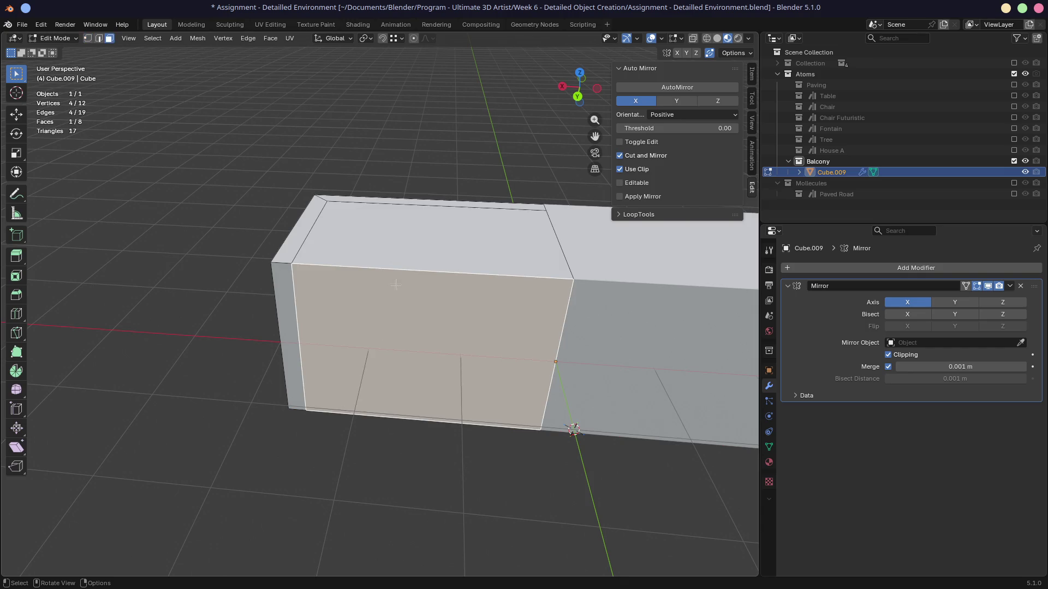
left_click(392, 239)
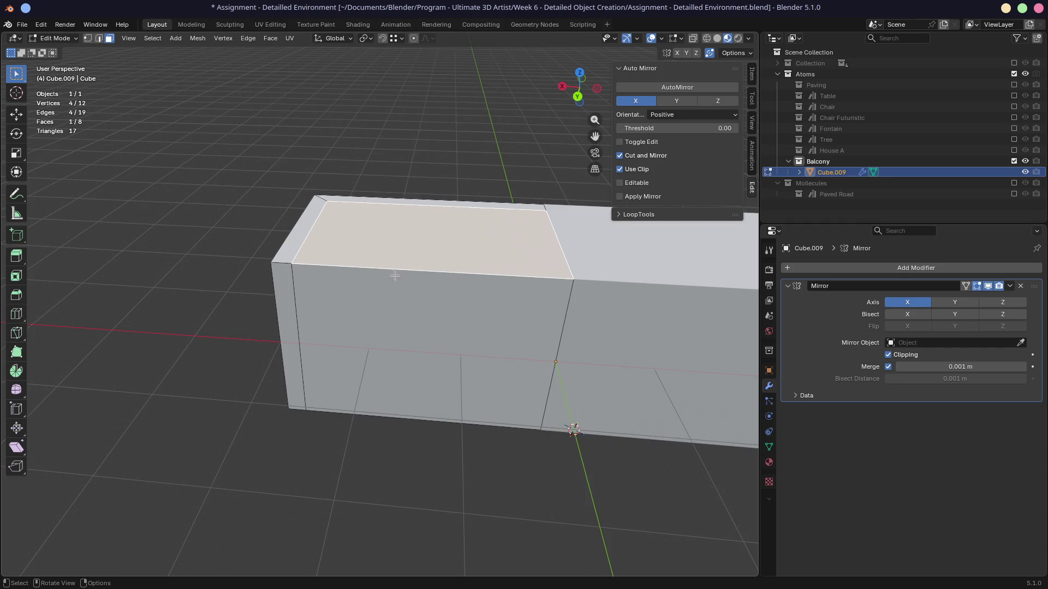
left_click(373, 325)
left_click(384, 249)
middle_click_drag(384, 299, 417, 257)
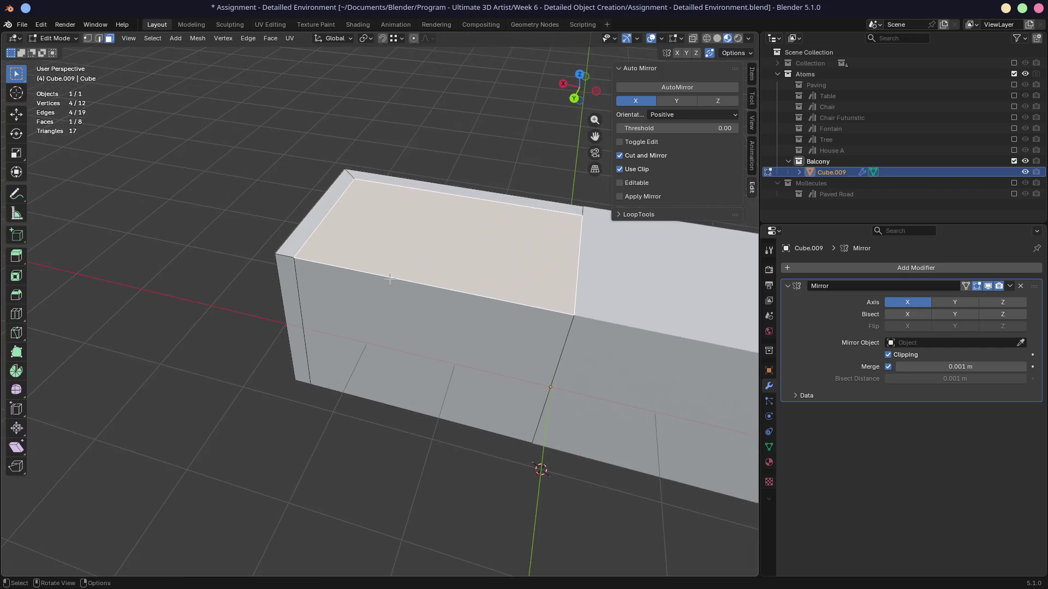
key("e")
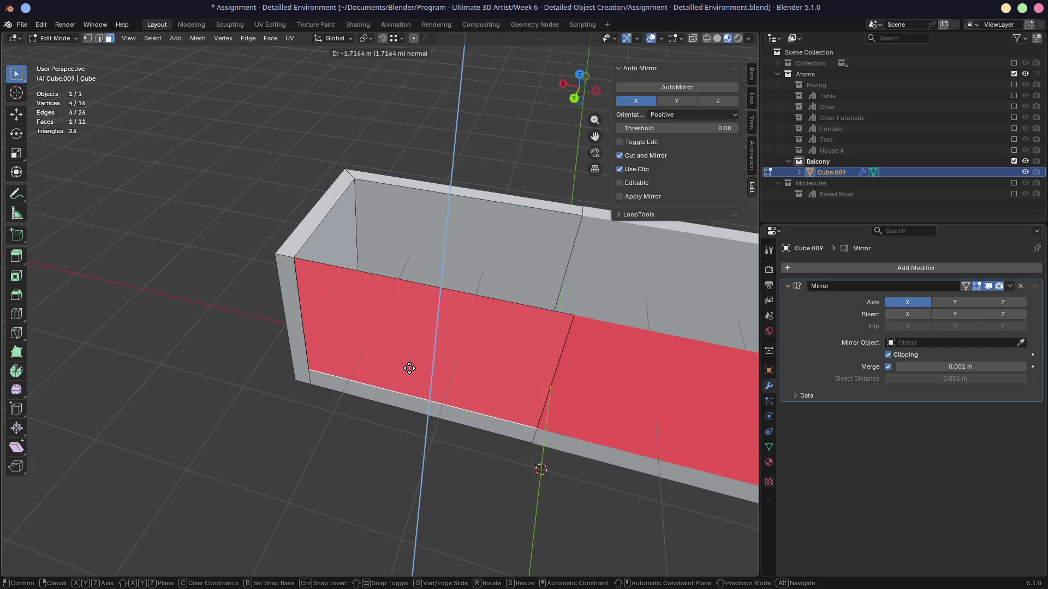
left_click(408, 365)
mouse_move(437, 323)
middle_mouse_down()
mouse_move(322, 281)
mouse_move(431, 281)
middle_mouse_up()
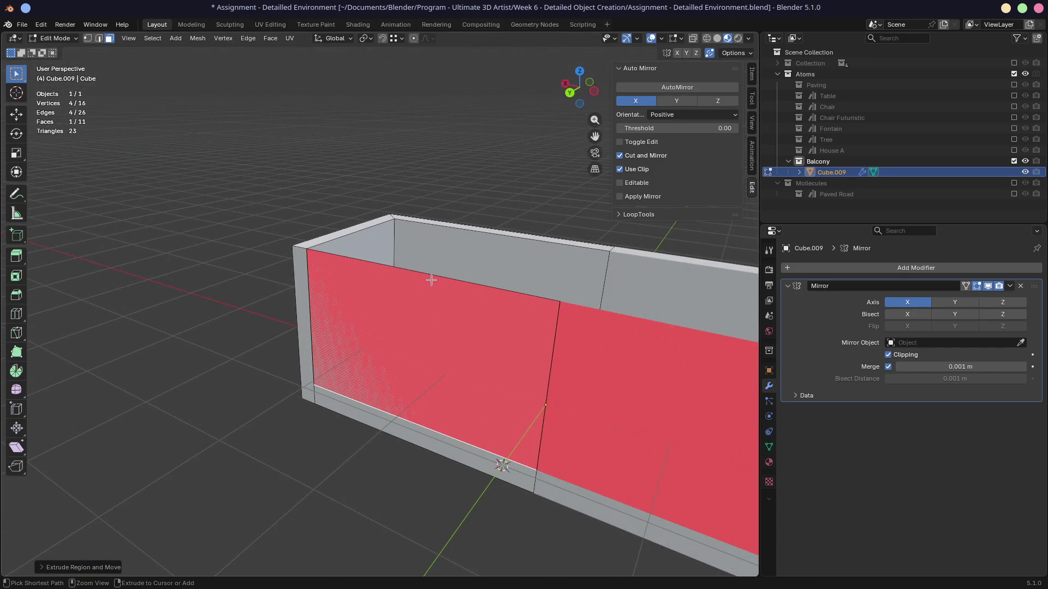
key("ctrl+z")
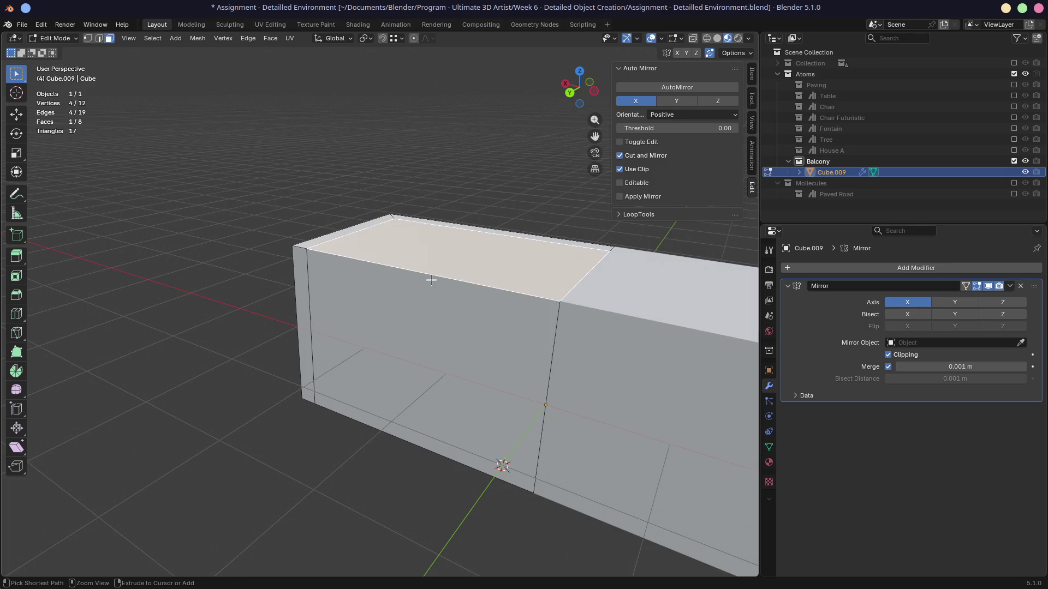
mouse_move(431, 280)
middle_mouse_down()
mouse_move(341, 297)
mouse_move(464, 281)
middle_mouse_up()
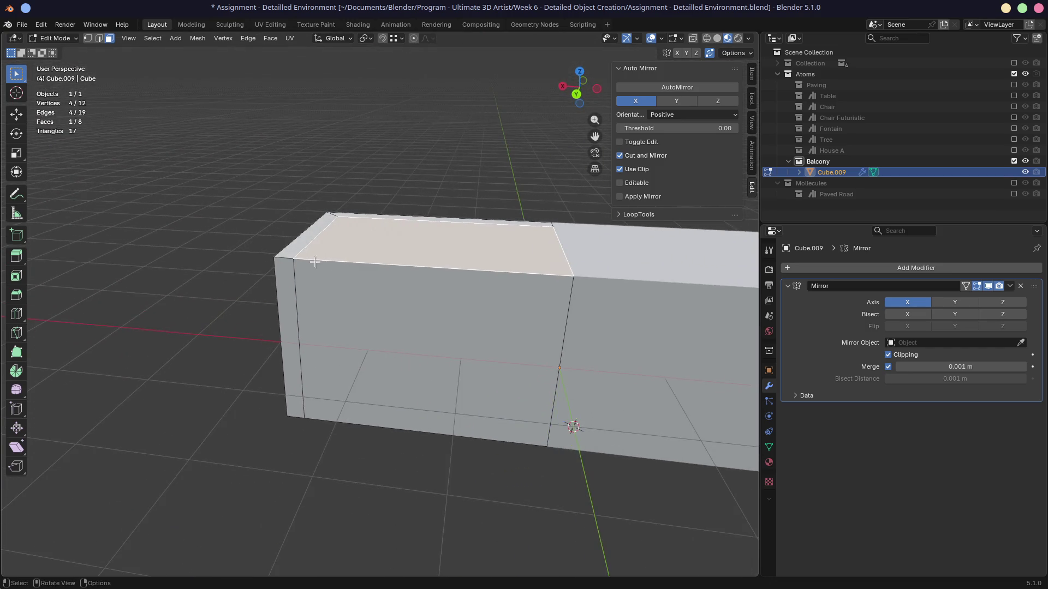
left_click(383, 322)
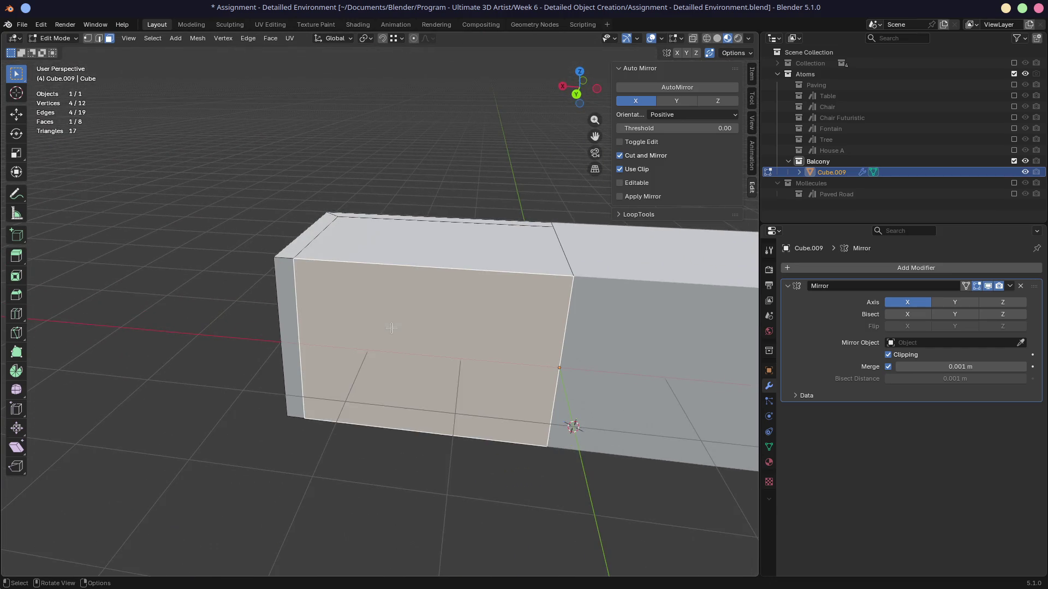
key("x")
left_click(391, 331)
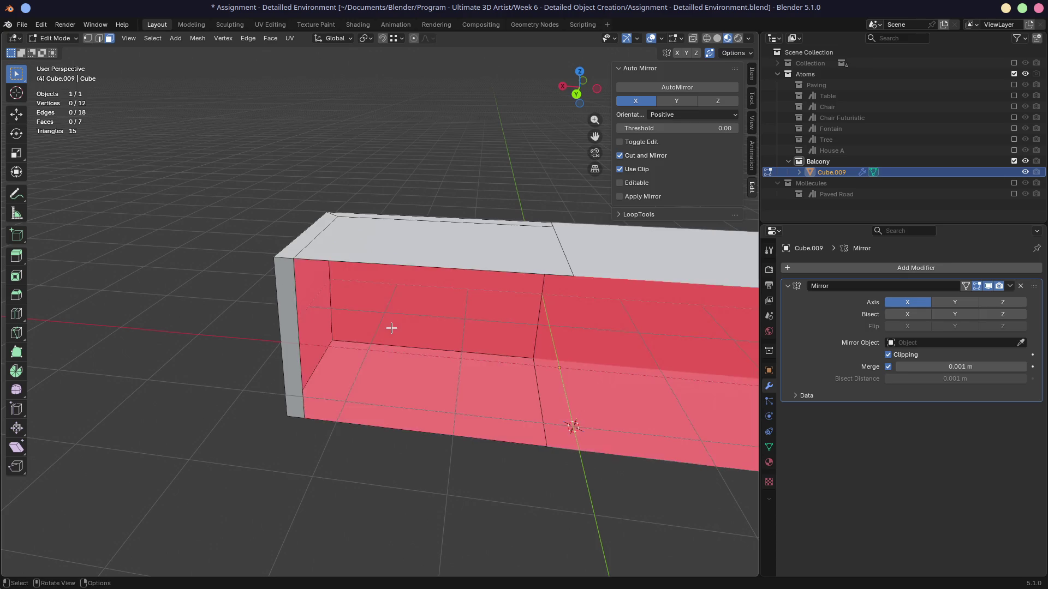
key("ctrl")
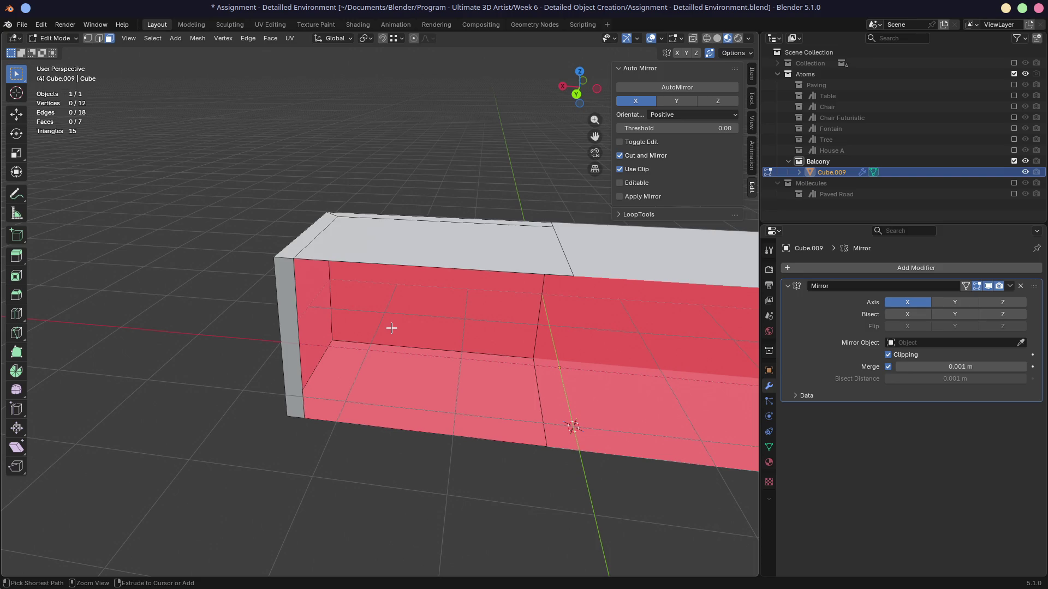
key("ctrl+z")
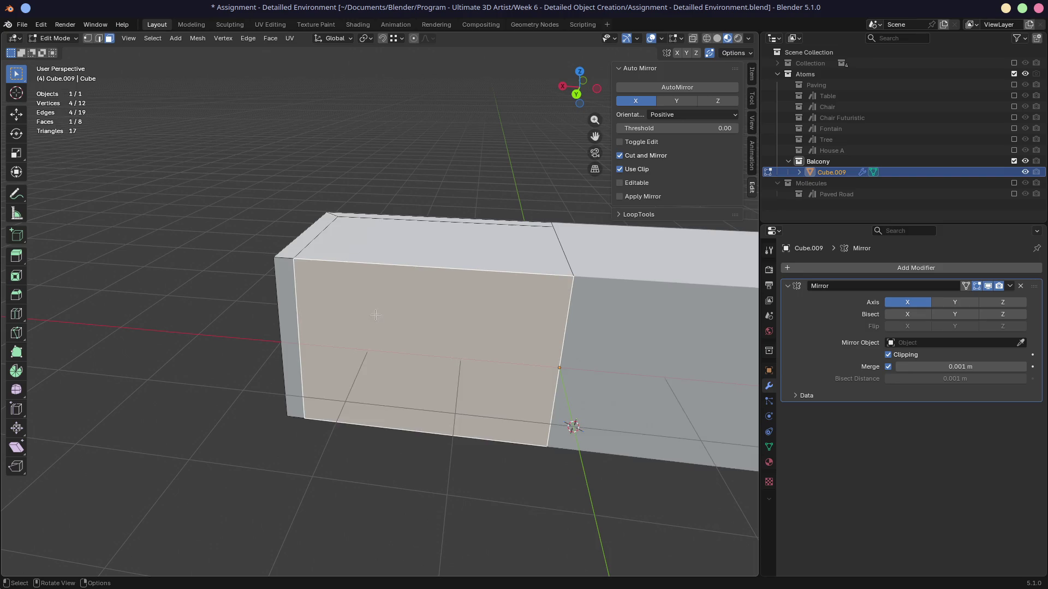
key("k")
left_click(389, 265)
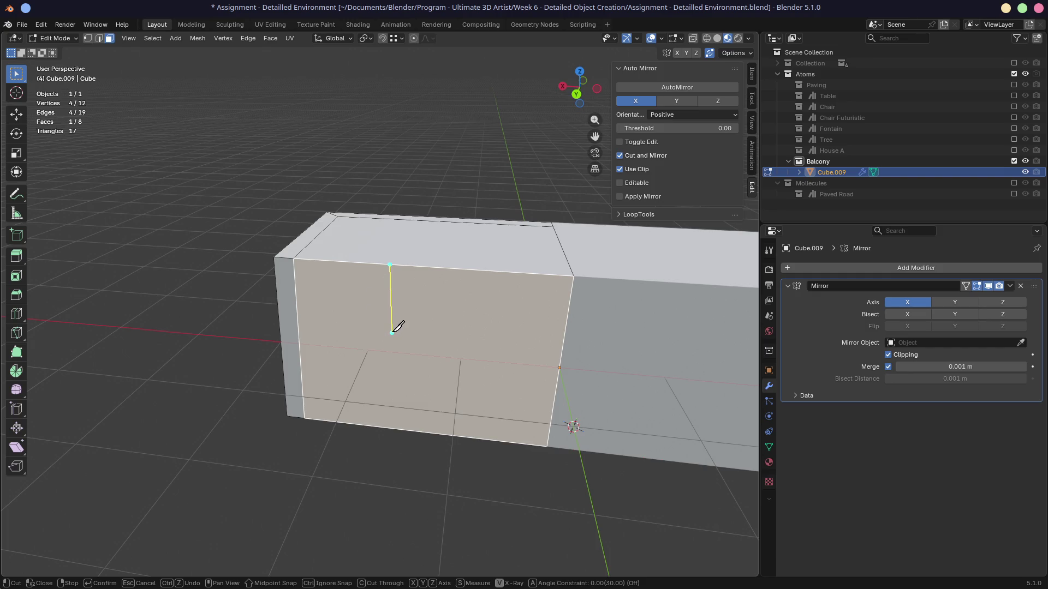
key("z")
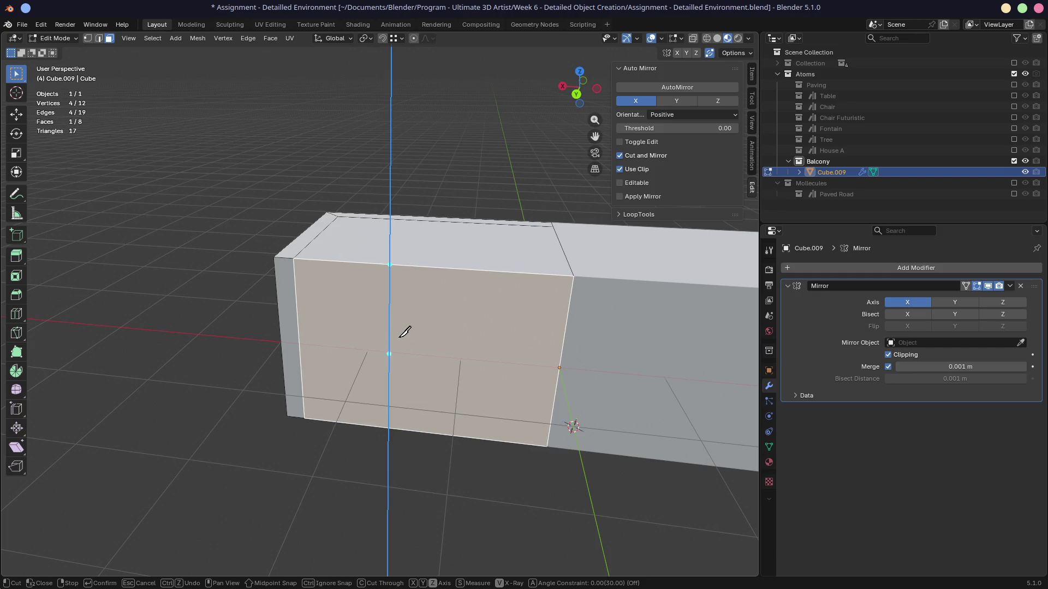
key("Escape")
middle_click_drag(393, 327, 347, 338)
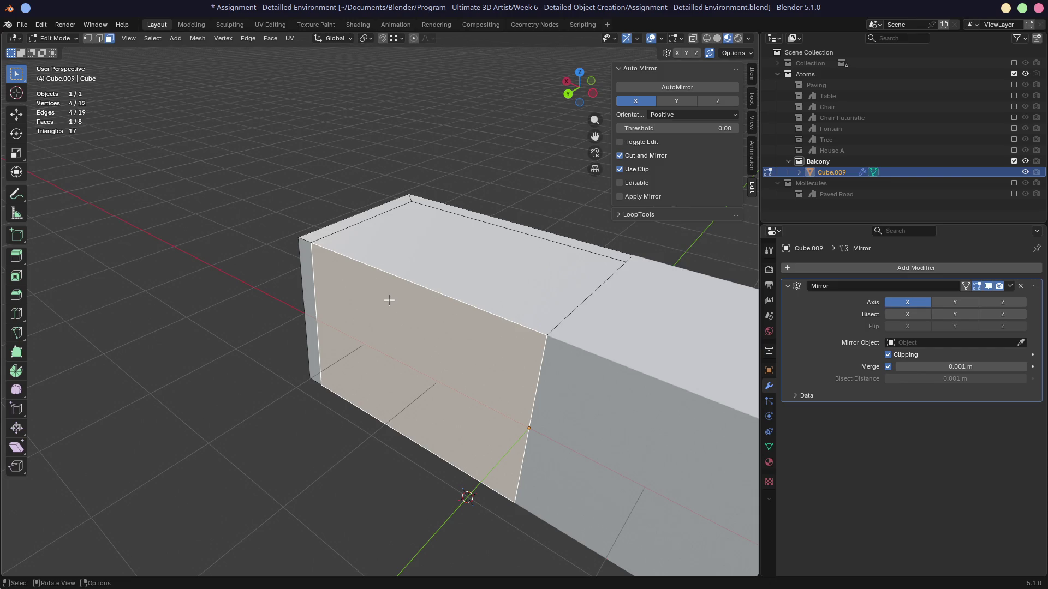
Review the Extrude menu (Alt+E) for the top face, dismiss it and switch to Firefox.
left_click(409, 275)
mouse_move(409, 276)
middle_mouse_down()
mouse_move(426, 270)
mouse_move(409, 281)
middle_mouse_up()
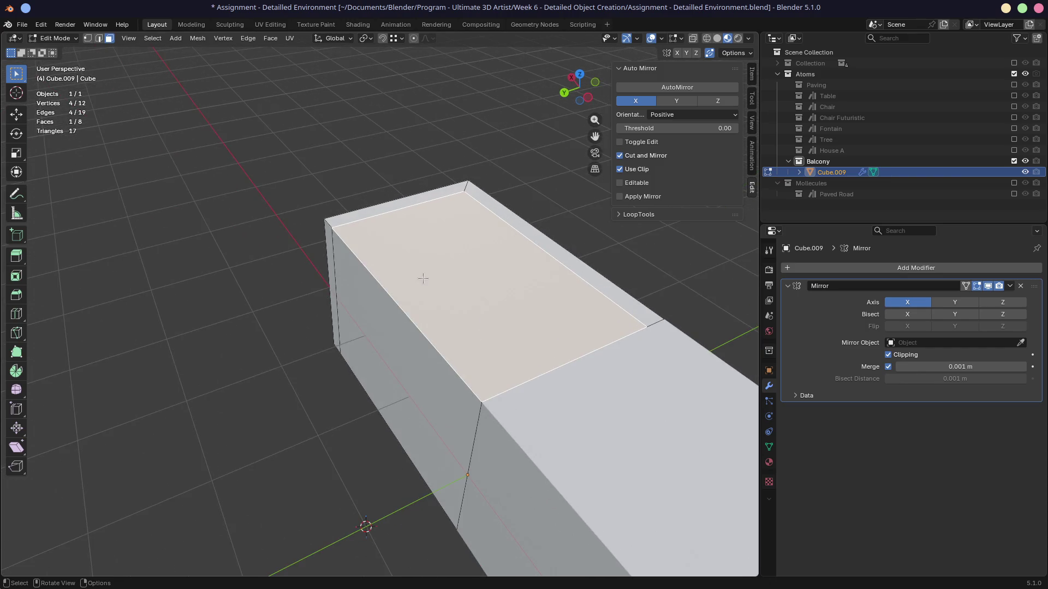
key("alt+e")
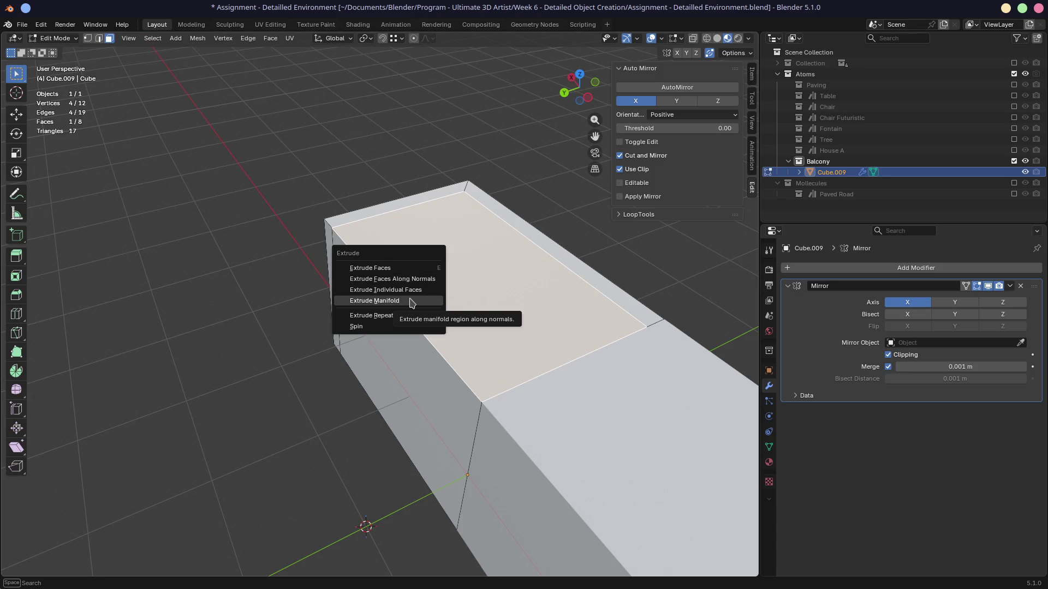
key("Escape")
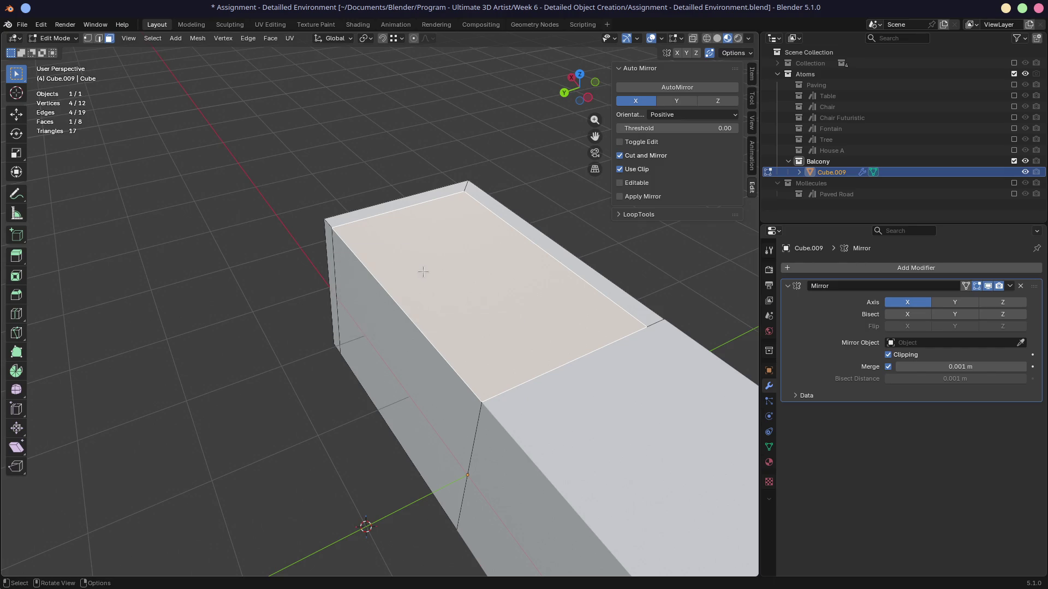
key("alt+Tab")
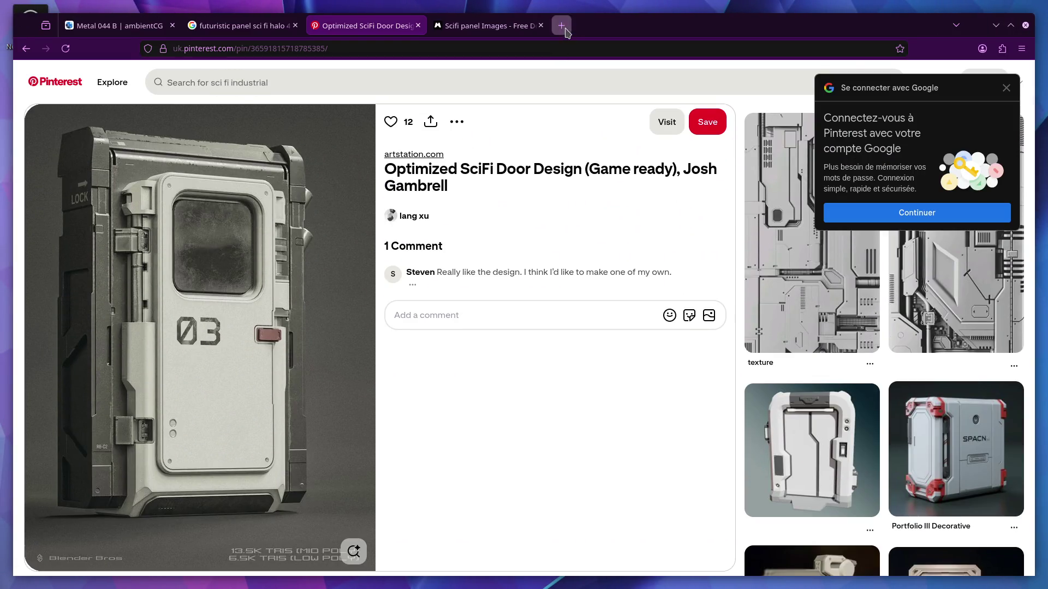
Read the docs.blender.org Extrude Manifold manual page in a new tab, close it and return to Blender.
left_click(562, 47)
type("blender manual exture manifold")
key("Return")
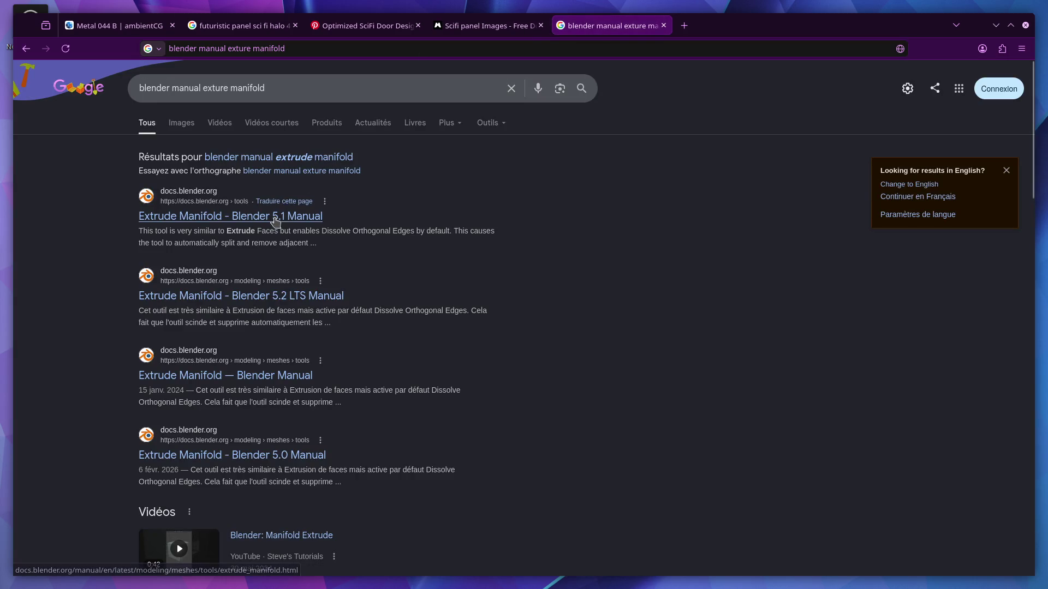
left_click(277, 217)
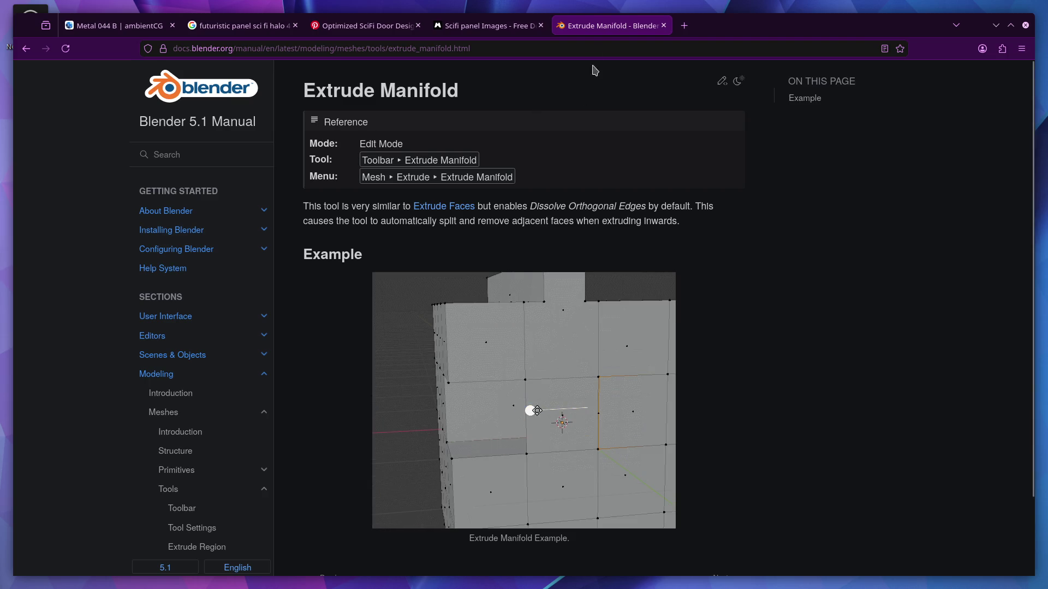
middle_click(606, 30)
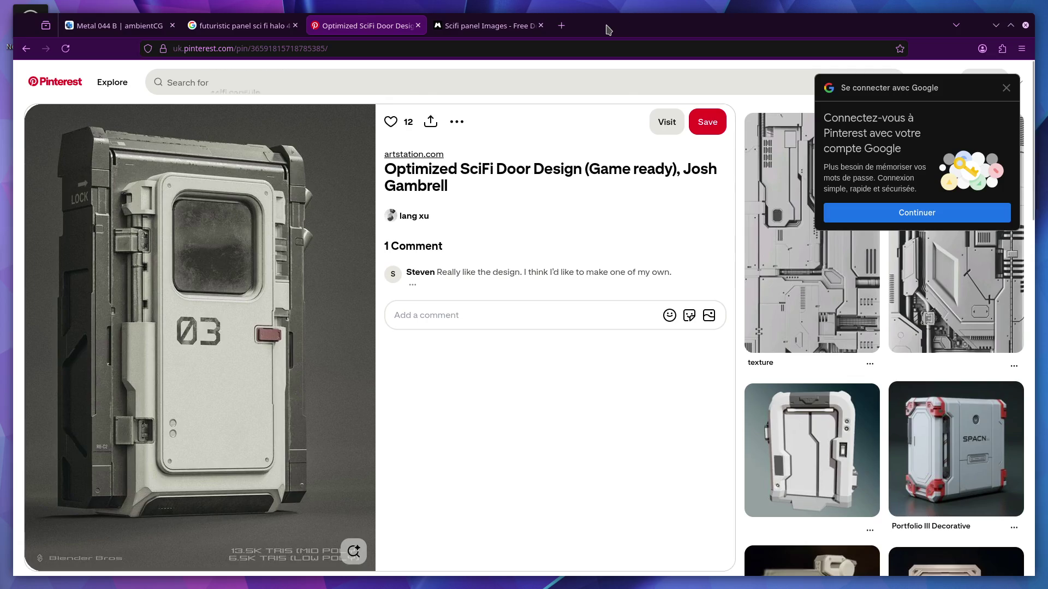
key("alt+Tab")
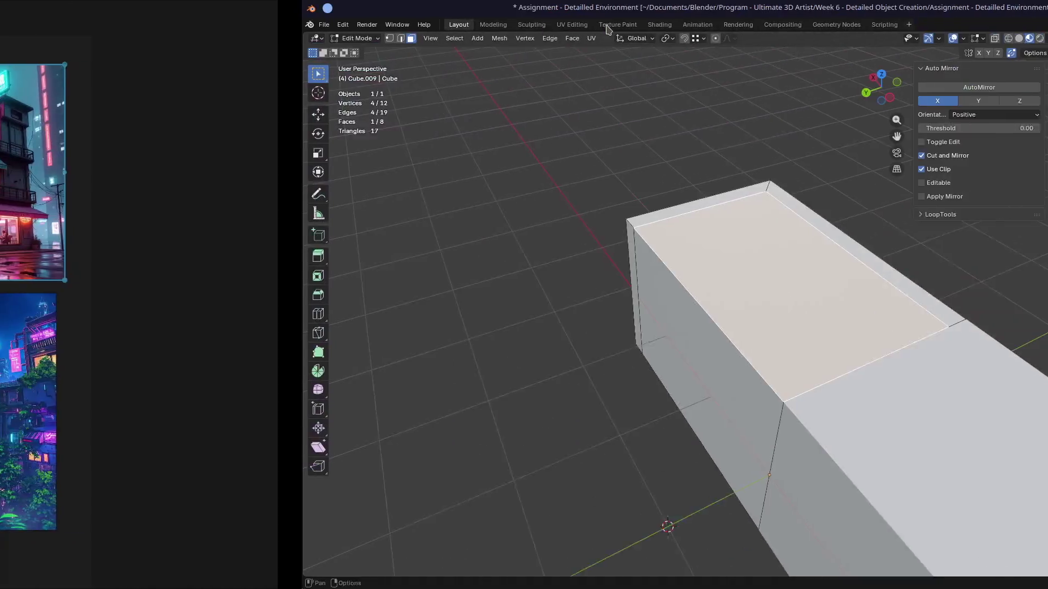
Extrude the top face straight down along Z into the block, hollowing it into a trough.
middle_click_drag(393, 315, 405, 308)
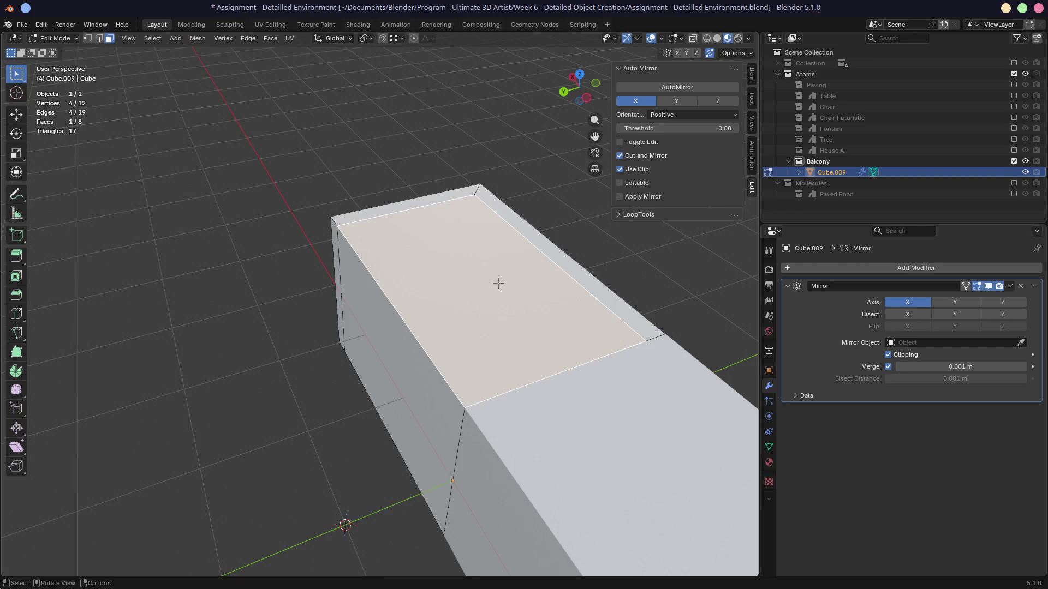
key("e")
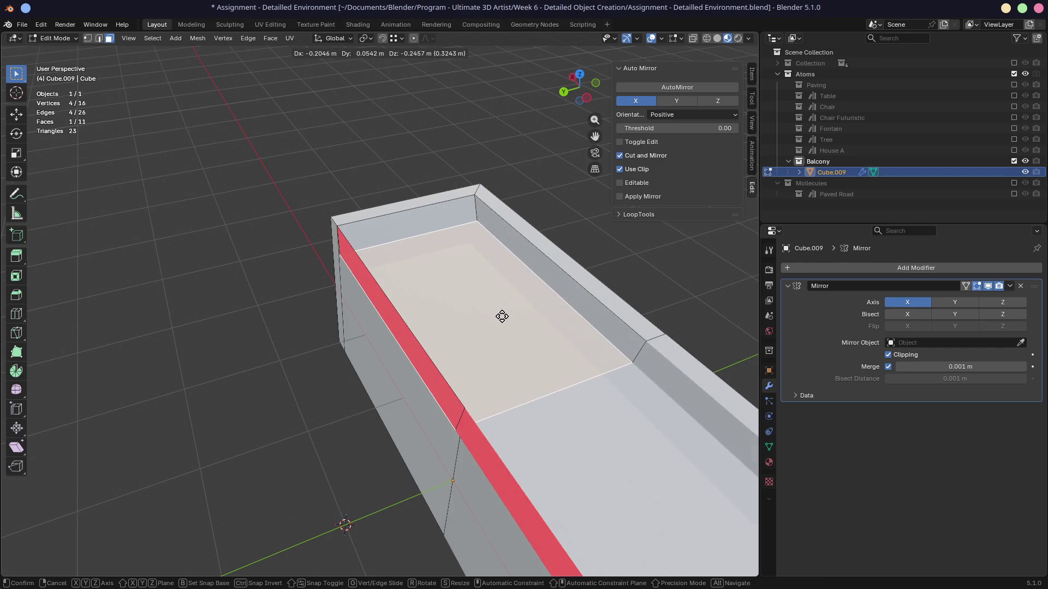
key("z")
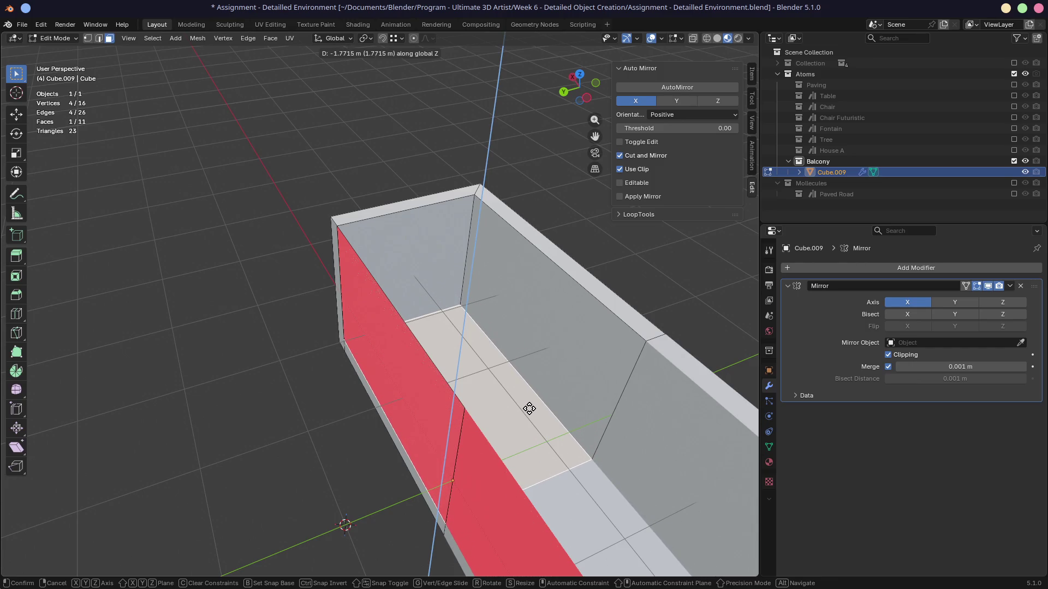
left_click(529, 407)
middle_click_drag(529, 407, 438, 353)
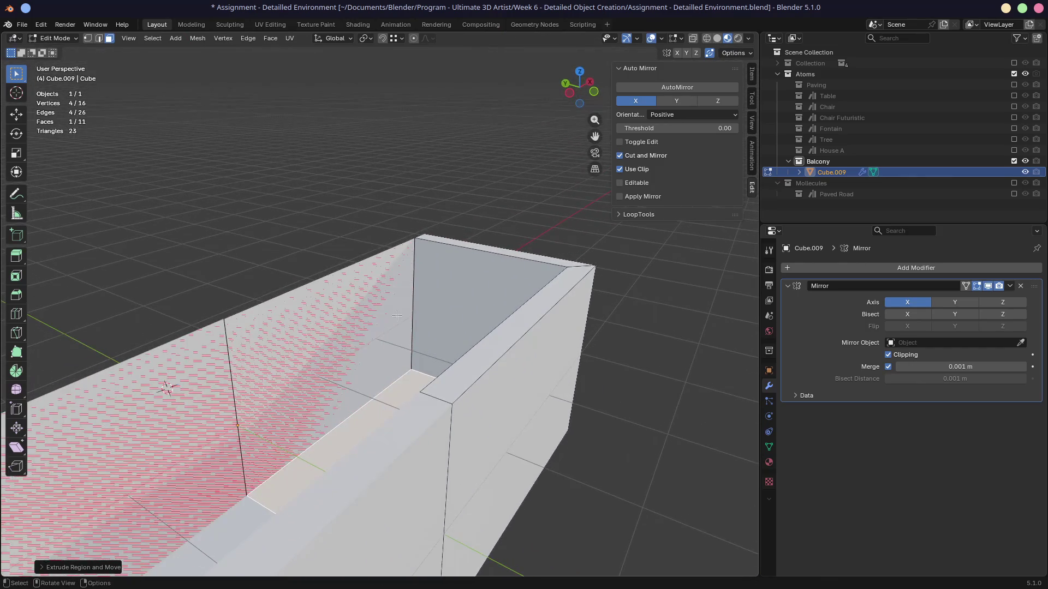
Delete the outer side wall face with X > Faces.
left_click(361, 331)
middle_click_drag(351, 344, 403, 316)
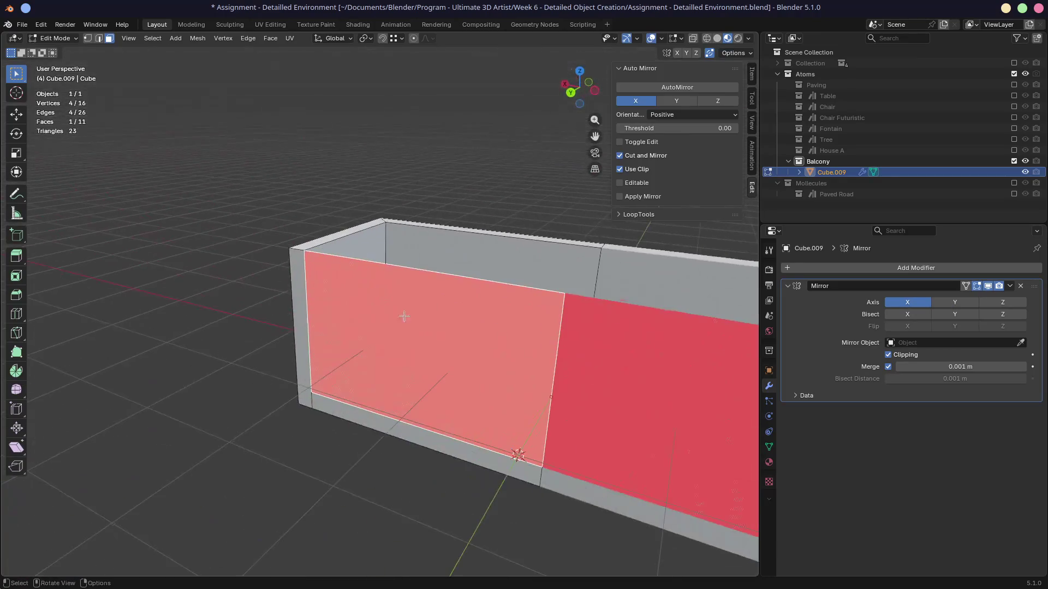
mouse_move(434, 348)
middle_mouse_down()
mouse_move(350, 336)
mouse_move(459, 345)
middle_mouse_up()
scroll(351, 336, "up", 1)
key("x")
left_click(351, 339)
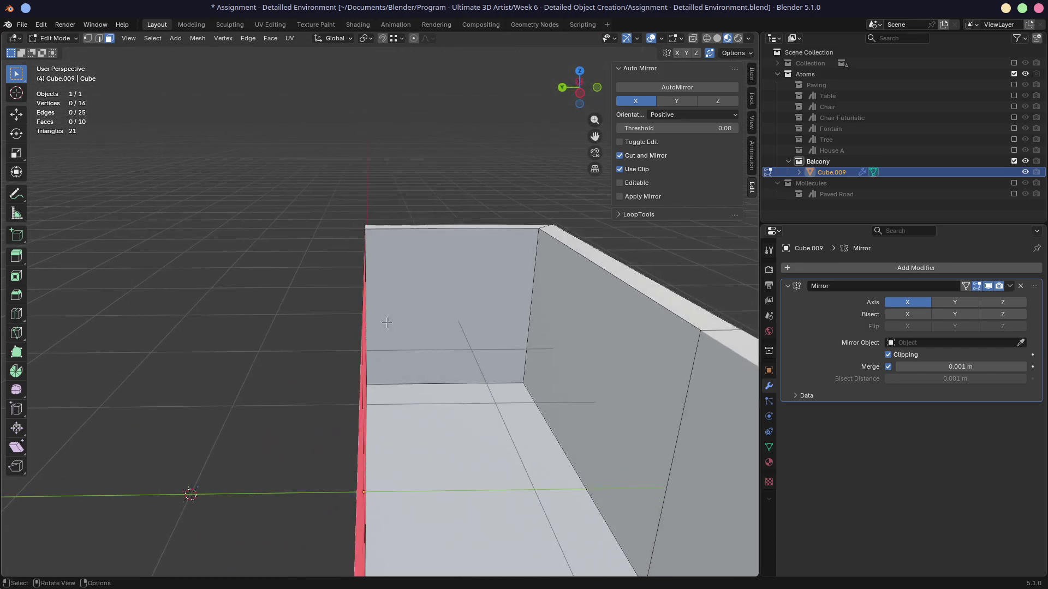
Delete another face, then undo a fill that produced an unwanted triangle at the gap.
key("x")
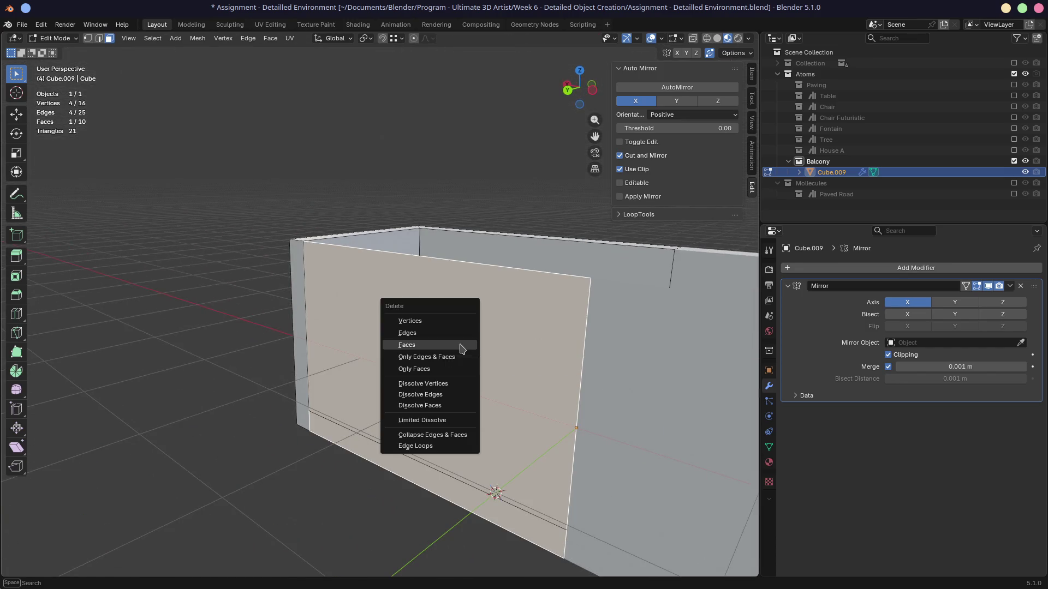
left_click(461, 345)
mouse_move(461, 344)
middle_mouse_down()
mouse_move(410, 367)
mouse_move(485, 307)
mouse_move(464, 342)
middle_mouse_up()
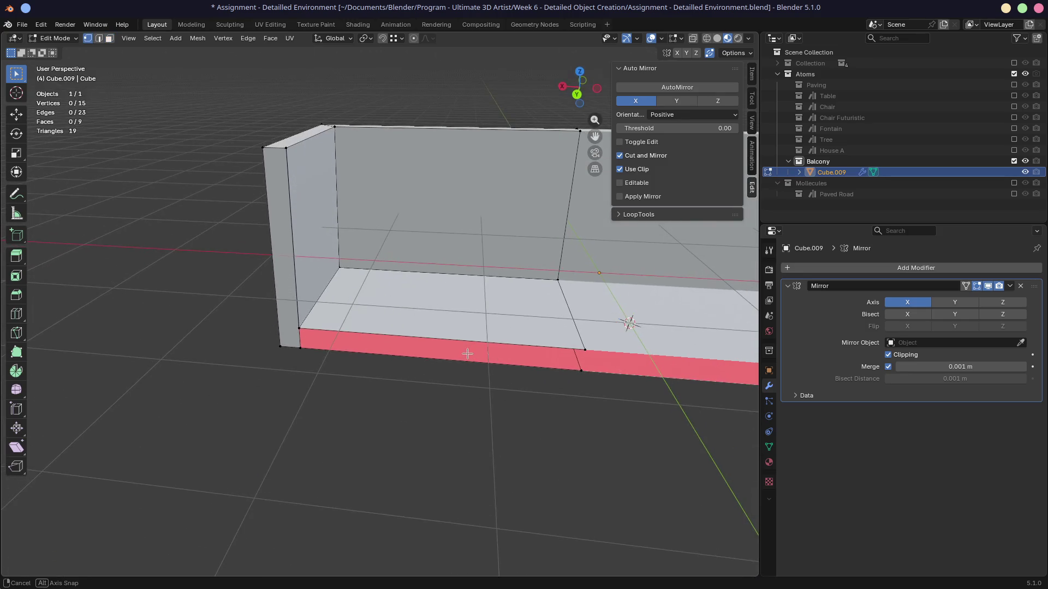
key("2")
left_click(306, 341)
key("f")
key("ctrl+z")
Fill the open gap with a new face and select the top edges at the wall corner.
mouse_move(328, 340)
middle_mouse_down()
mouse_move(510, 293)
mouse_move(475, 314)
middle_mouse_up()
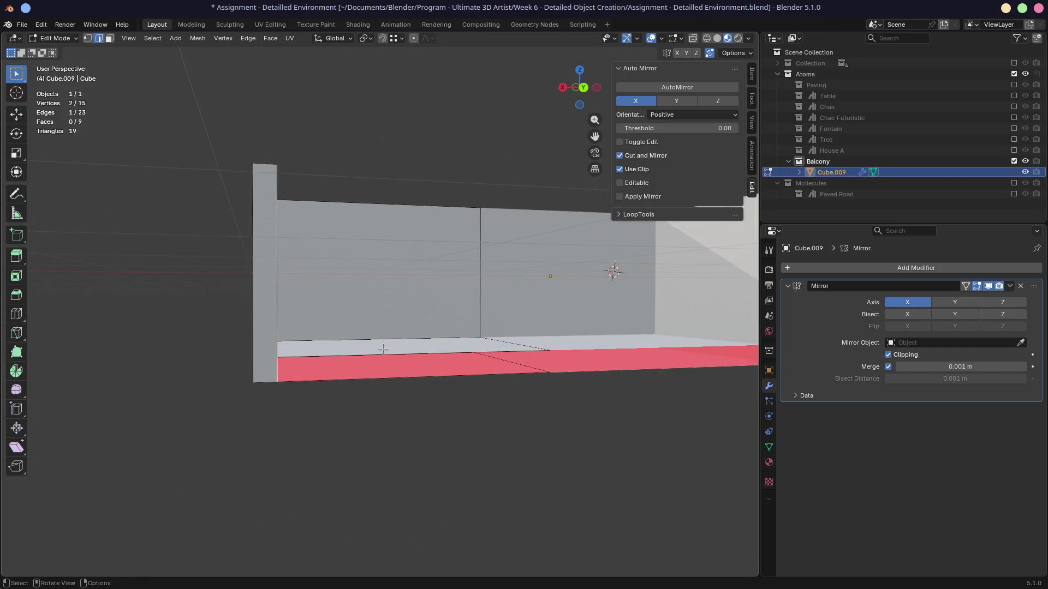
left_click(374, 377, "shift")
mouse_move(374, 377)
middle_mouse_down()
mouse_move(384, 345)
mouse_move(517, 324)
mouse_move(227, 251)
middle_mouse_up()
key("f")
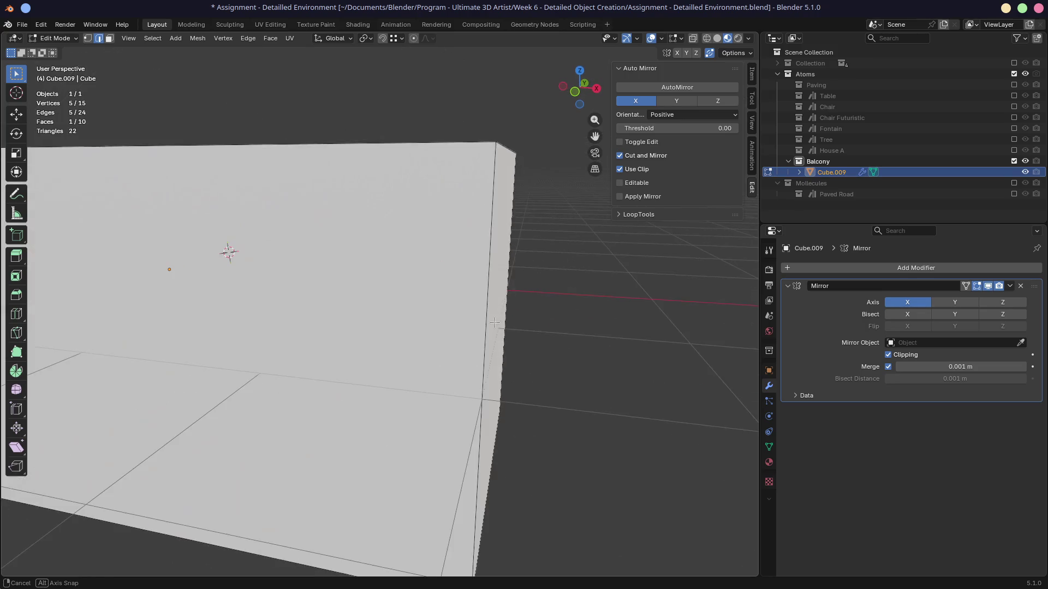
scroll(283, 271, "down", 3)
mouse_move(283, 271)
middle_mouse_down()
mouse_move(428, 296)
mouse_move(456, 274)
mouse_move(440, 316)
middle_mouse_up()
scroll(457, 274, "down", 3)
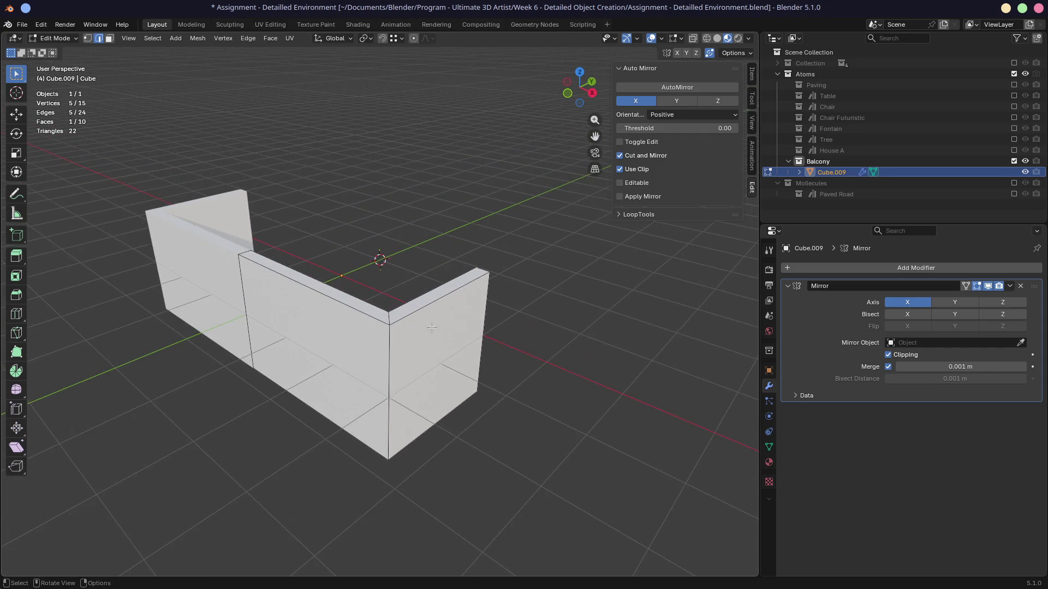
scroll(431, 328, "up", 1)
scroll(425, 323, "up", 1)
scroll(418, 311, "up", 1)
left_click(407, 299)
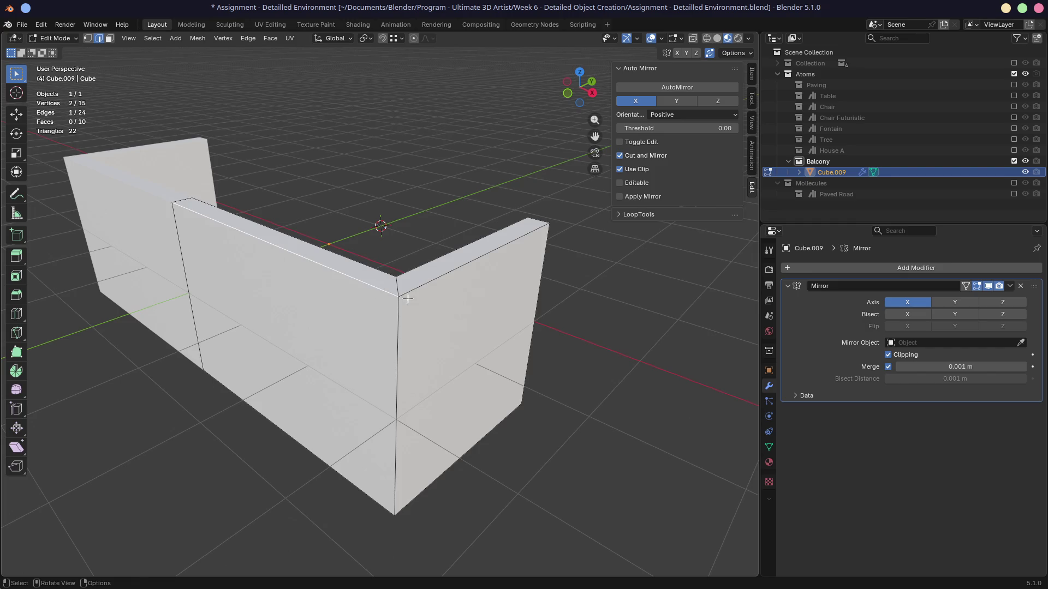
left_click(395, 331, "shift")
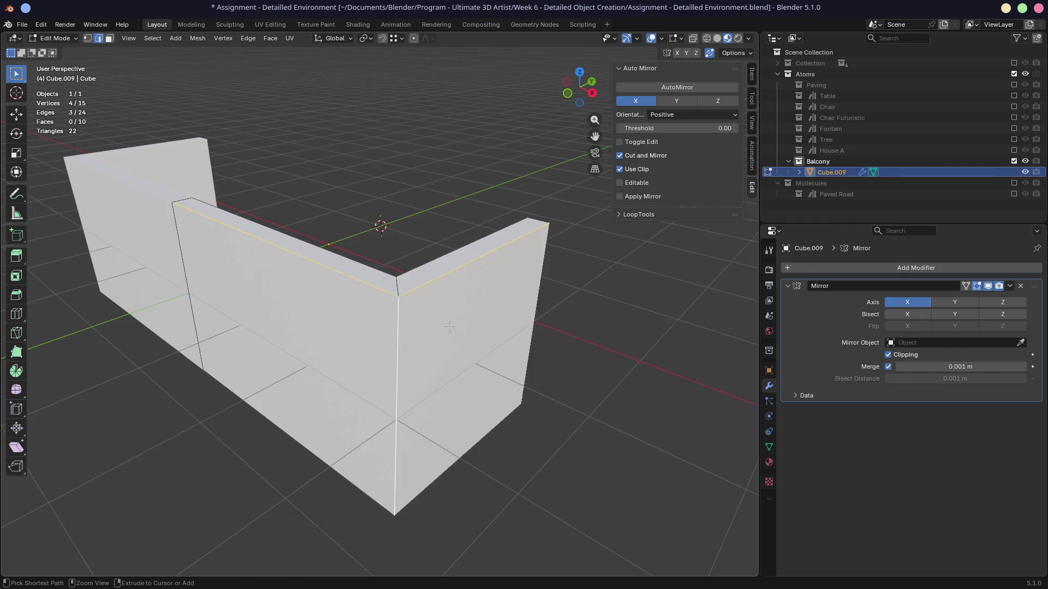
Try a bevel on the selected top edges, then undo it.
key("ctrl+b")
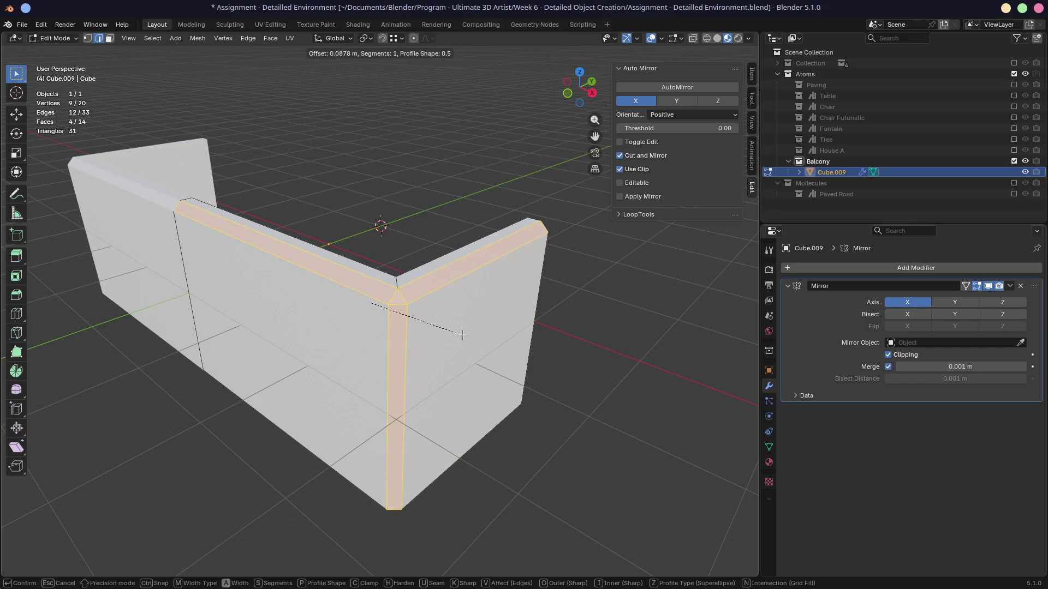
left_click(463, 334)
middle_click_drag(463, 335, 390, 279)
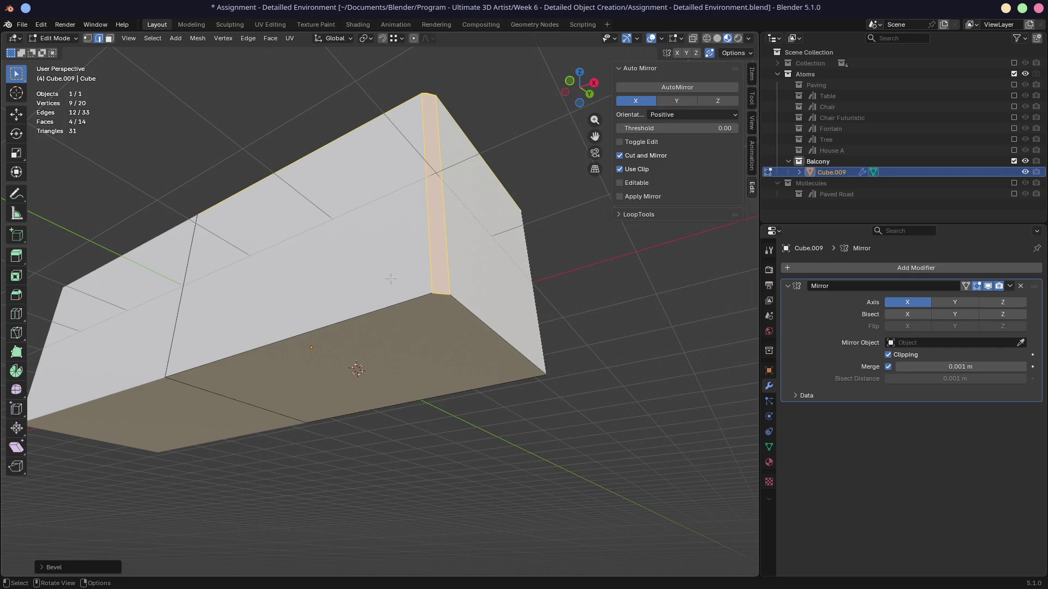
key("ctrl+z")
Select the lower front and right edges, inspect the walls, and return to Object Mode.
left_click(409, 302, "shift")
left_click(456, 301, "shift")
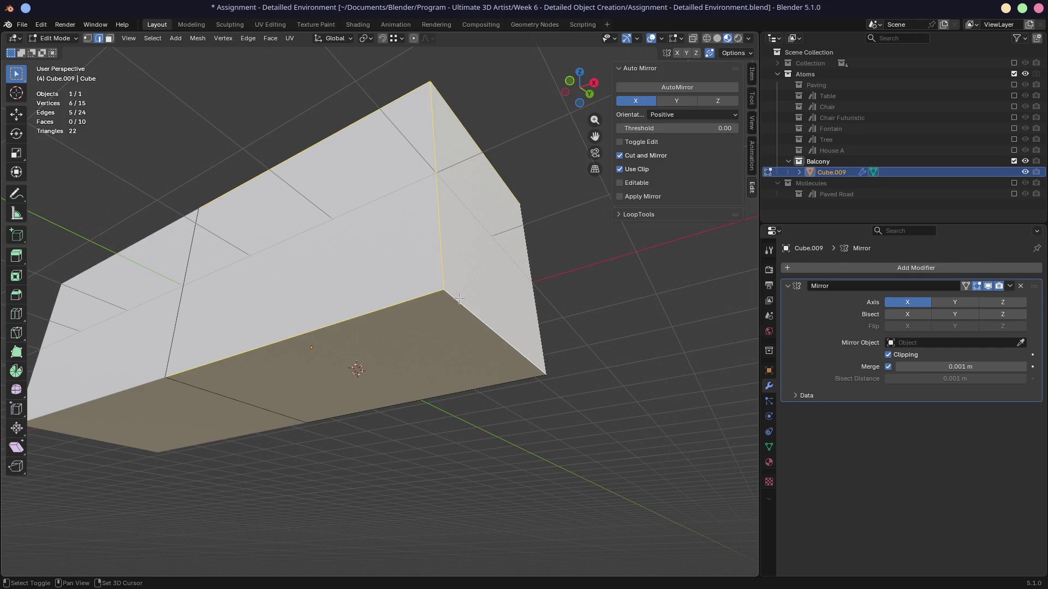
mouse_move(541, 239)
middle_mouse_down()
mouse_move(564, 302)
mouse_move(362, 284)
mouse_move(420, 326)
middle_mouse_up()
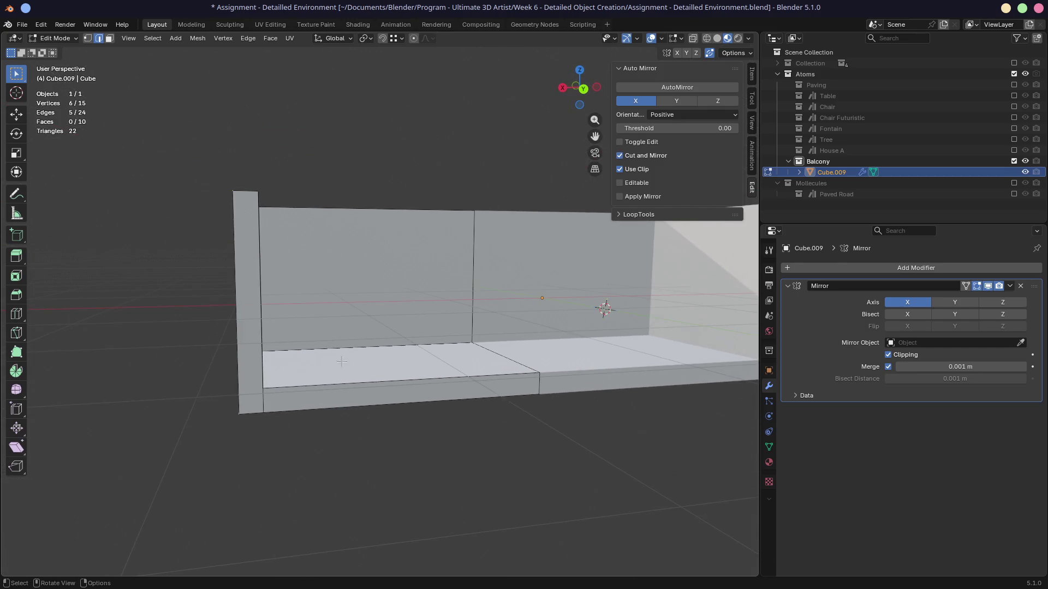
scroll(342, 360, "down", 2)
mouse_move(341, 360)
middle_mouse_down()
mouse_move(342, 397)
mouse_move(328, 389)
mouse_move(337, 390)
mouse_move(324, 402)
mouse_move(350, 388)
middle_mouse_up()
scroll(337, 390, "up", 2)
key("Tab")
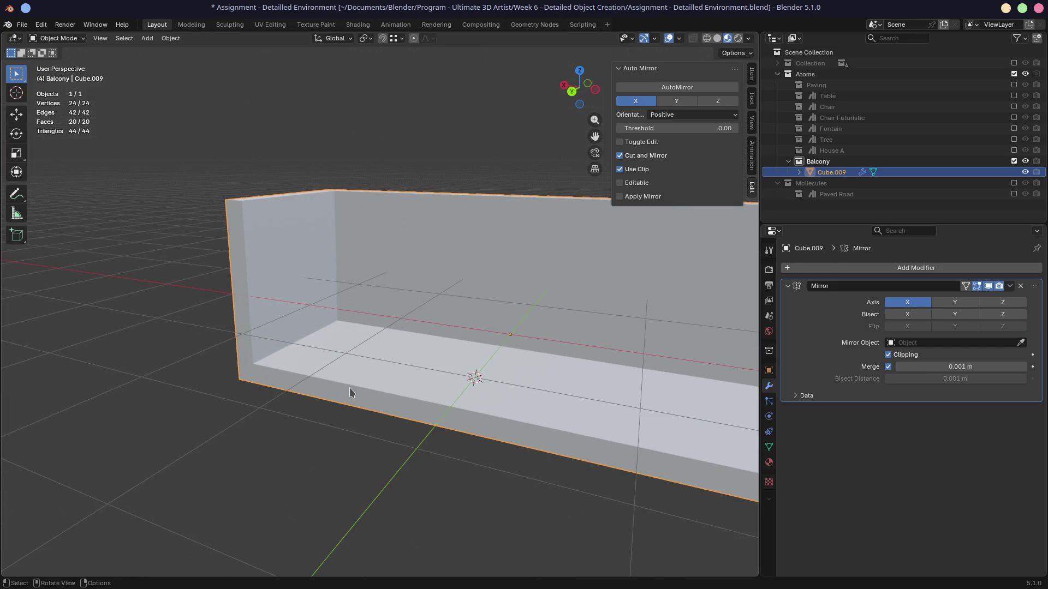
Re-enter Edit Mode, inspect the wall from several sides and clear the selection.
key("Tab")
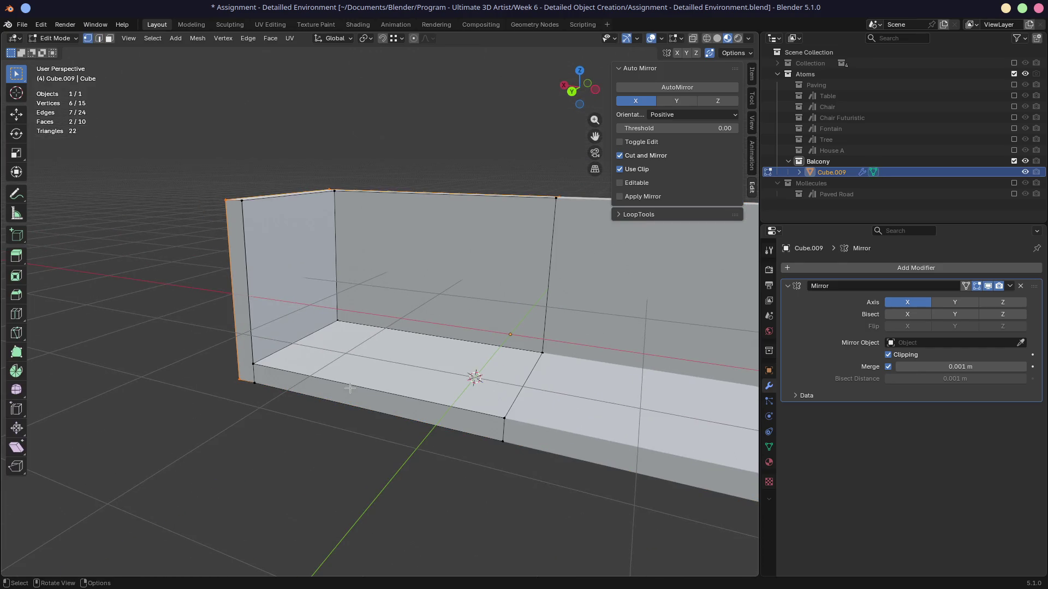
mouse_move(280, 384)
middle_mouse_down()
mouse_move(254, 319)
mouse_move(303, 306)
mouse_move(250, 377)
middle_mouse_up()
mouse_move(279, 334)
middle_mouse_down()
mouse_move(426, 268)
mouse_move(254, 277)
middle_mouse_up()
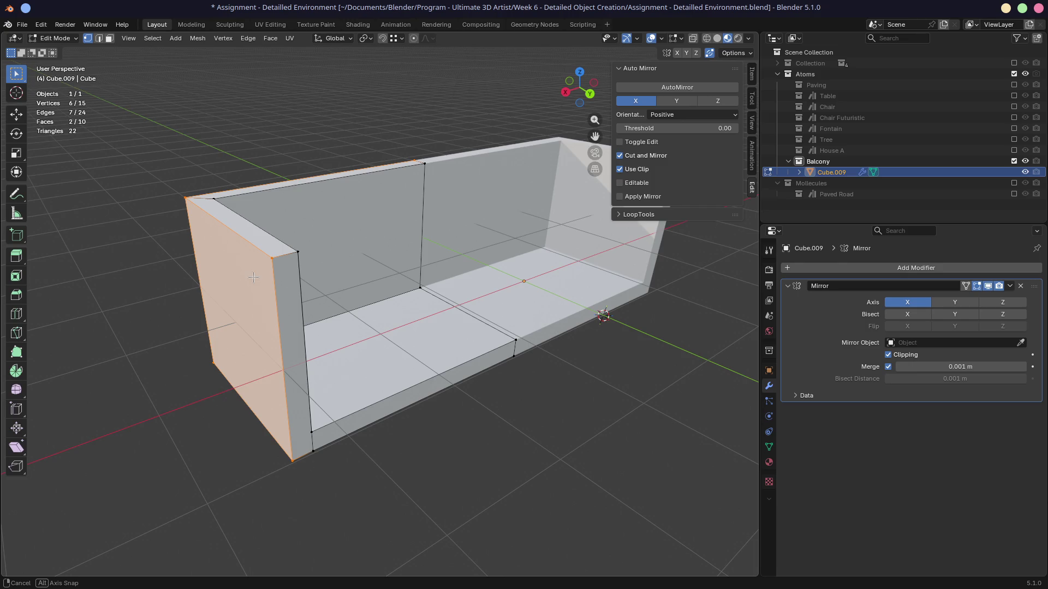
middle_click_drag(254, 277, 397, 250)
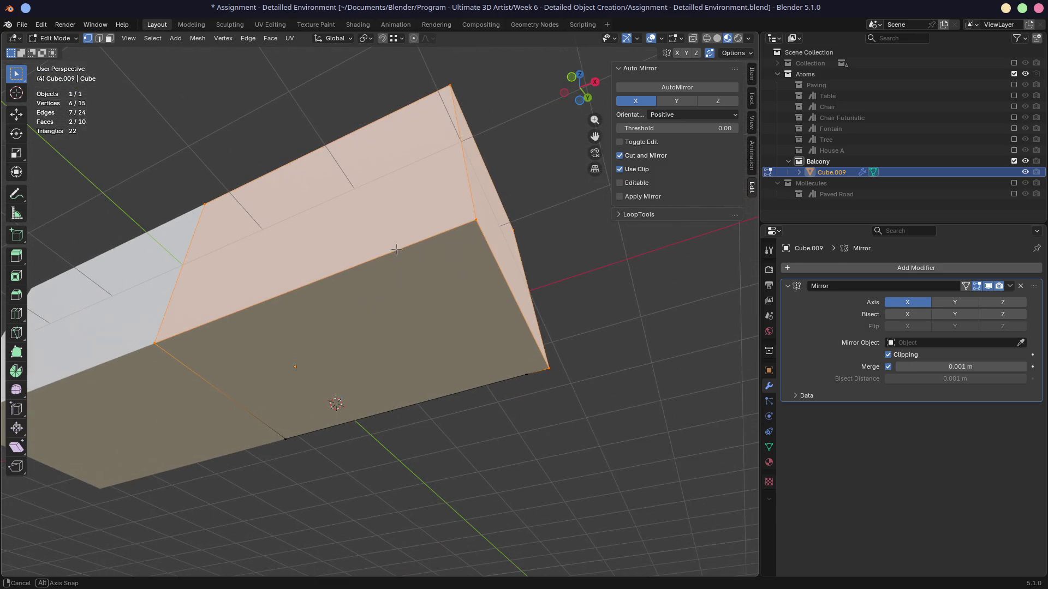
key("alt+a")
mouse_move(470, 251)
middle_mouse_down()
mouse_move(388, 286)
mouse_move(333, 342)
mouse_move(364, 334)
middle_mouse_up()
Select the wall's top rim and corner edge and start a wide bevel on them.
key("2")
left_click(387, 281)
left_click(389, 254, "shift")
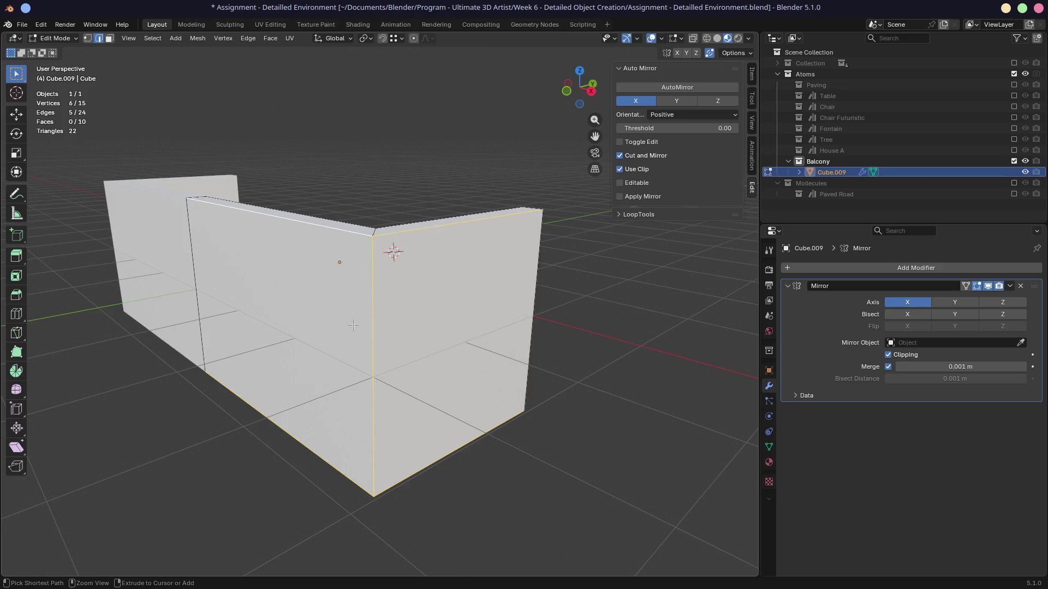
key("ctrl+b")
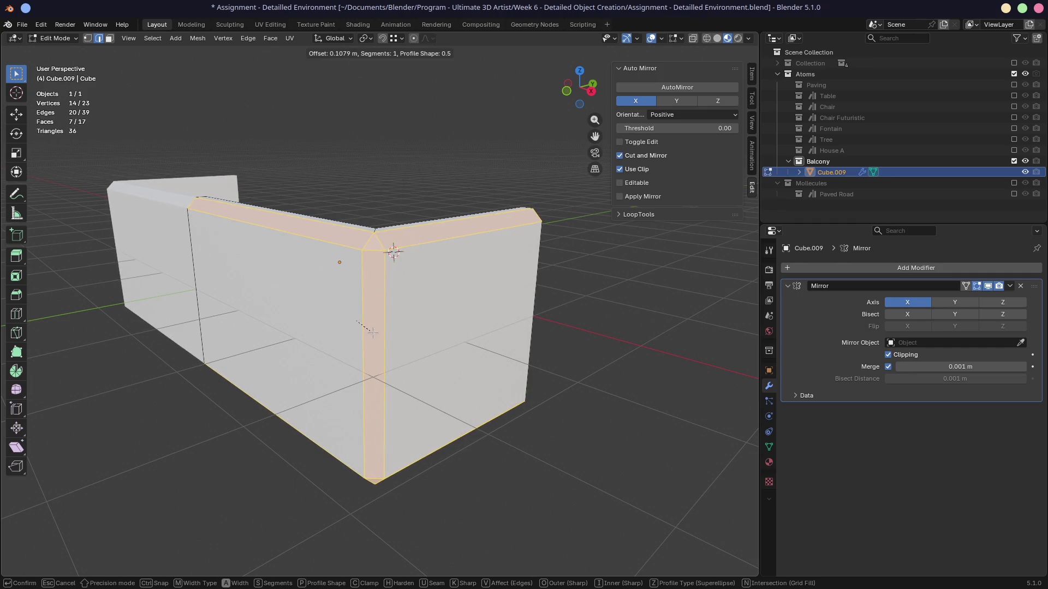
Confirm the bevel, inspect the chamfered rim, and pick a single vertex at the wall base.
left_click(372, 333)
mouse_move(371, 333)
middle_mouse_down()
mouse_move(392, 334)
mouse_move(311, 353)
middle_mouse_up()
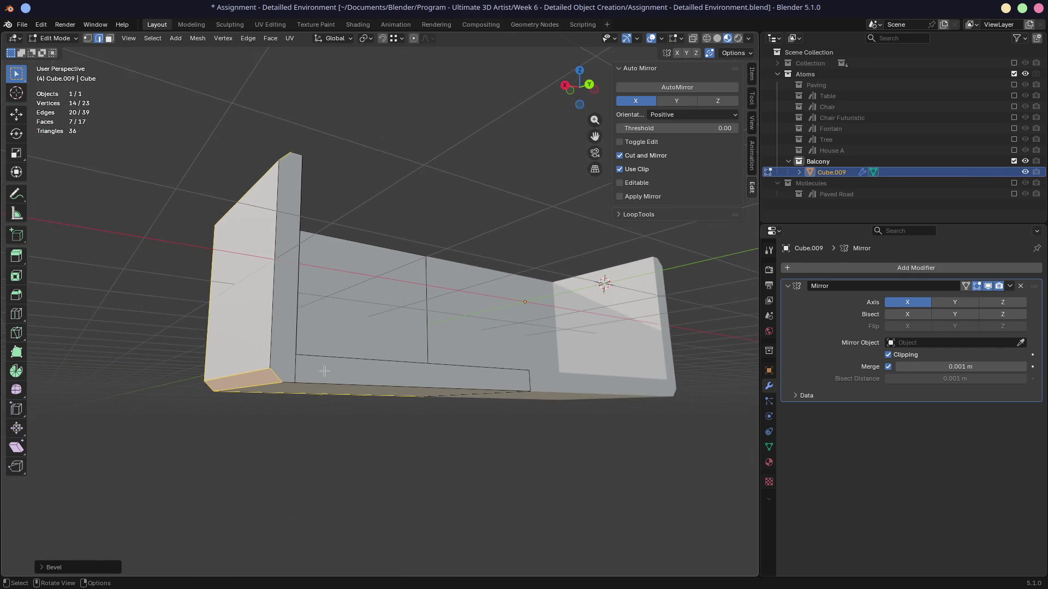
middle_click_drag(324, 371, 228, 358)
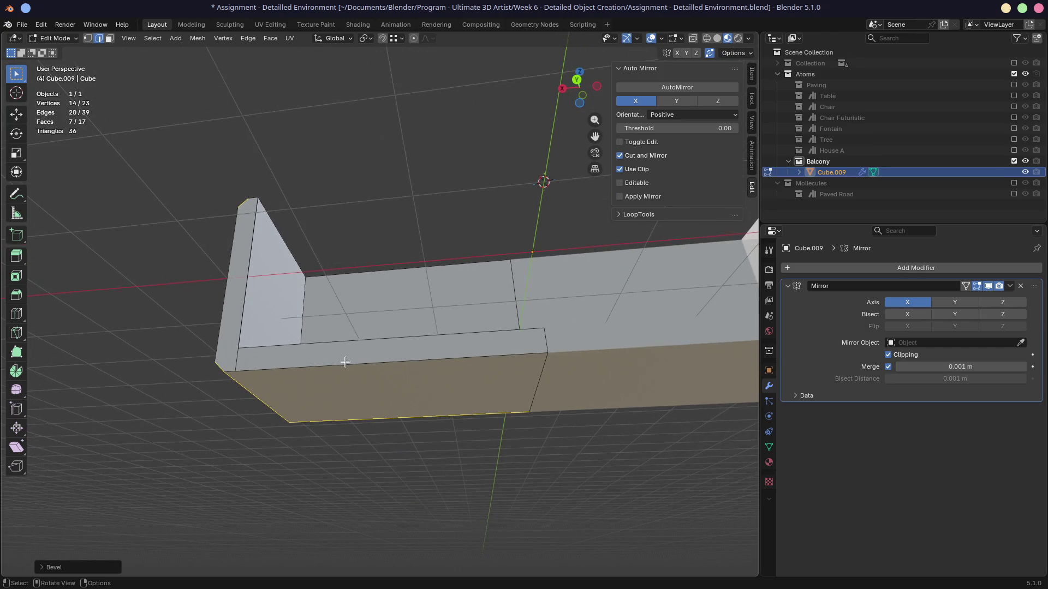
middle_click_drag(529, 350, 368, 363)
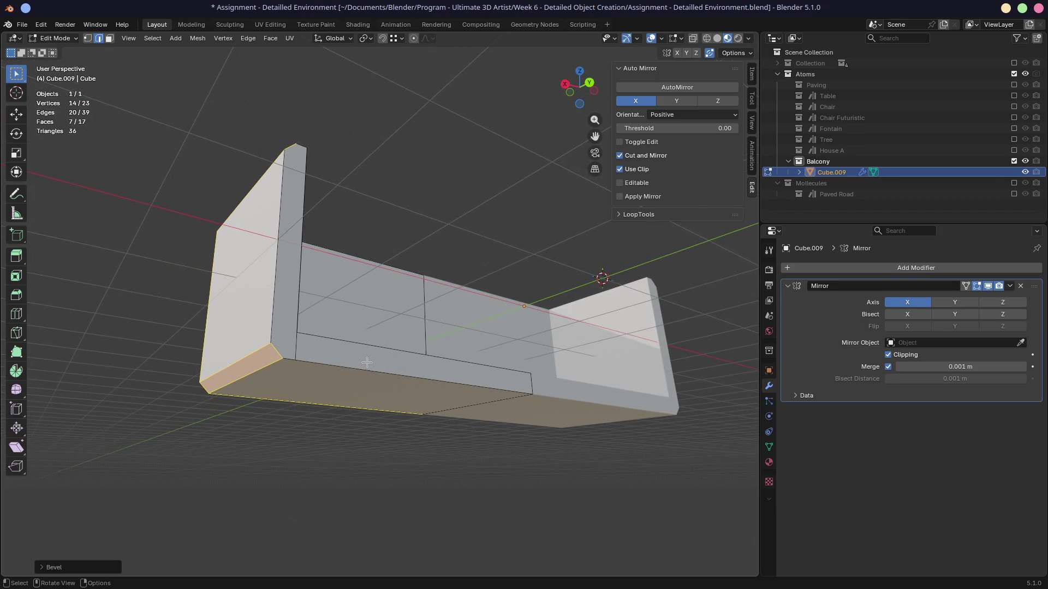
scroll(343, 368, "up", 3)
scroll(268, 381, "up", 1)
left_click(226, 369)
mouse_move(225, 370)
middle_mouse_down()
mouse_move(478, 375)
mouse_move(300, 383)
middle_mouse_up()
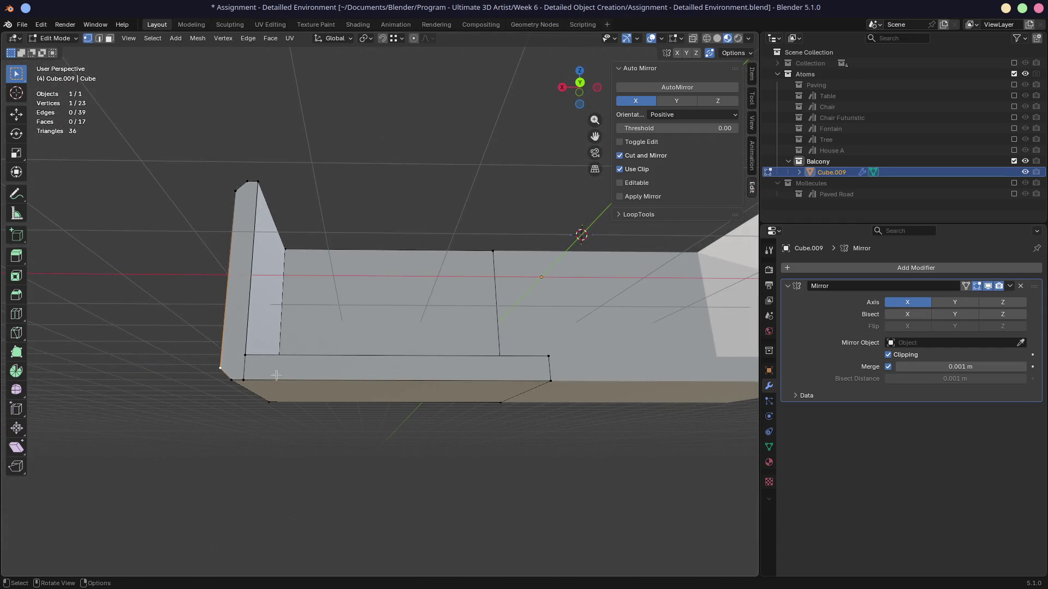
Knife-cut a new X-constrained edge across the lower inner corner of the box.
key("k")
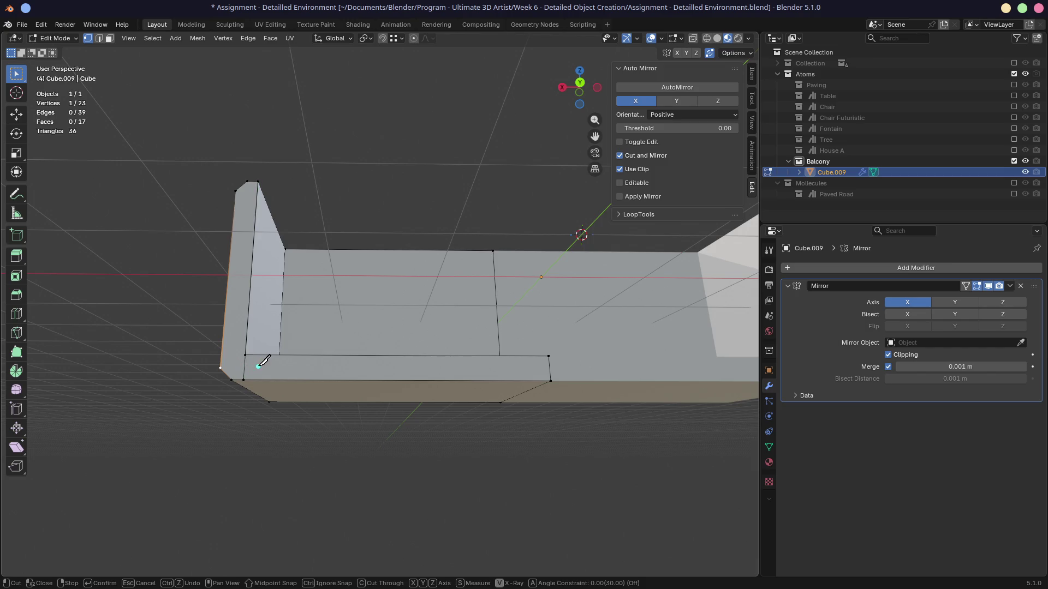
left_click(221, 367)
key("x")
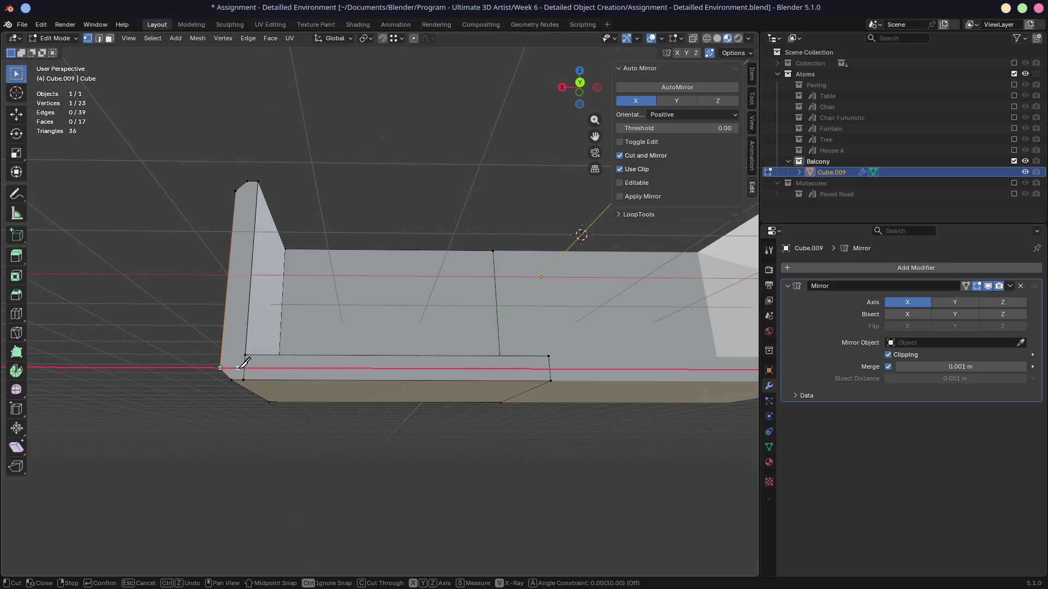
left_click(567, 370)
key("Return")
Inspect the cut from below and select a vertex at the bottom corner.
mouse_move(192, 342)
middle_mouse_down()
mouse_move(344, 322)
mouse_move(420, 358)
mouse_move(380, 358)
middle_mouse_up()
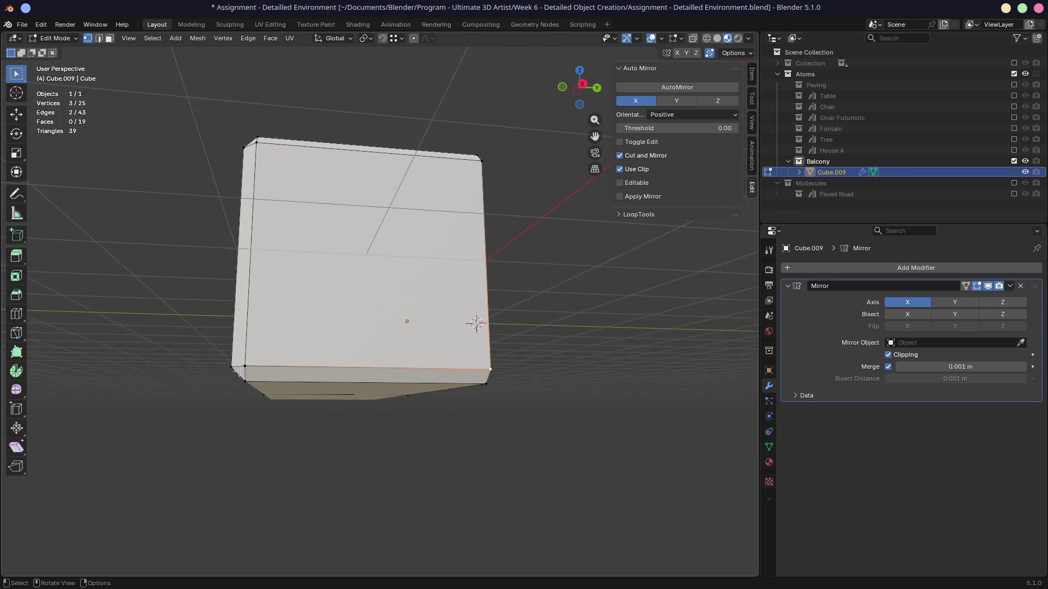
mouse_move(237, 375)
middle_mouse_down()
mouse_move(385, 377)
mouse_move(440, 306)
mouse_move(462, 311)
mouse_move(456, 343)
mouse_move(316, 352)
mouse_move(273, 341)
middle_mouse_up()
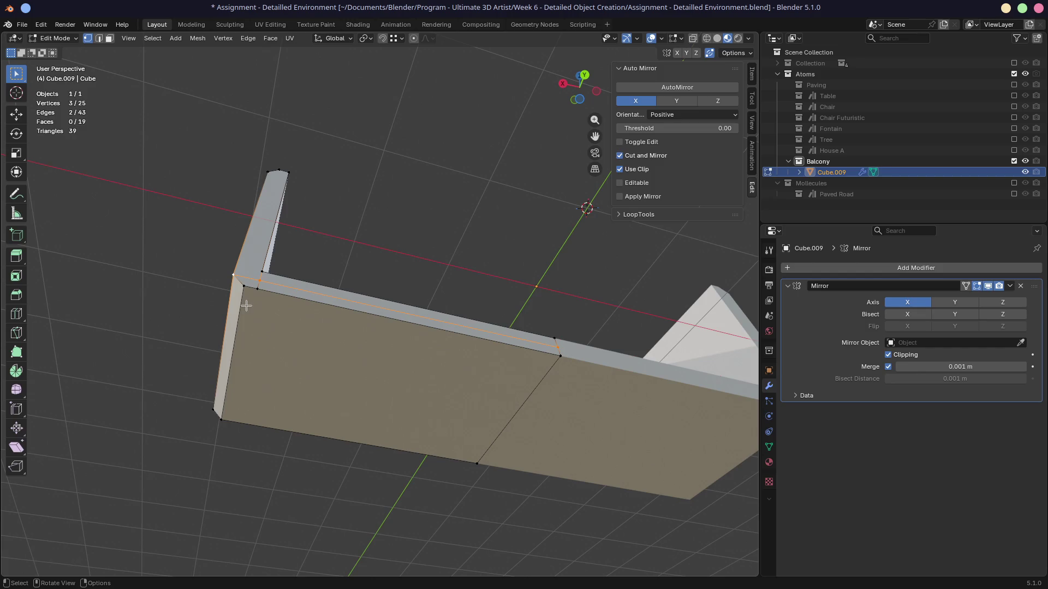
mouse_move(246, 297)
middle_mouse_down()
mouse_move(305, 456)
mouse_move(346, 398)
mouse_move(336, 384)
mouse_move(375, 336)
mouse_move(428, 346)
mouse_move(370, 326)
middle_mouse_up()
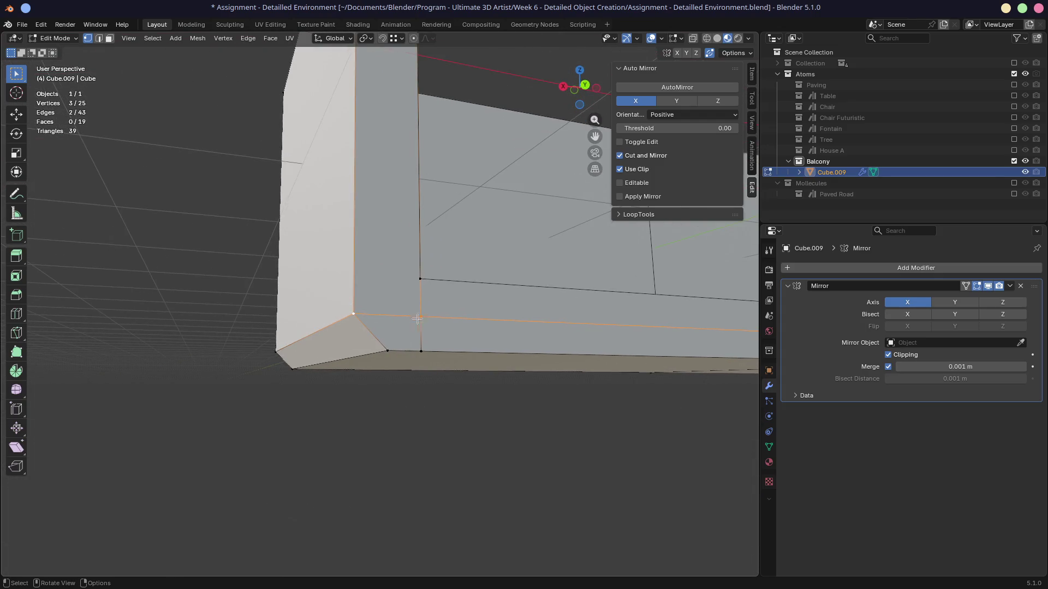
left_click(393, 315, "shift")
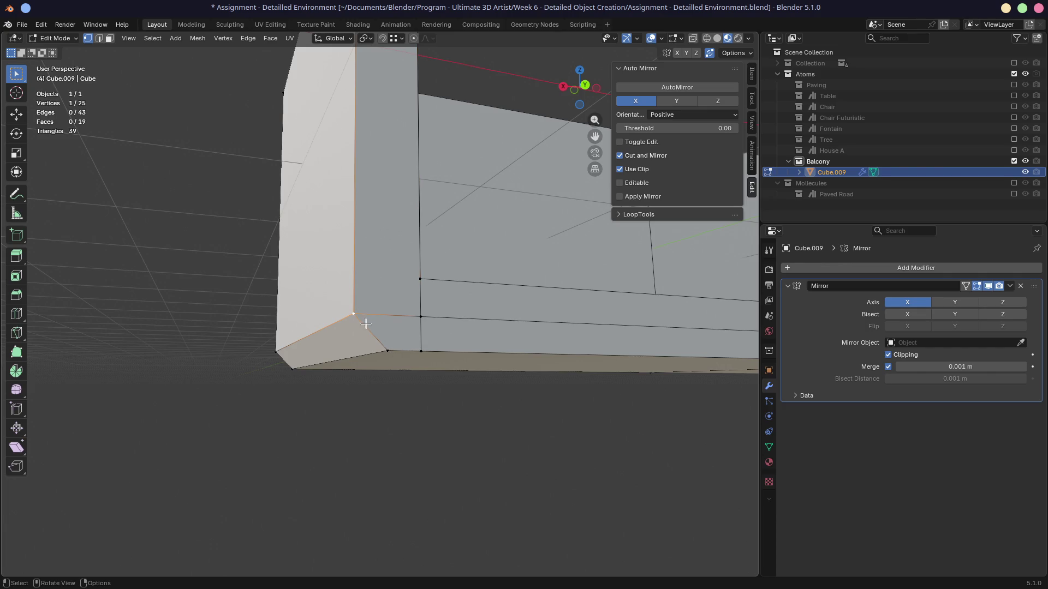
Join two corner vertices with an edge and dissolve the stray bevel and vertical edges.
left_click(419, 282, "shift")
key("j")
left_click(392, 351, "shift")
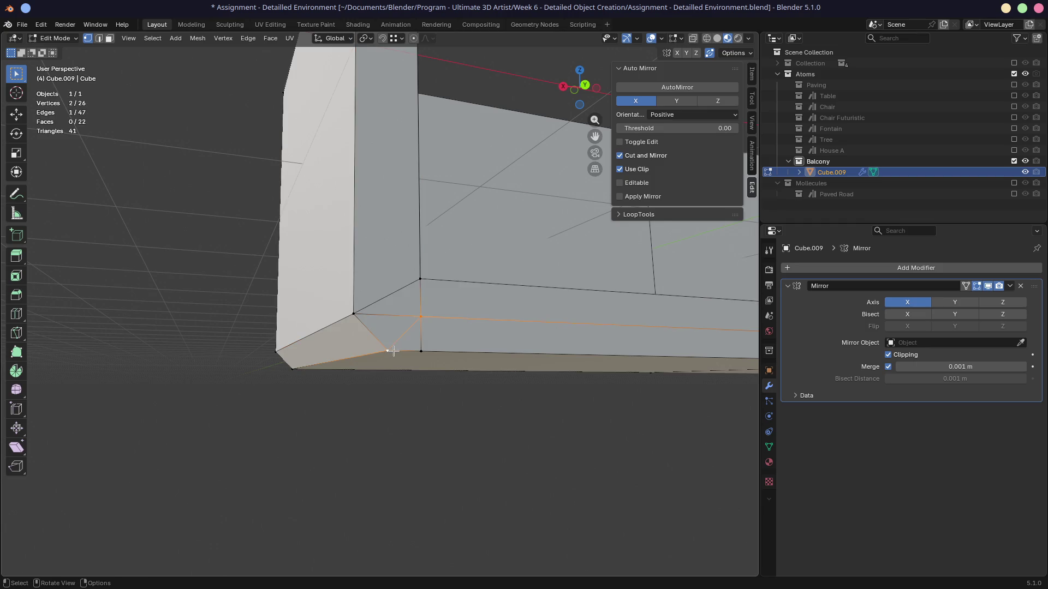
key("2")
key("ctrl+x")
mouse_move(393, 319)
middle_mouse_down()
mouse_move(437, 328)
mouse_move(401, 347)
middle_mouse_up()
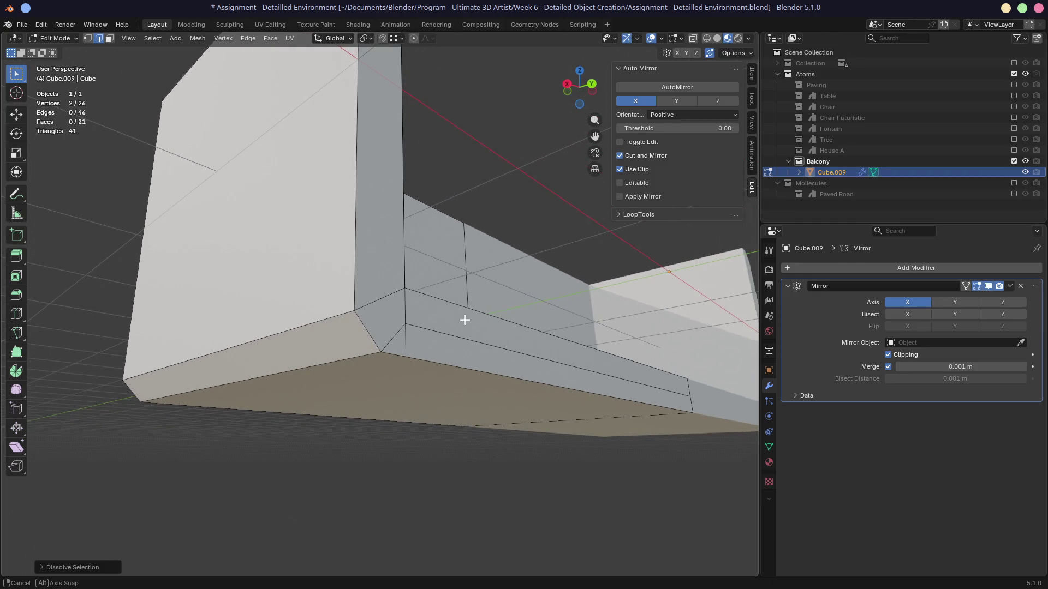
left_click(407, 341)
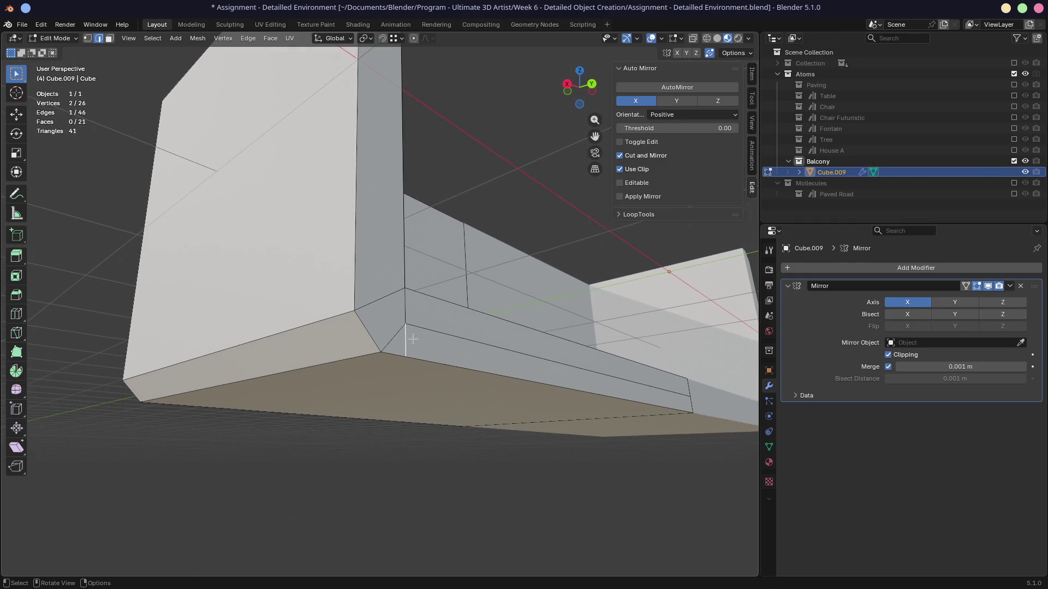
key("ctrl")
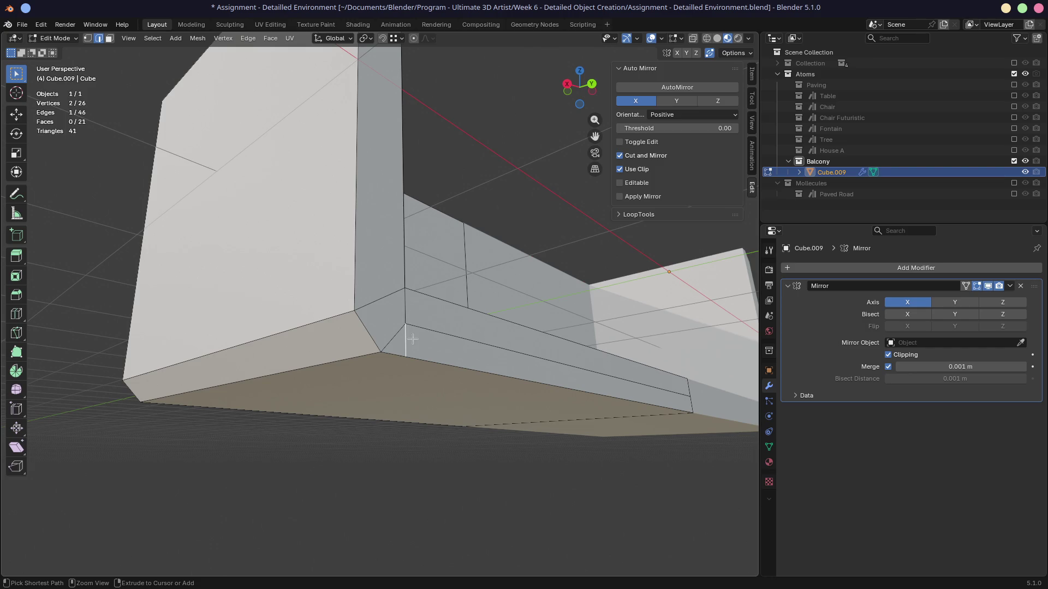
key("ctrl+x")
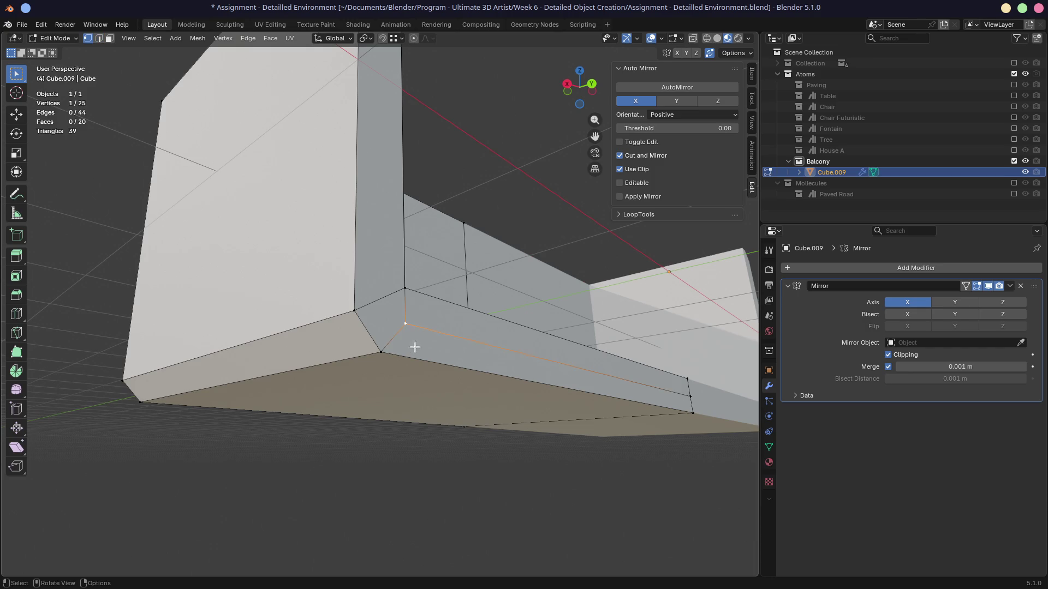
scroll(414, 347, "up", 1)
scroll(422, 348, "up", 2)
scroll(431, 348, "up", 1)
scroll(447, 347, "up", 1)
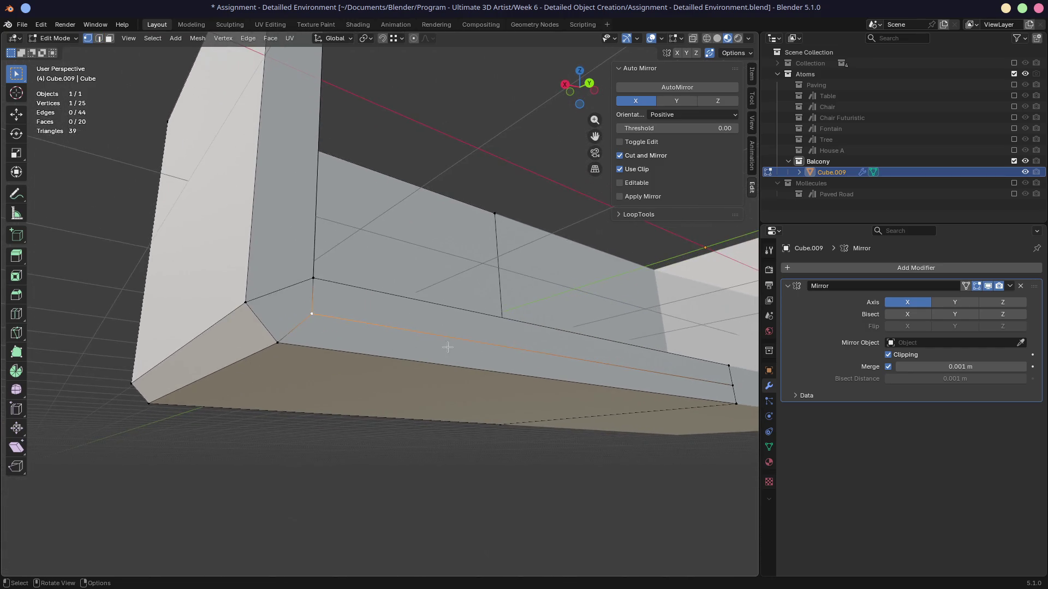
scroll(575, 376, "down", 1)
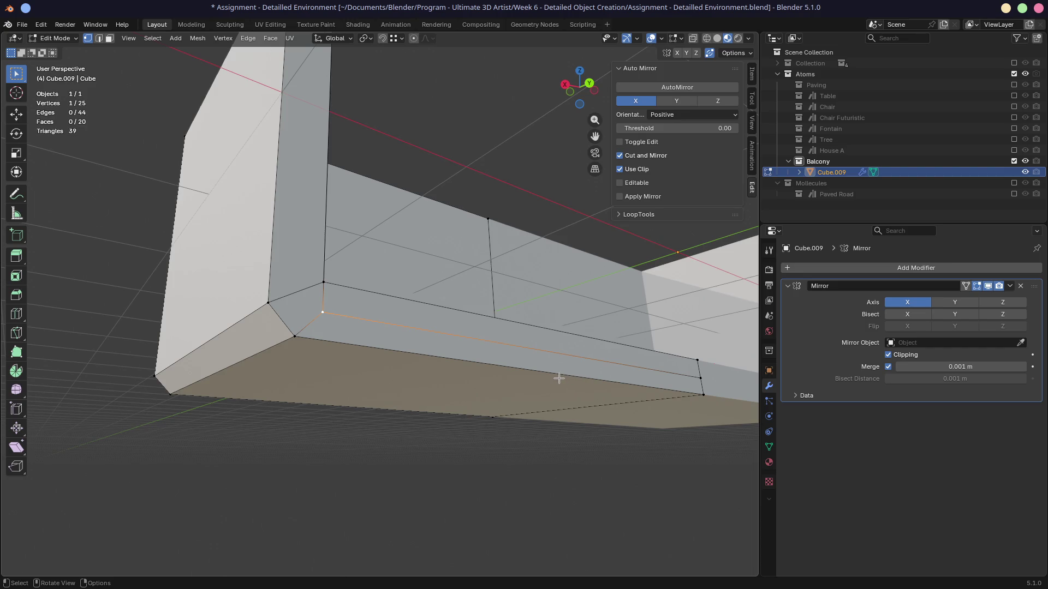
Vertex-slide the strip's far-end vertex onto the corner vertex to merge it.
left_click(701, 379)
key("shift+v")
left_click(717, 426)
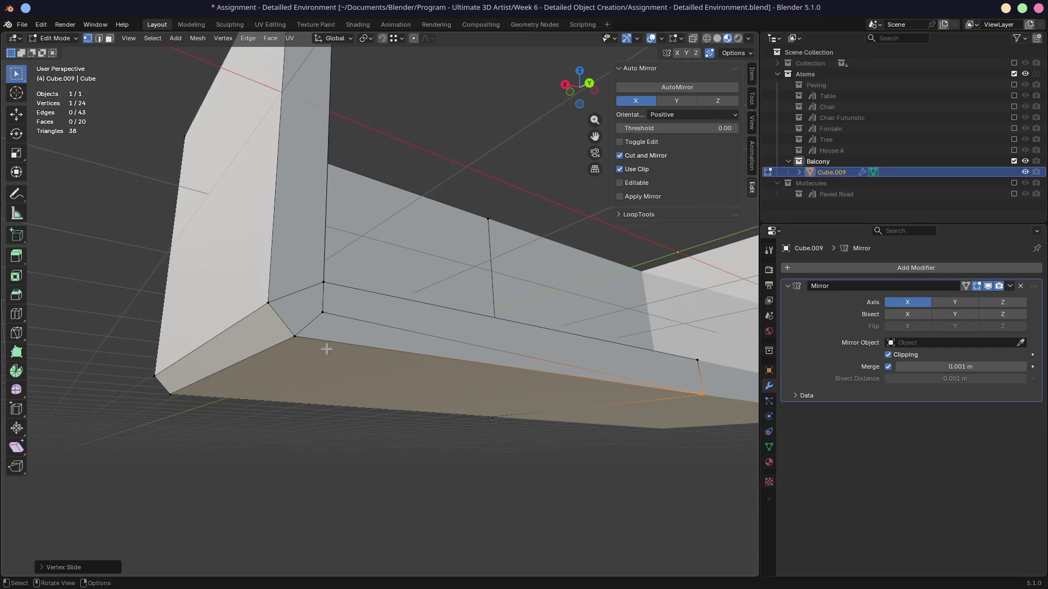
Knife-cut across the corner face and slide the new vertex down onto the edge end.
key("k")
left_click(322, 312)
left_click(322, 369)
key("Return")
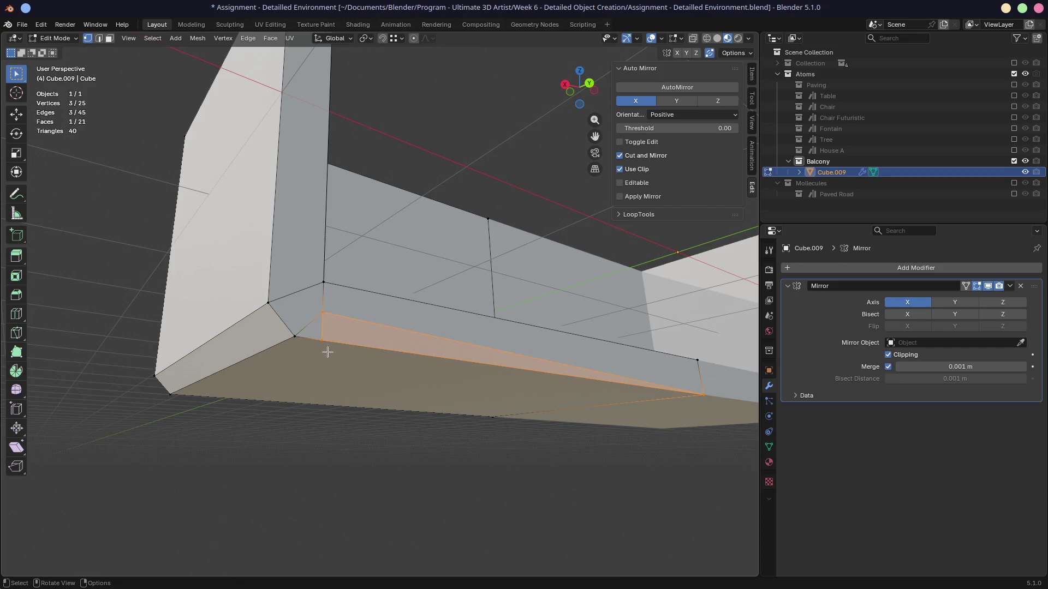
left_click(325, 323)
key("shift+v")
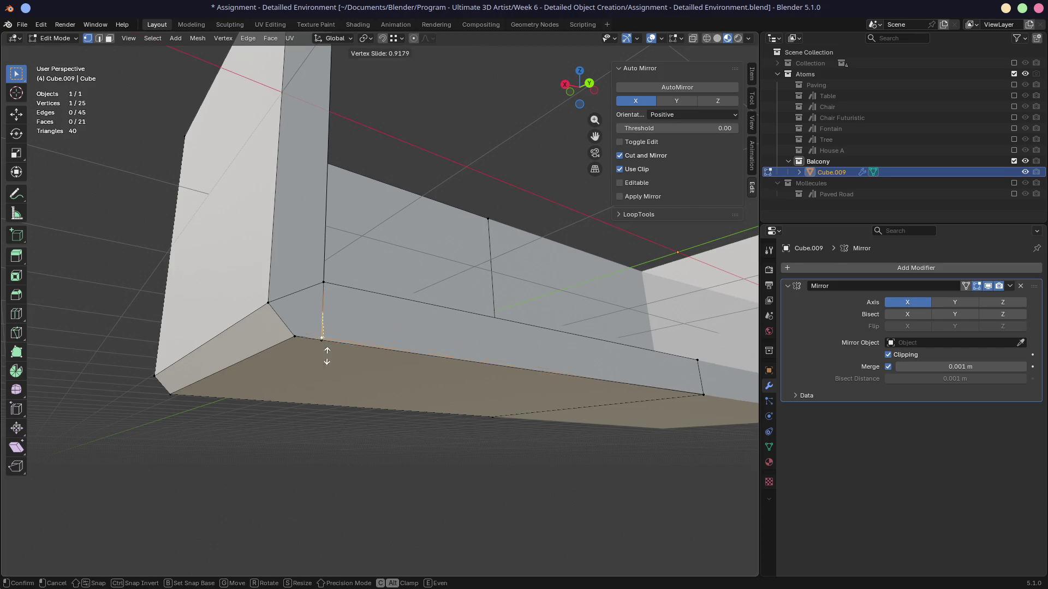
left_click(315, 400)
mouse_move(366, 327)
middle_mouse_down()
mouse_move(418, 341)
mouse_move(350, 345)
mouse_move(351, 294)
mouse_move(398, 307)
mouse_move(337, 275)
mouse_move(382, 287)
middle_mouse_up()
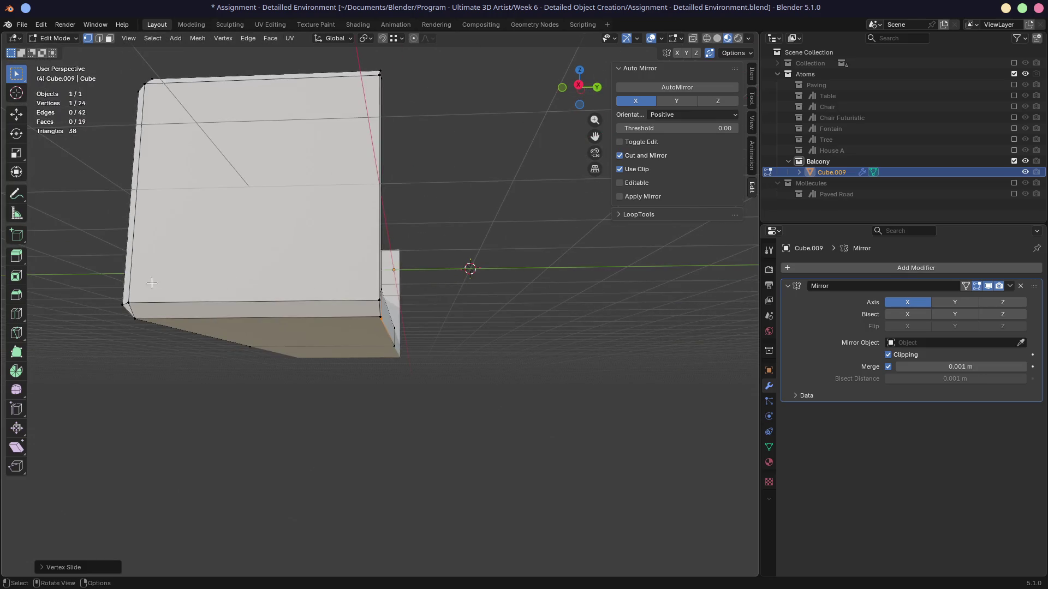
mouse_move(151, 283)
middle_mouse_down()
mouse_move(351, 271)
mouse_move(256, 310)
mouse_move(303, 323)
mouse_move(394, 322)
mouse_move(373, 318)
middle_mouse_up()
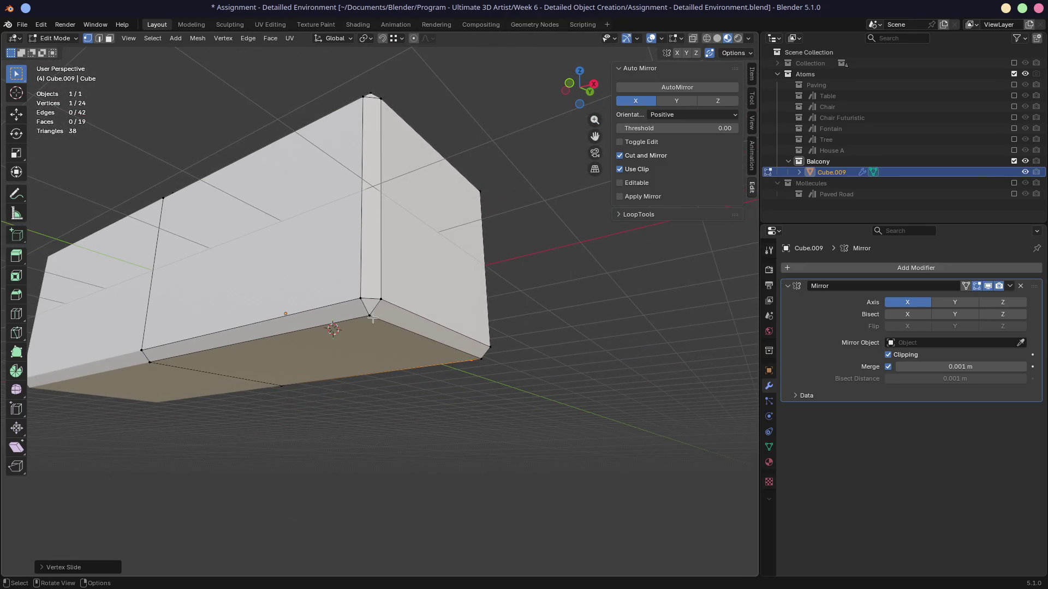
scroll(344, 311, "up", 2)
scroll(365, 352, "up", 1)
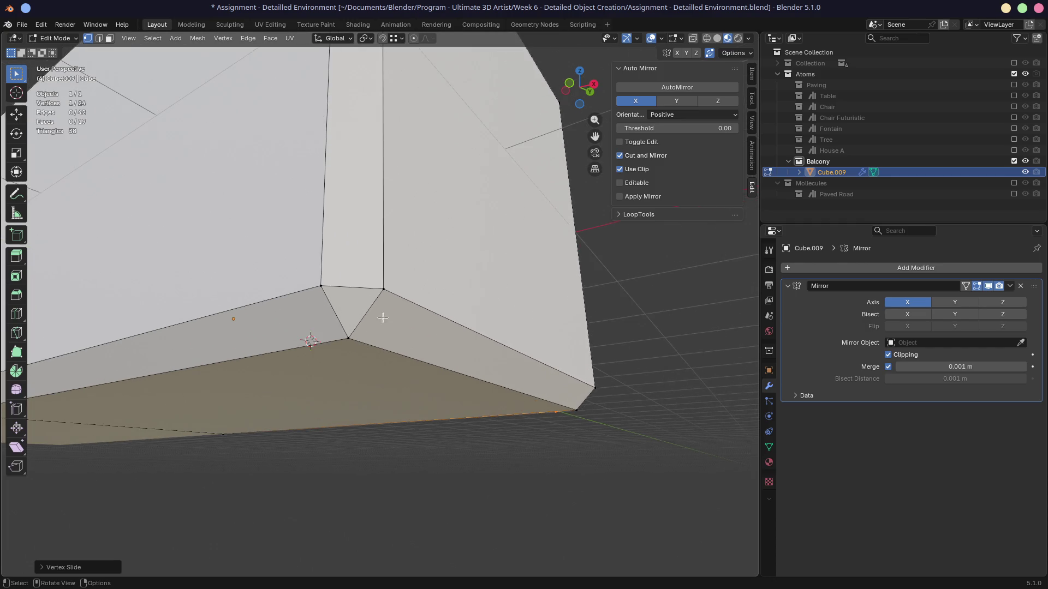
Knife-cut vertical Z-locked edges at the railing's underside corner.
mouse_move(398, 307)
middle_mouse_down()
mouse_move(559, 269)
mouse_move(440, 311)
mouse_move(388, 315)
mouse_move(393, 296)
middle_mouse_up()
key("k")
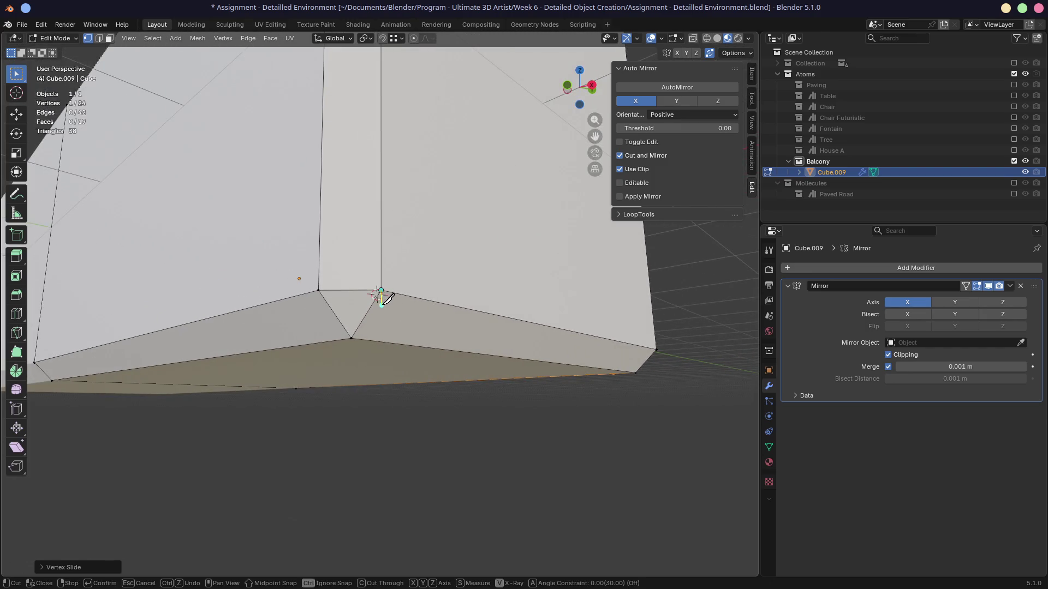
key("z")
mouse_move(385, 363)
middle_mouse_down()
mouse_move(399, 374)
mouse_move(300, 368)
mouse_move(304, 346)
mouse_move(401, 341)
middle_mouse_up()
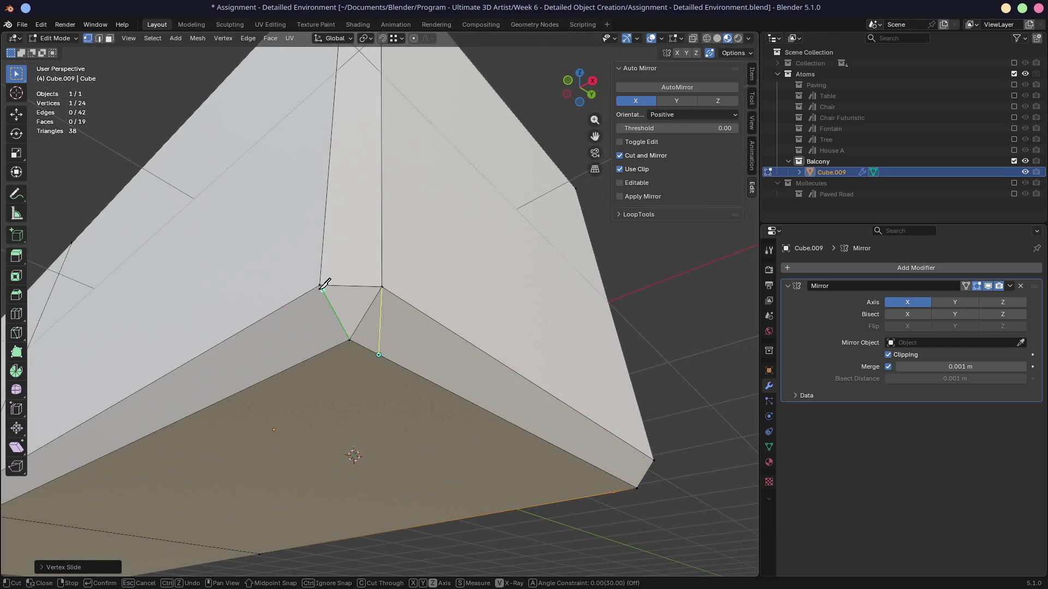
left_click(338, 390)
mouse_move(327, 386)
middle_mouse_down()
mouse_move(388, 403)
mouse_move(297, 409)
mouse_move(306, 411)
middle_mouse_up()
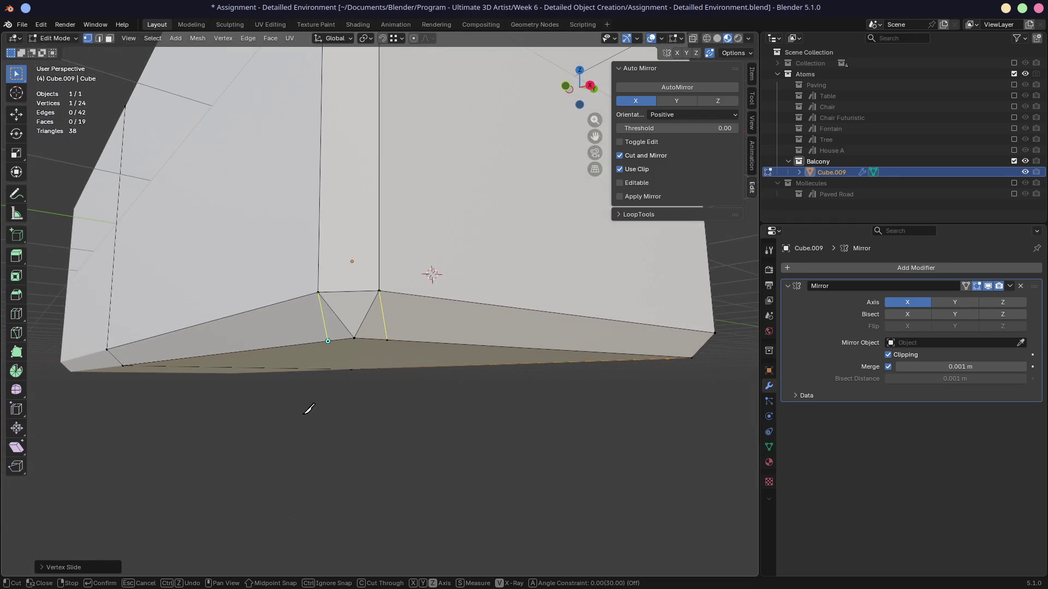
key("Return")
Delete a single vertex at that corner, leaving it open.
mouse_move(266, 298)
middle_mouse_down()
mouse_move(338, 345)
mouse_move(327, 316)
mouse_move(324, 360)
middle_mouse_up()
left_click(350, 348)
key("x")
left_click(332, 319)
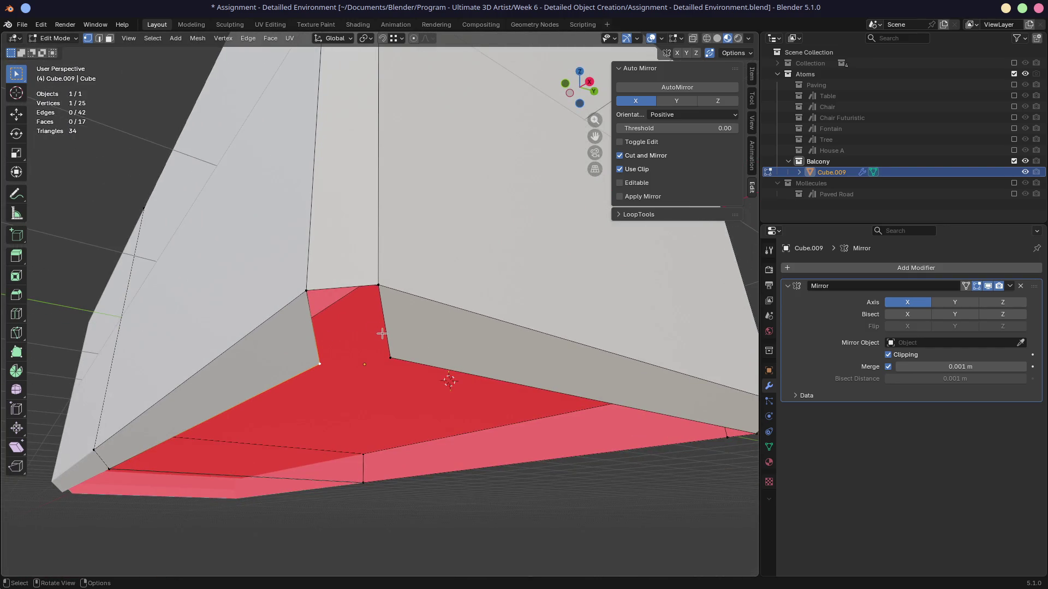
Fill the corner opening with new faces from its border edges.
key("2")
left_click(341, 293)
key("f")
mouse_move(373, 367)
middle_mouse_down()
mouse_move(412, 330)
mouse_move(421, 350)
mouse_move(347, 397)
mouse_move(385, 342)
middle_mouse_up()
key("1")
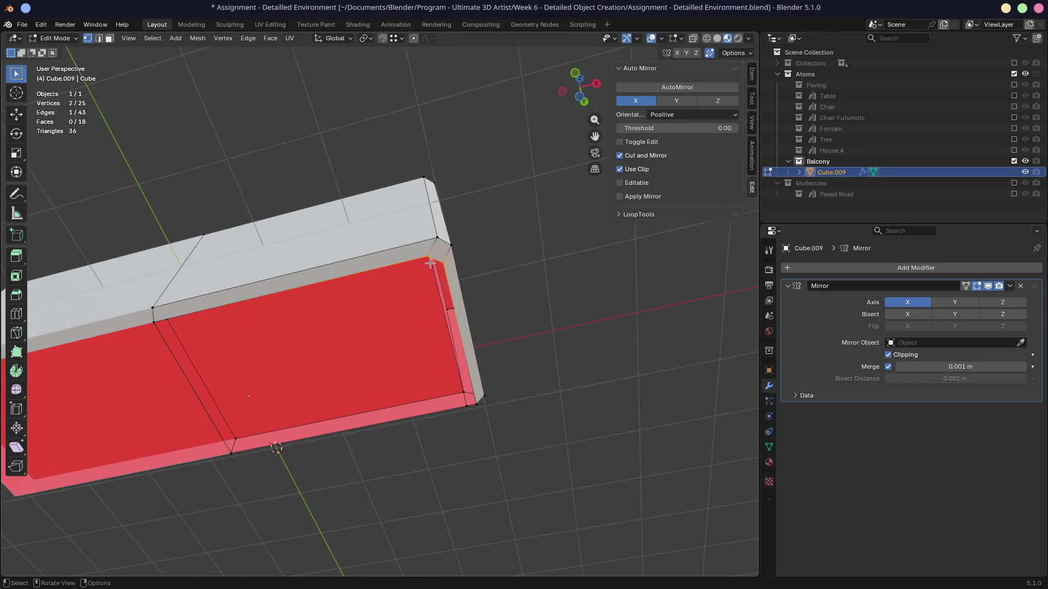
key("2")
mouse_move(475, 344)
middle_mouse_down()
mouse_move(452, 290)
mouse_move(403, 321)
mouse_move(402, 265)
middle_mouse_up()
key("f")
scroll(403, 246, "up", 2)
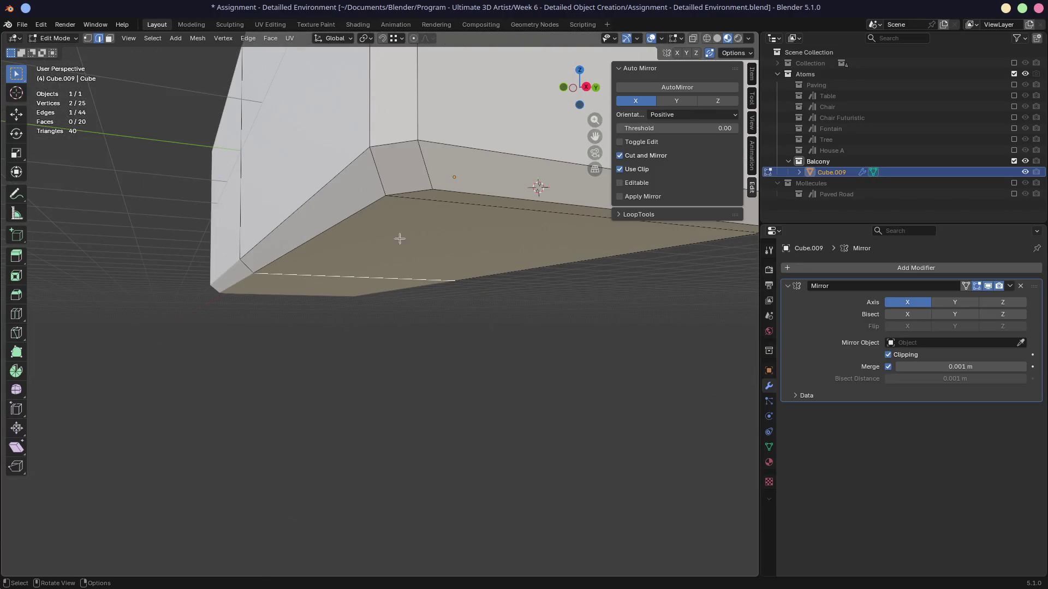
scroll(393, 357, "up", 2)
scroll(393, 358, "down", 3)
Orbit around the block to check the filled corner and lower edge.
middle_click_drag(394, 358, 396, 275)
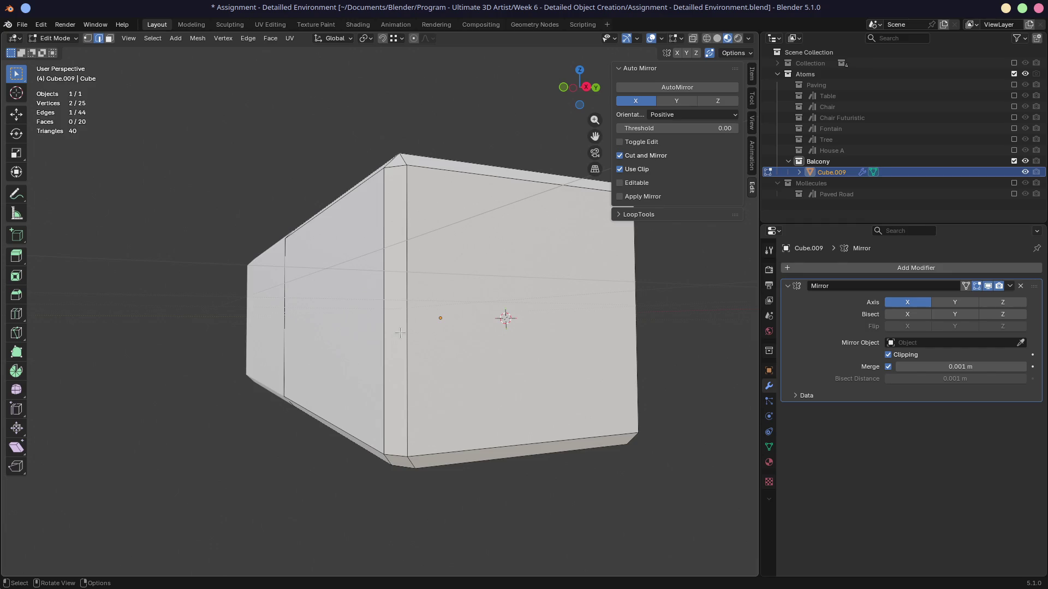
middle_click_drag(402, 475, 363, 339)
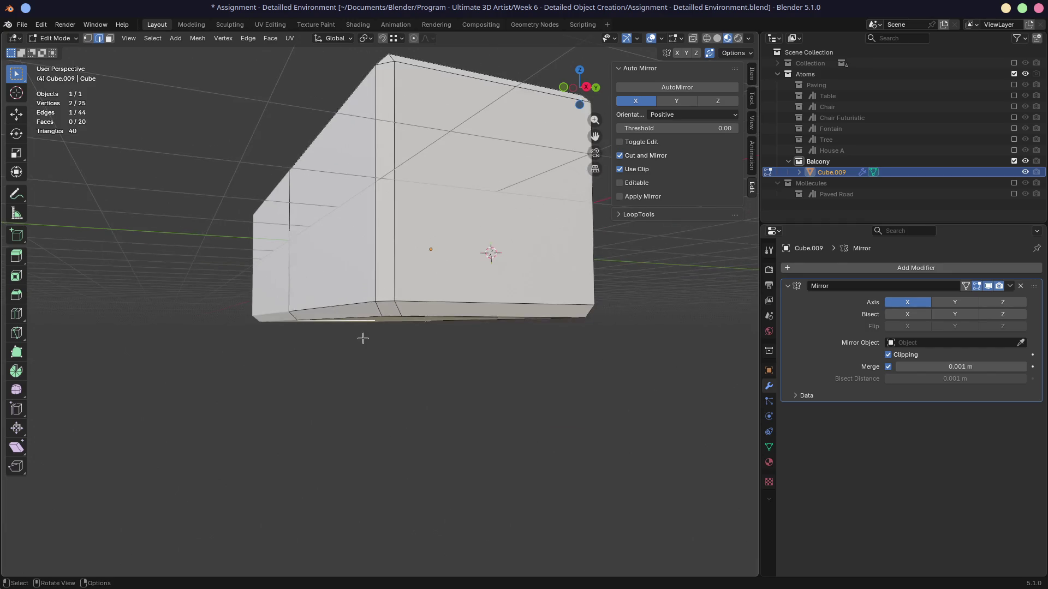
scroll(364, 339, "up", 3)
mouse_move(394, 323)
middle_mouse_down()
mouse_move(418, 228)
mouse_move(376, 311)
middle_mouse_up()
scroll(419, 229, "down", 3)
scroll(379, 288, "up", 3)
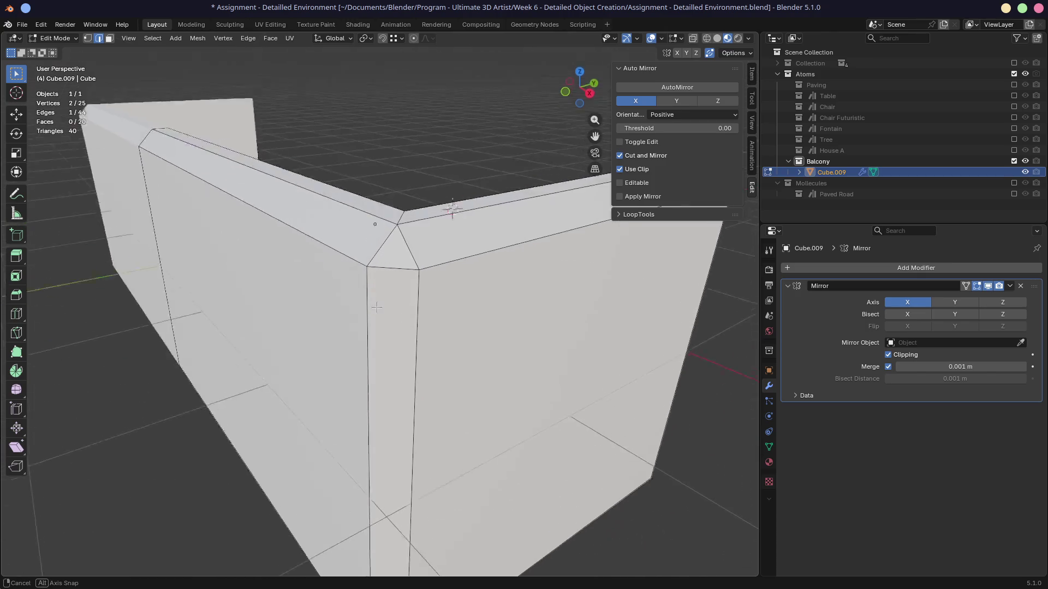
scroll(375, 311, "up", 2)
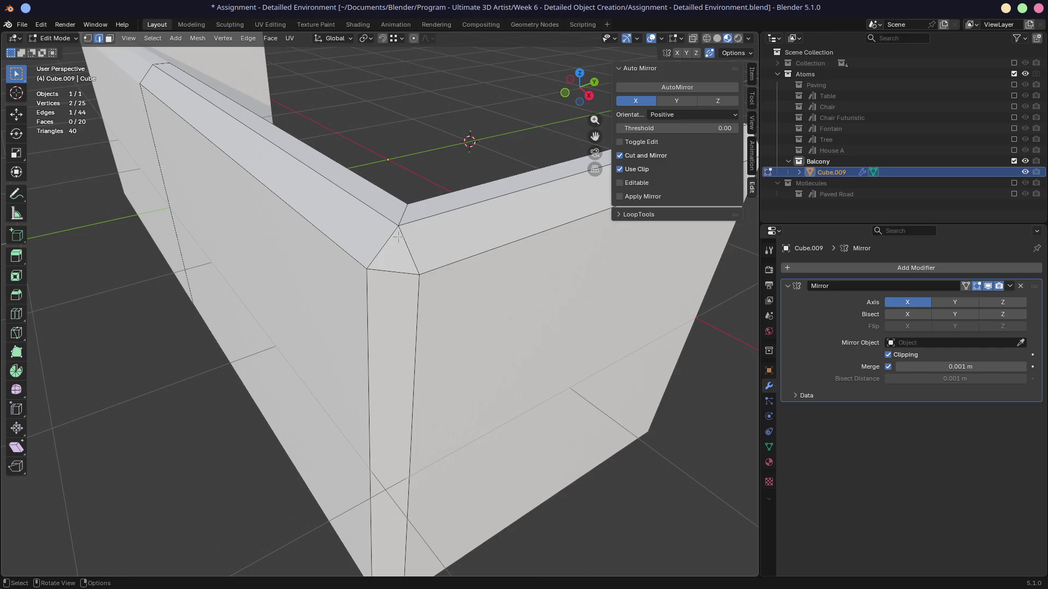
key("ctrl")
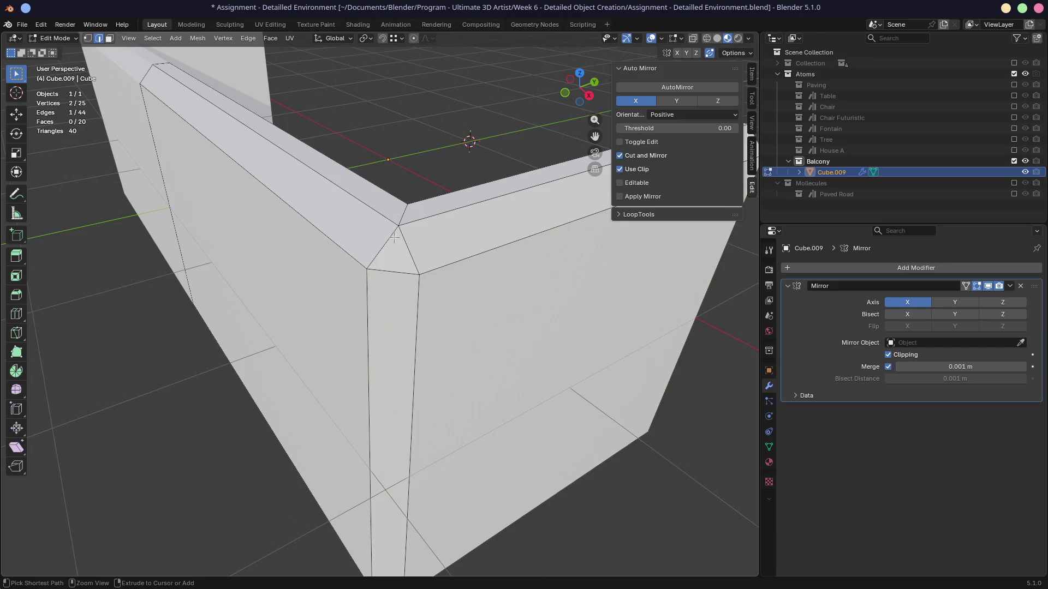
key("ctrl+r")
left_click(315, 258)
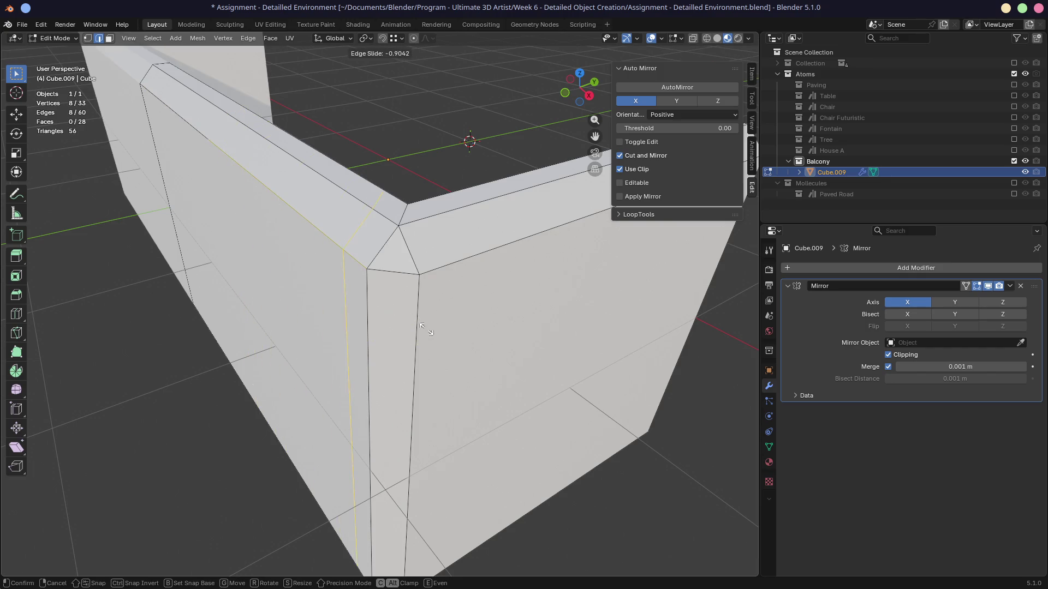
right_click(450, 339)
key("ctrl+z")
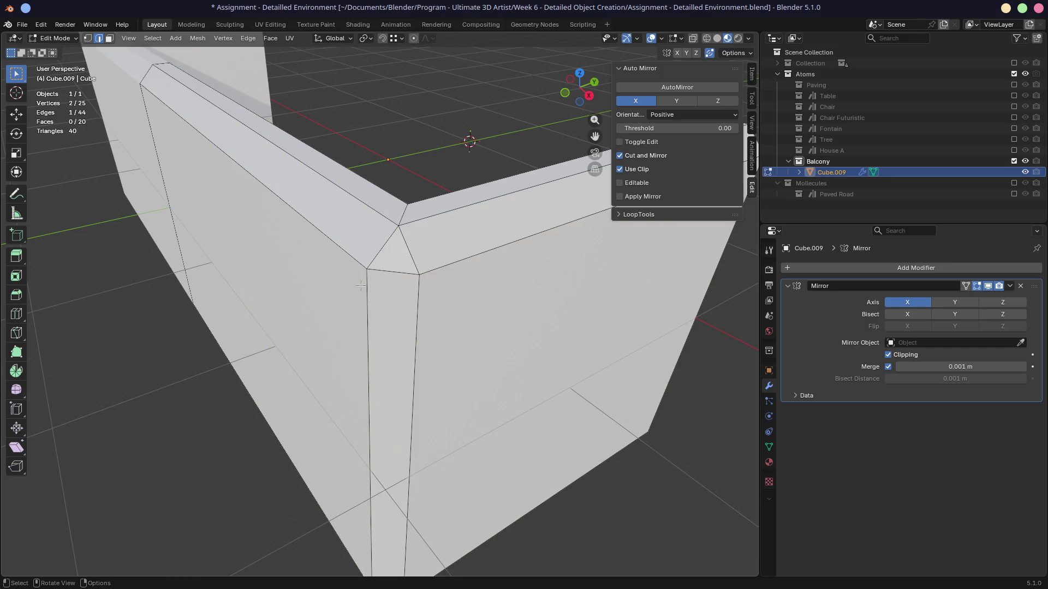
key("ctrl+r")
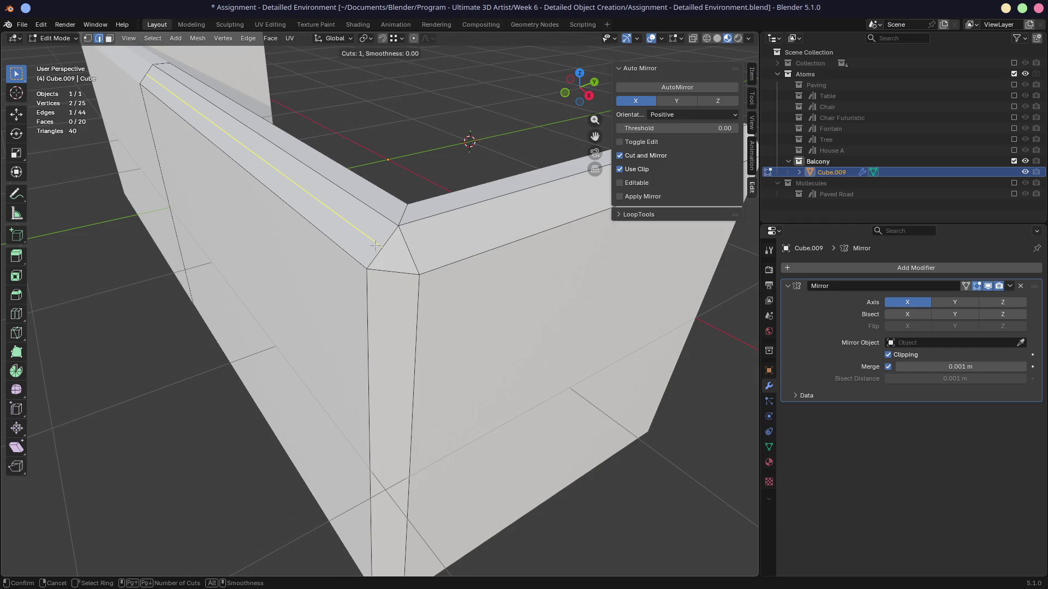
key("Escape")
scroll(353, 309, "down", 3)
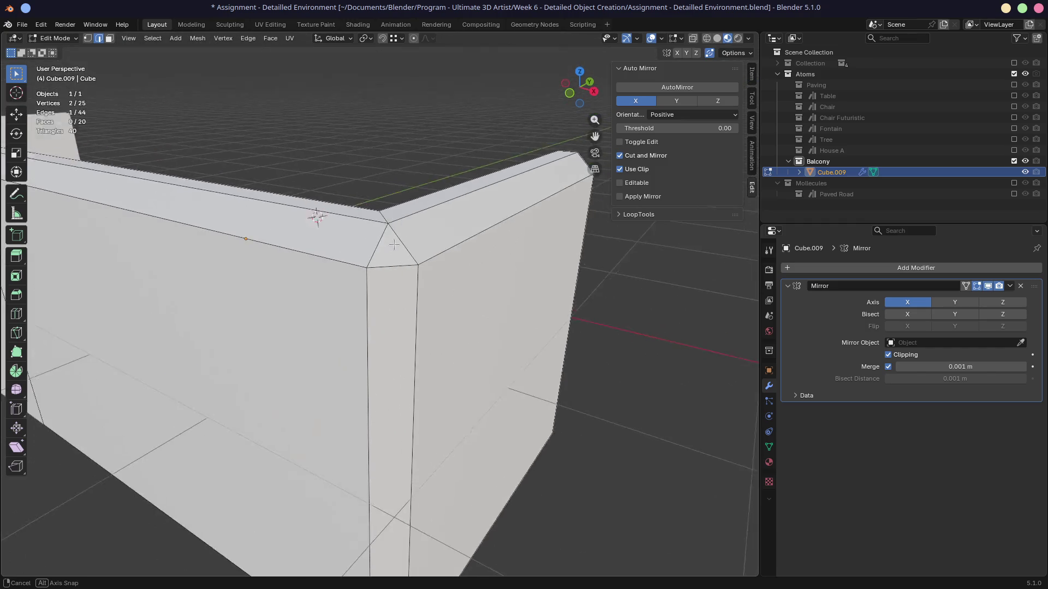
scroll(353, 309, "down", 2)
mouse_move(353, 309)
middle_mouse_down()
mouse_move(316, 363)
mouse_move(358, 398)
middle_mouse_up()
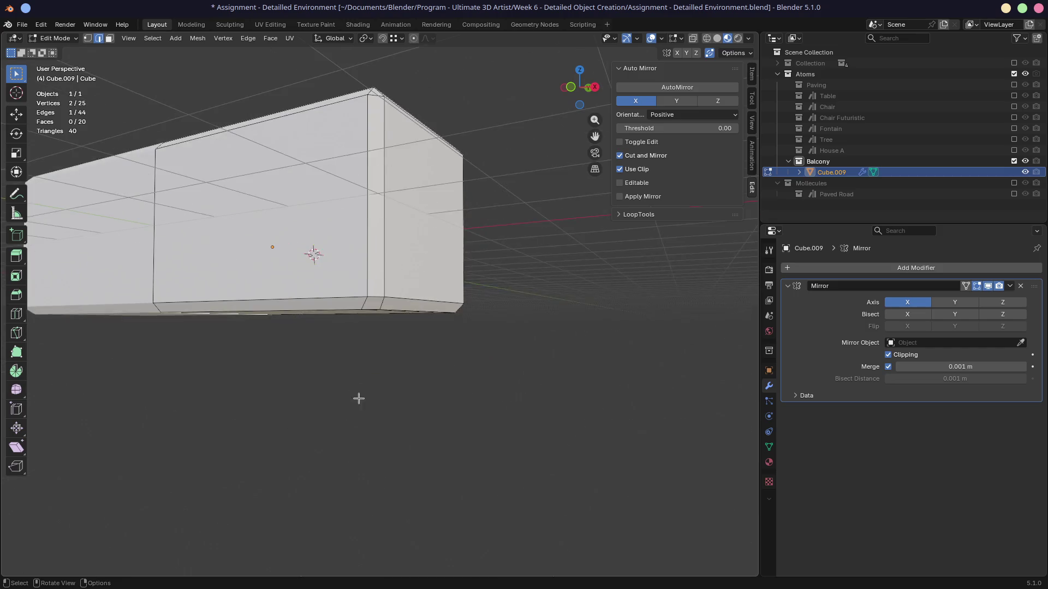
scroll(367, 344, "up", 3)
scroll(366, 345, "down", 3)
scroll(366, 345, "down", 2)
Save the file, switch to the Shading workspace and start a loop cut on the box.
key("ctrl+s")
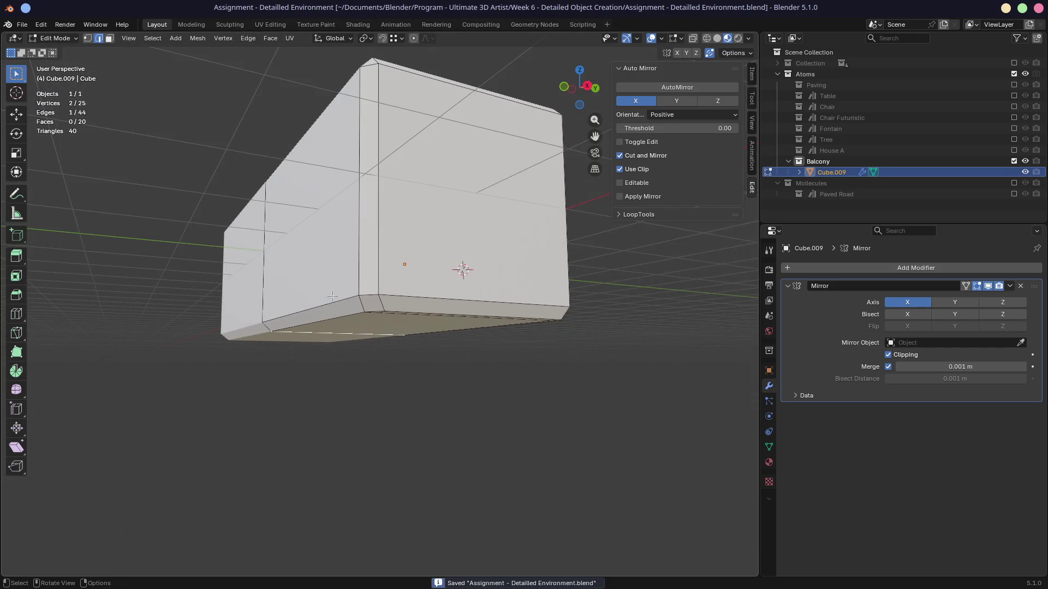
middle_click_drag(366, 345, 351, 282)
scroll(352, 282, "down", 3)
middle_click_drag(330, 214, 350, 275)
left_click(357, 24)
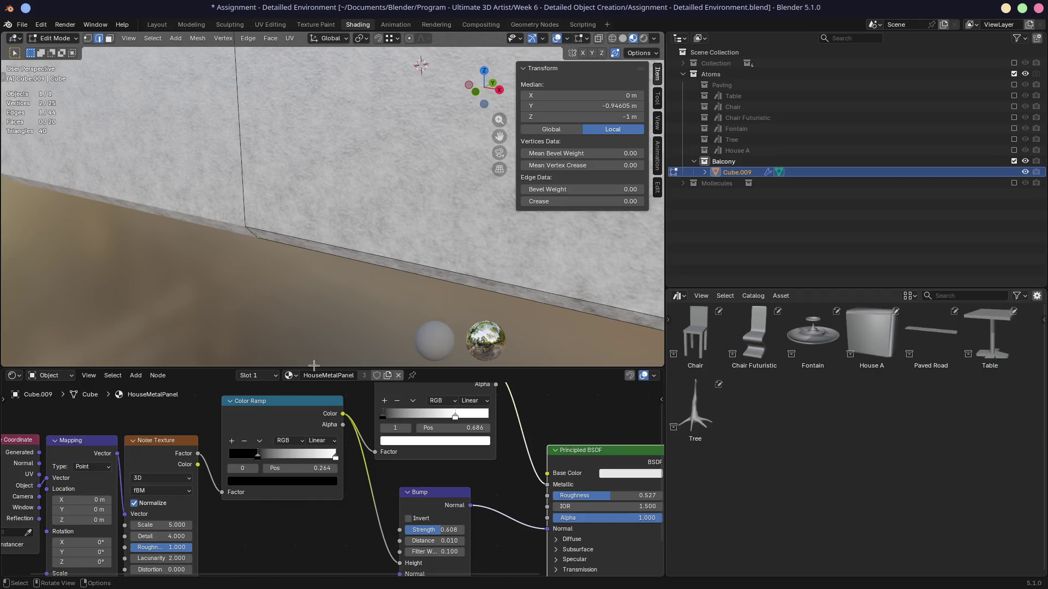
scroll(547, 457, "down", 1)
scroll(470, 250, "down", 2)
mouse_move(470, 250)
middle_mouse_down()
mouse_move(432, 222)
mouse_move(341, 210)
mouse_move(381, 264)
middle_mouse_up()
scroll(387, 240, "down", 2)
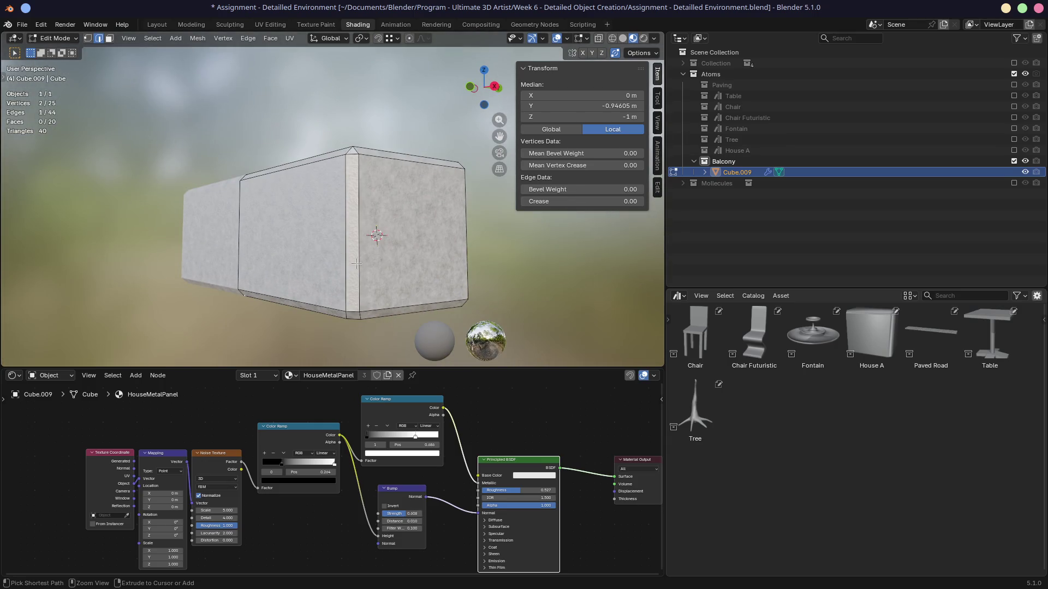
key("ctrl+r")
scroll(338, 255, "up", 1)
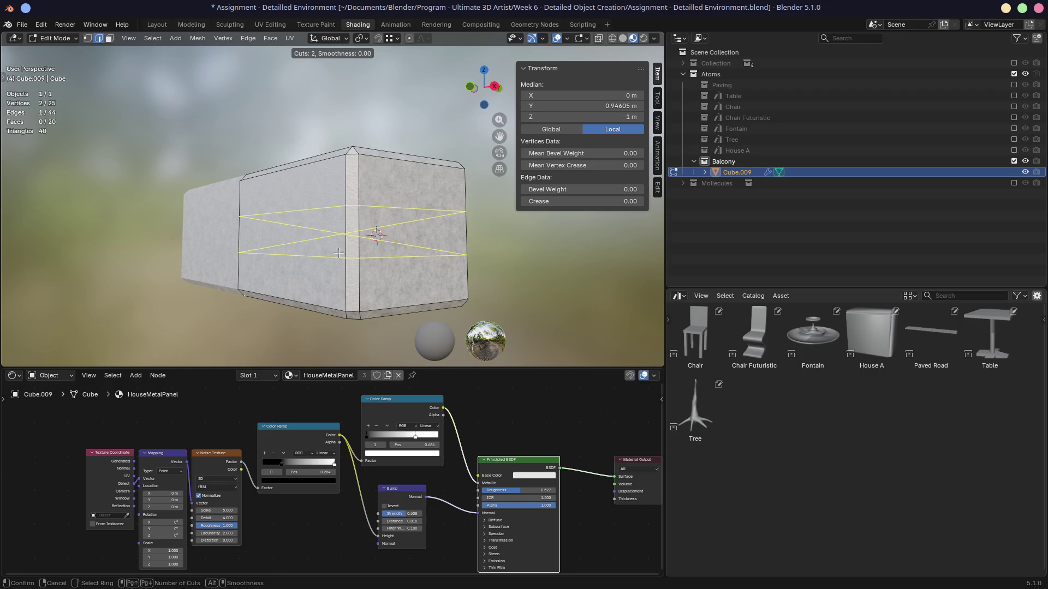
scroll(338, 254, "down", 1)
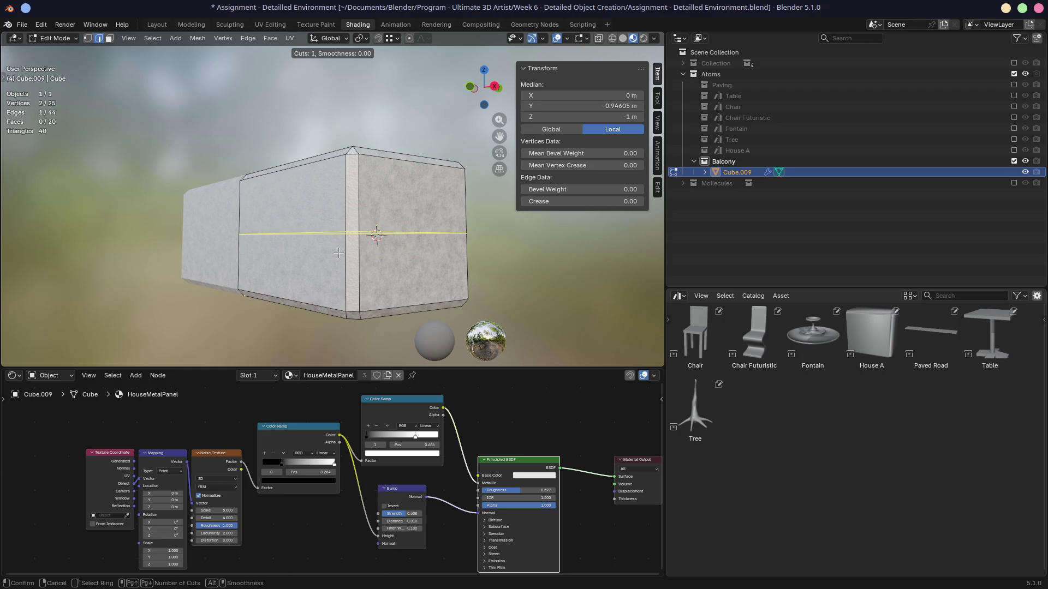
Place a centered horizontal edge loop around the box and bevel it into a narrow band.
left_click(340, 254)
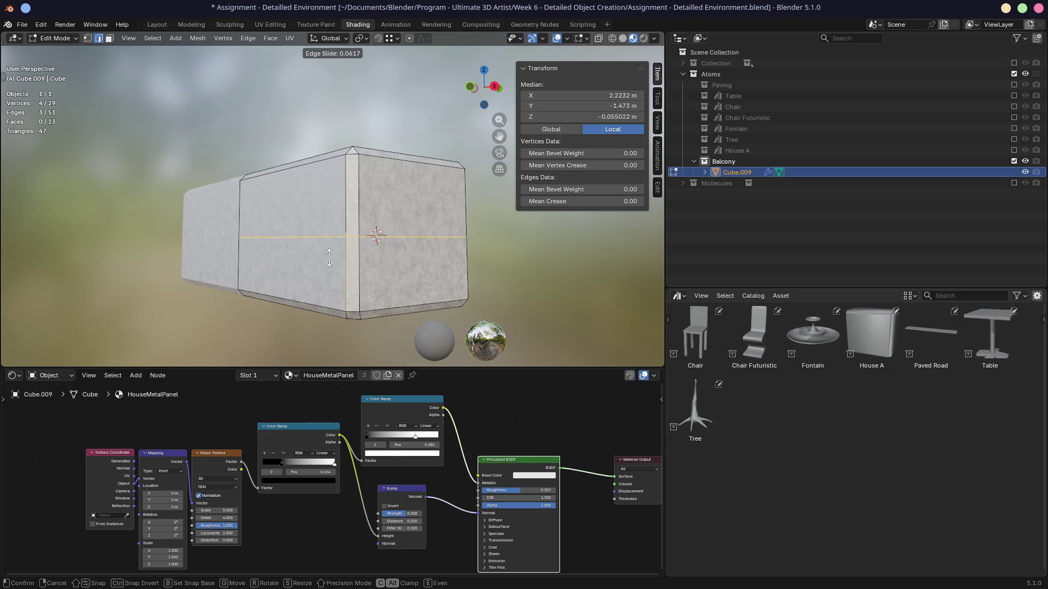
right_click(329, 252)
scroll(324, 259, "up", 2)
scroll(324, 259, "up", 2)
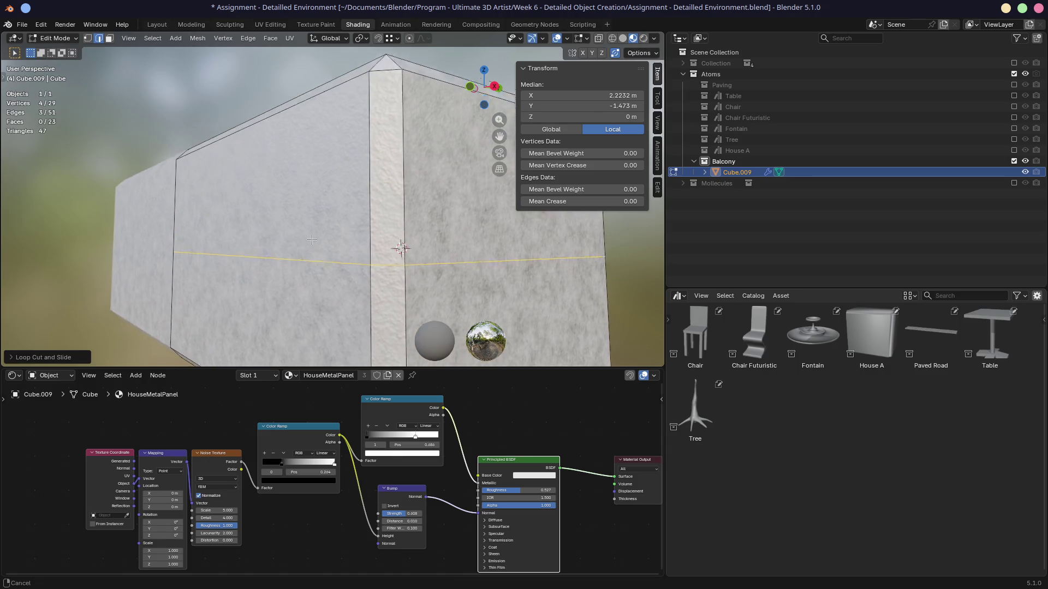
scroll(328, 255, "up", 1)
key("ctrl+b")
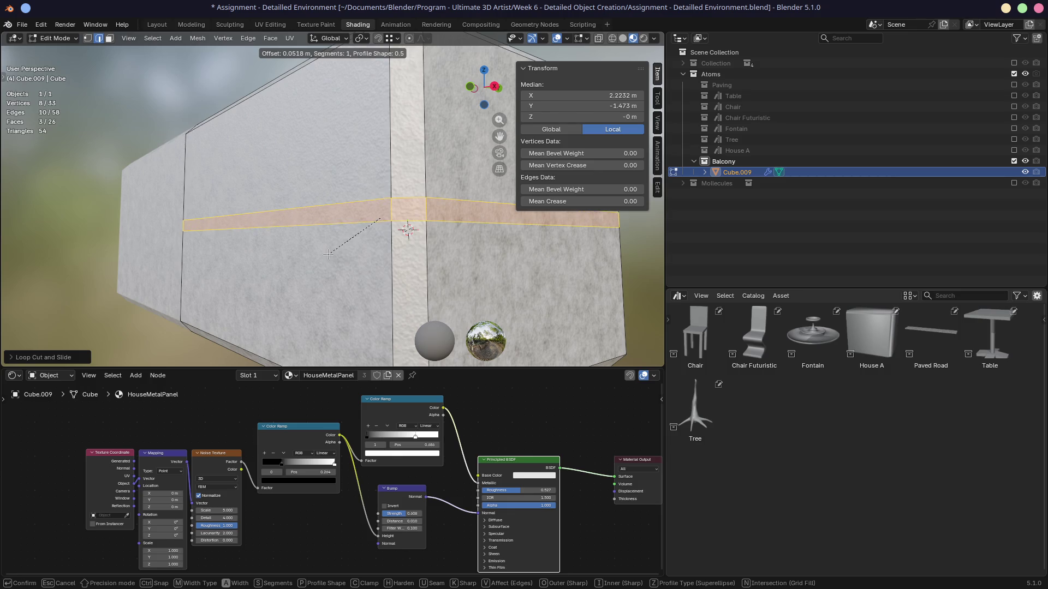
left_click(328, 254)
mouse_move(328, 254)
middle_mouse_down()
mouse_move(181, 260)
mouse_move(177, 231)
mouse_move(182, 261)
middle_mouse_up()
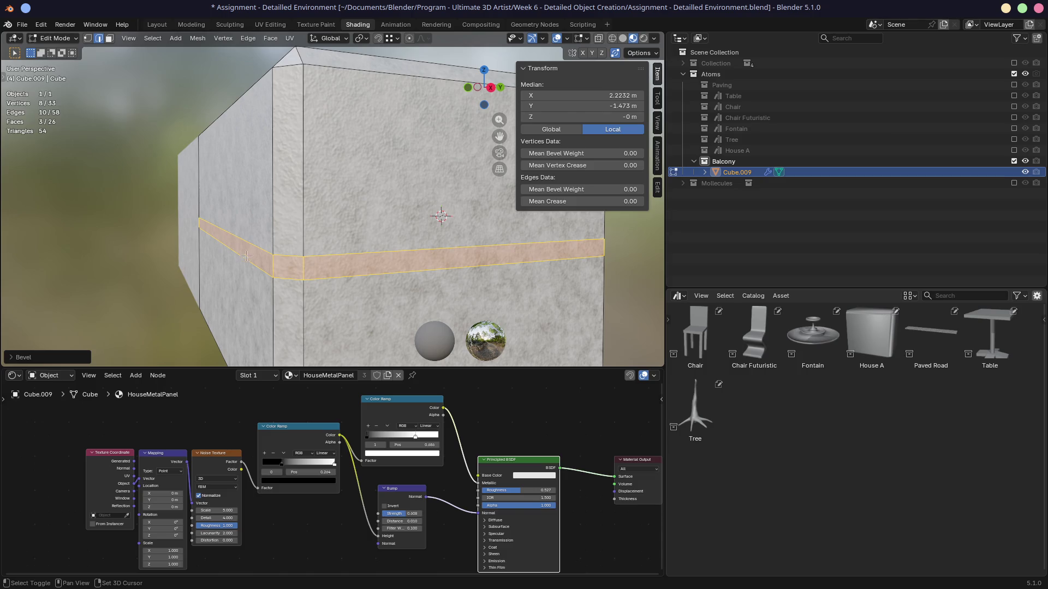
middle_click_drag(253, 252, 267, 225)
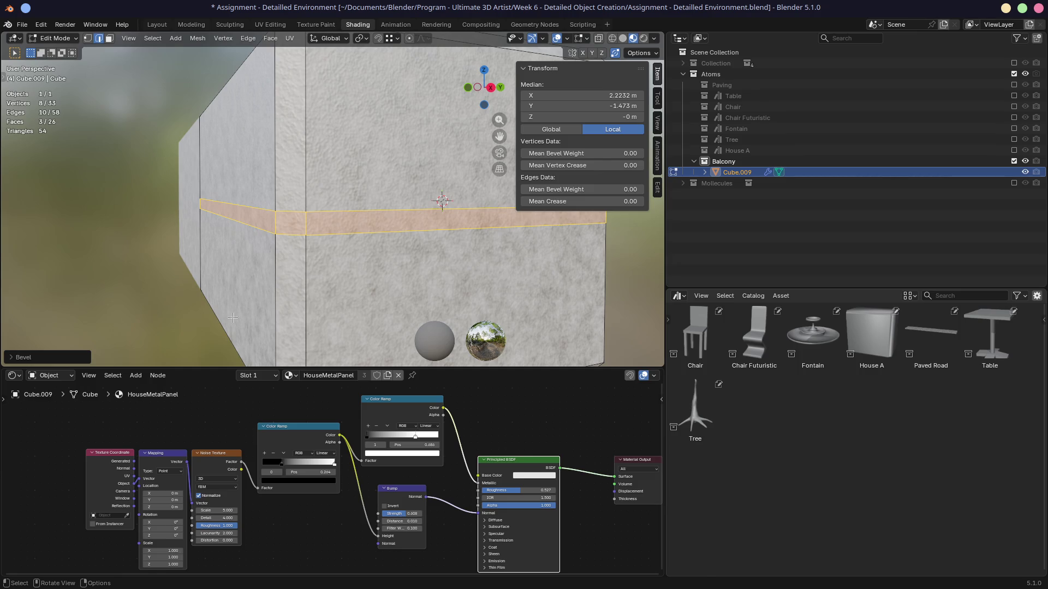
Extrude the band faces inward along normals to form a recessed groove.
key("e")
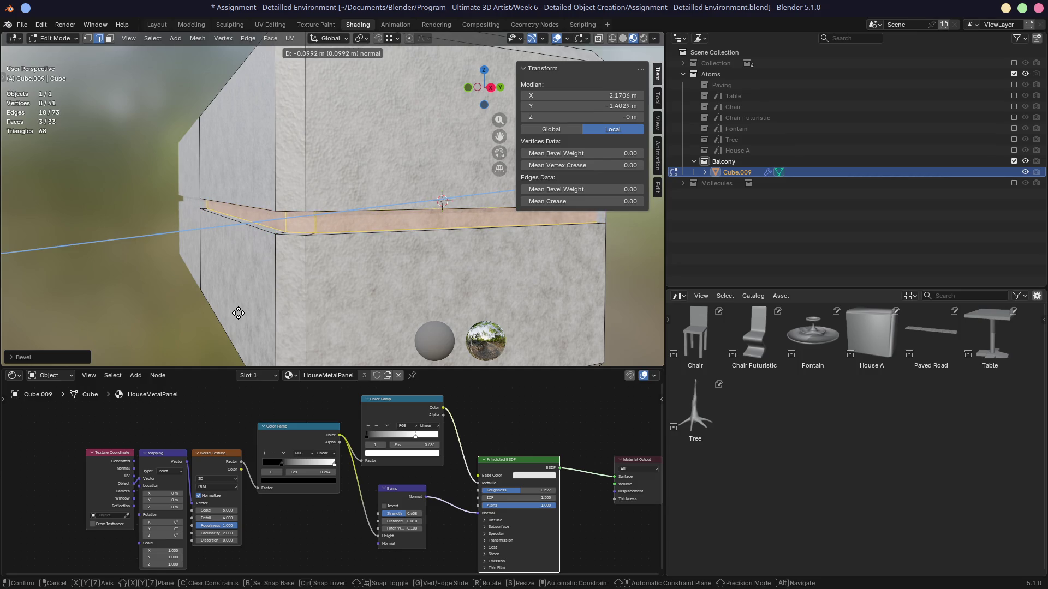
left_click(238, 313)
middle_click_drag(238, 313, 200, 280)
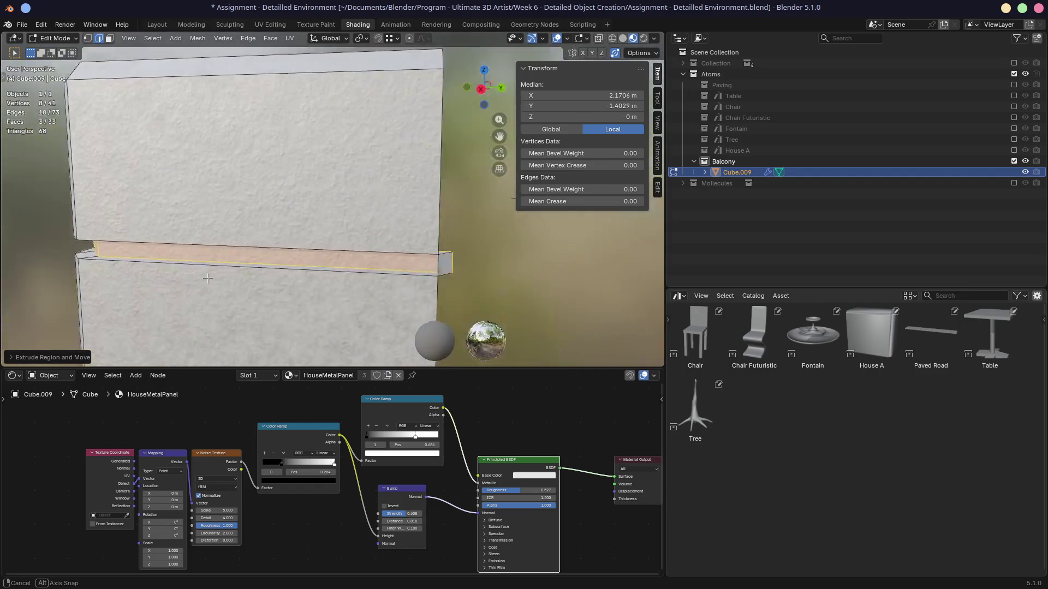
scroll(286, 280, "up", 2)
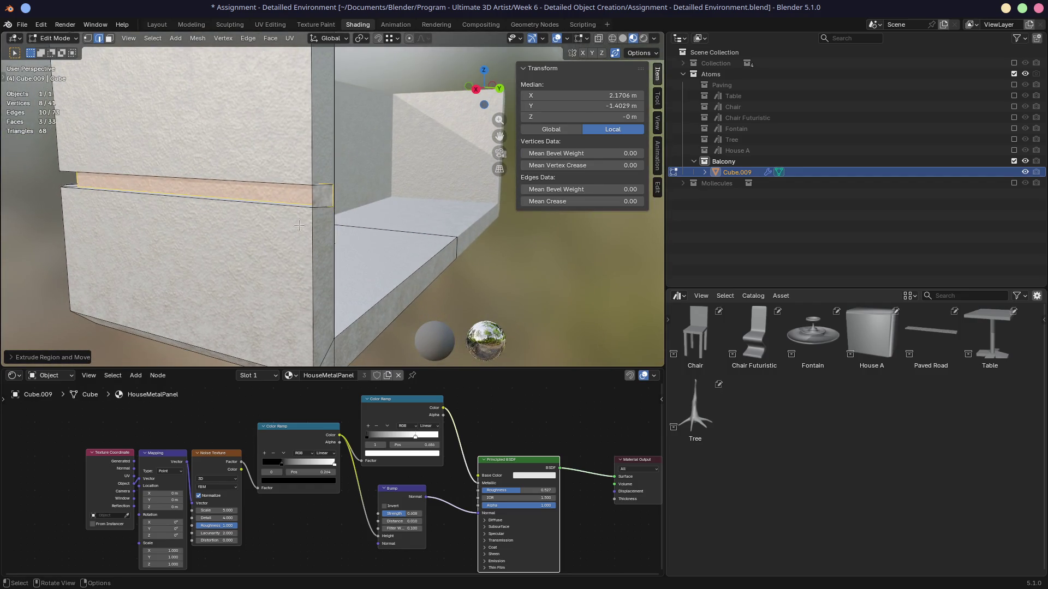
scroll(309, 236, "up", 2)
scroll(308, 237, "up", 1)
scroll(309, 236, "up", 2)
scroll(319, 236, "down", 3)
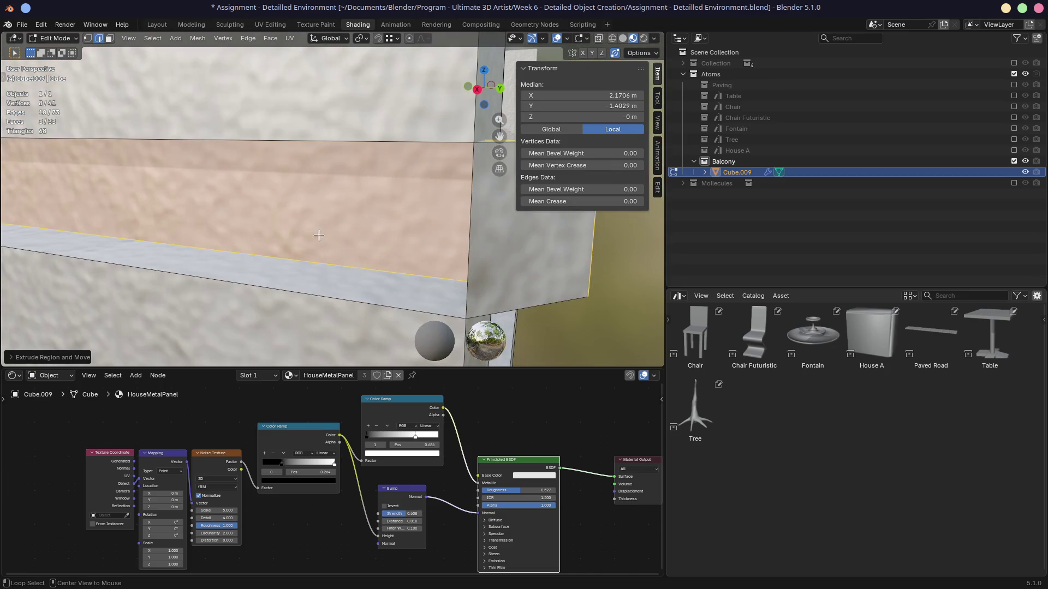
scroll(365, 236, "down", 2)
scroll(365, 236, "up", 1)
scroll(377, 229, "up", 2)
scroll(399, 219, "up", 2)
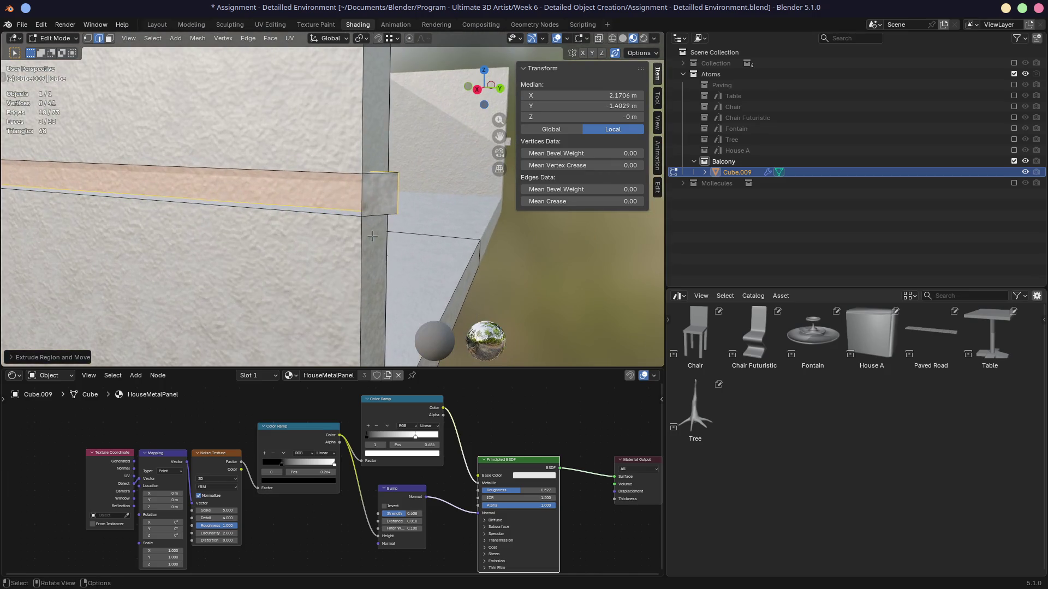
Slide an edge at the band's end into a new position.
left_click(396, 196)
key("g")
key("g")
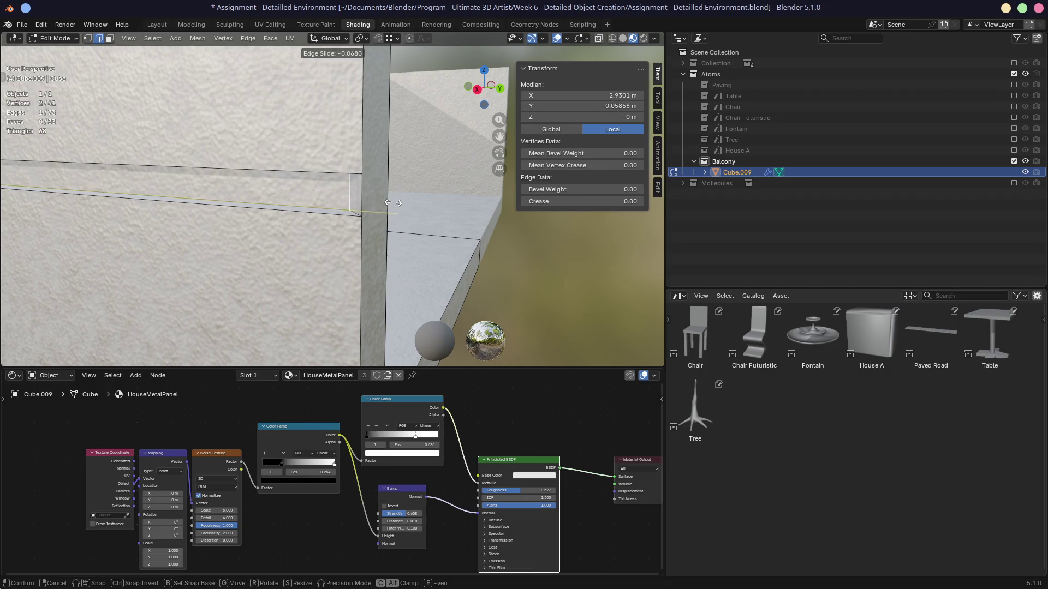
left_click(394, 201)
middle_click_drag(393, 202, 192, 234)
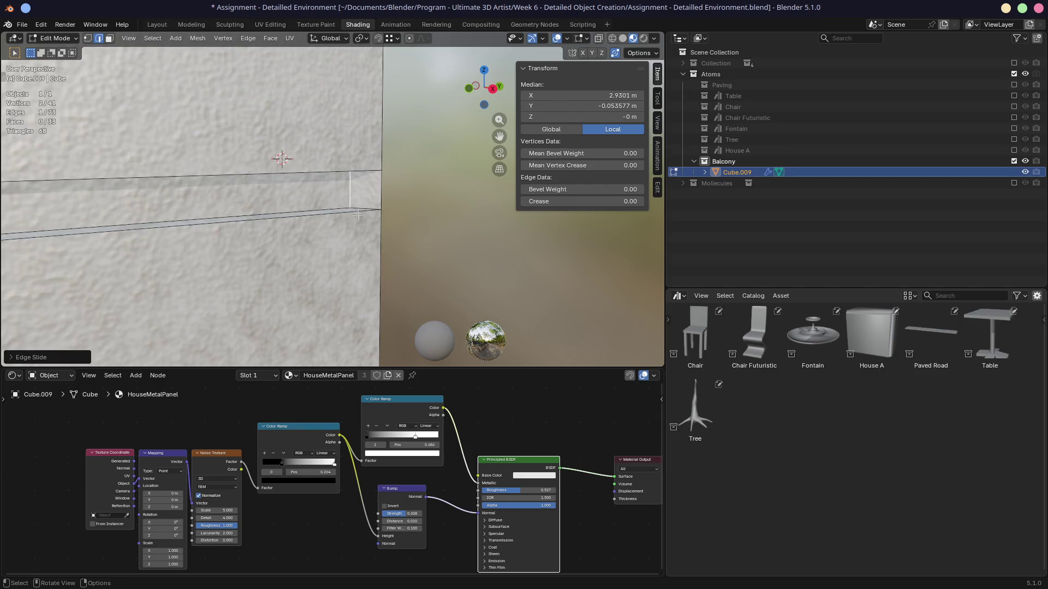
middle_click_drag(192, 234, 250, 237)
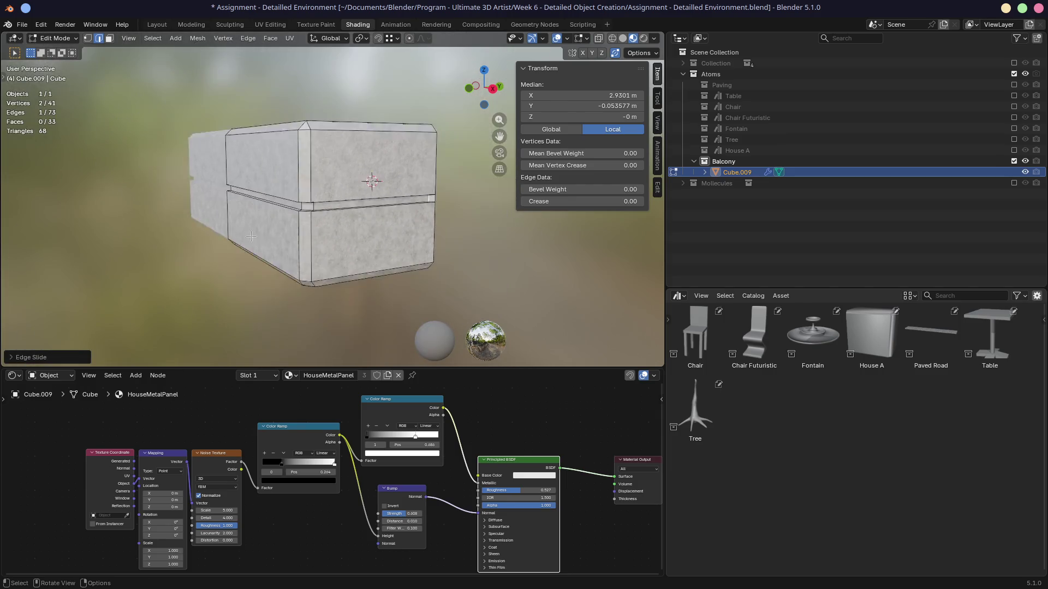
scroll(251, 236, "up", 3)
Reselect the band's faces in face select mode.
left_click(256, 218)
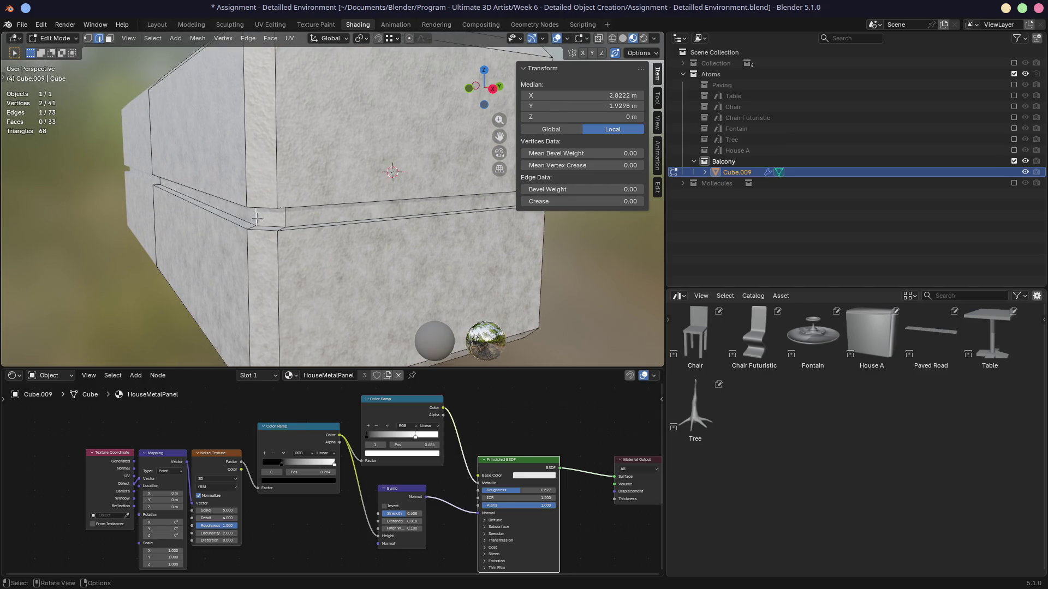
left_click(263, 219)
key("3")
left_click(261, 217, "alt")
middle_click_drag(260, 217, 399, 226)
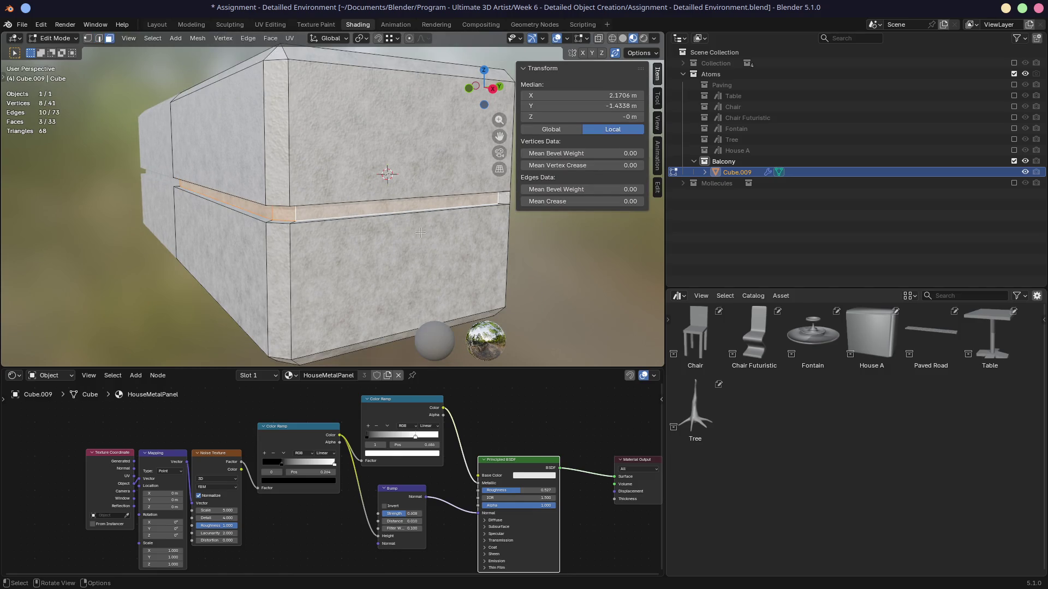
Assign the existing Emission material to a new slot on the groove band and save the file.
left_click(258, 376)
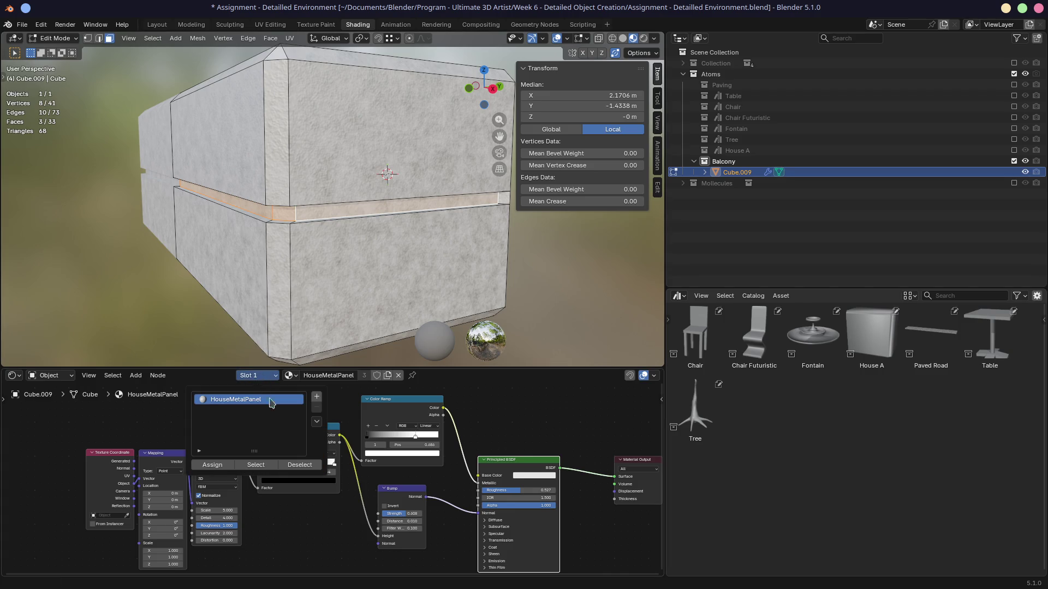
left_click(317, 398)
left_click(212, 463)
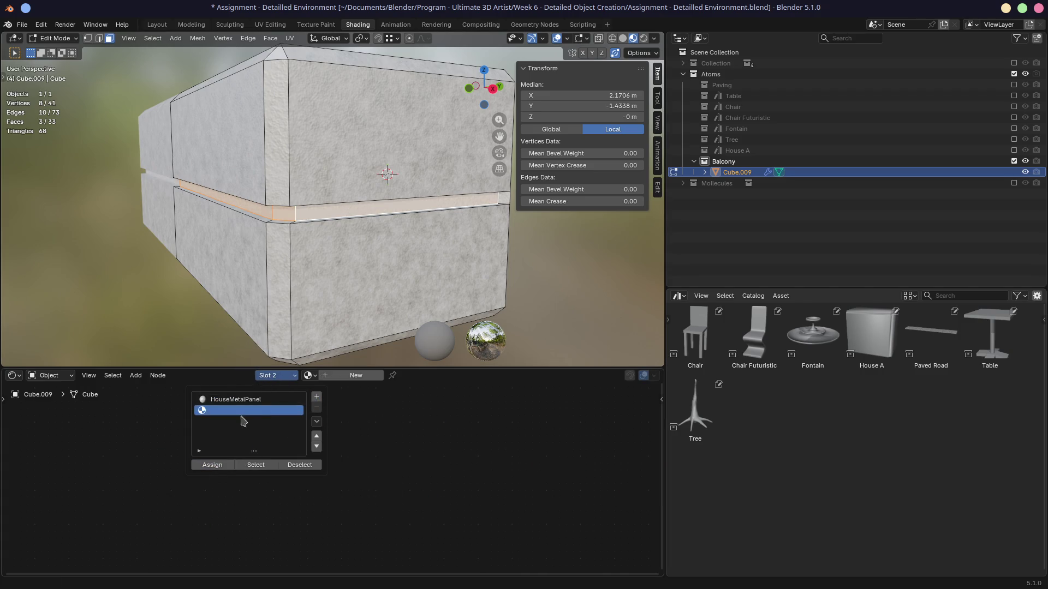
left_click(312, 375)
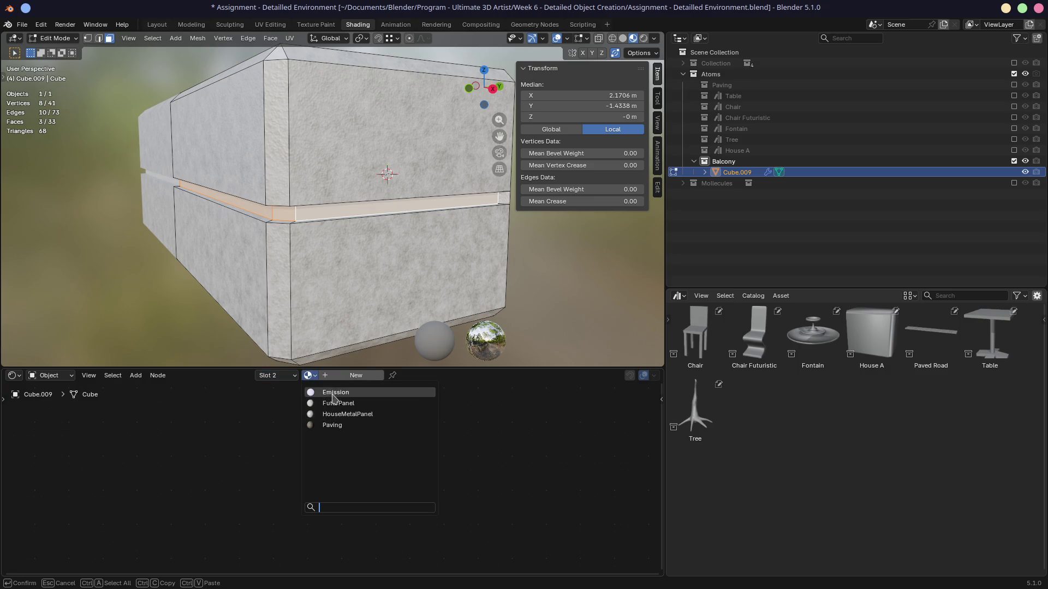
left_click(336, 393)
key("ctrl+s")
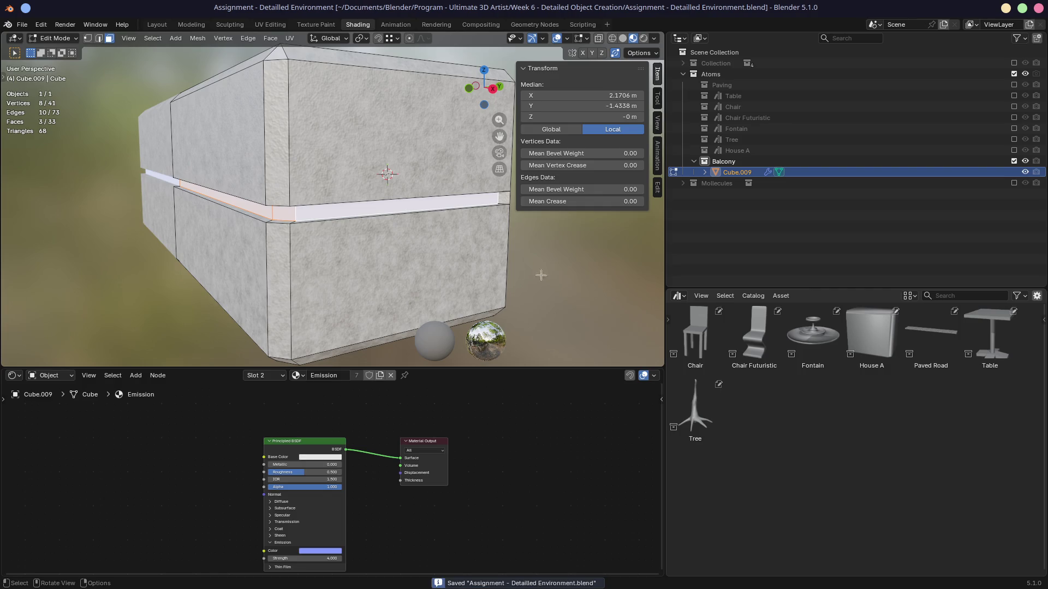
Mark the Balcony collection as an asset from the Outliner.
left_click(770, 163)
right_click(696, 162)
left_click(672, 361)
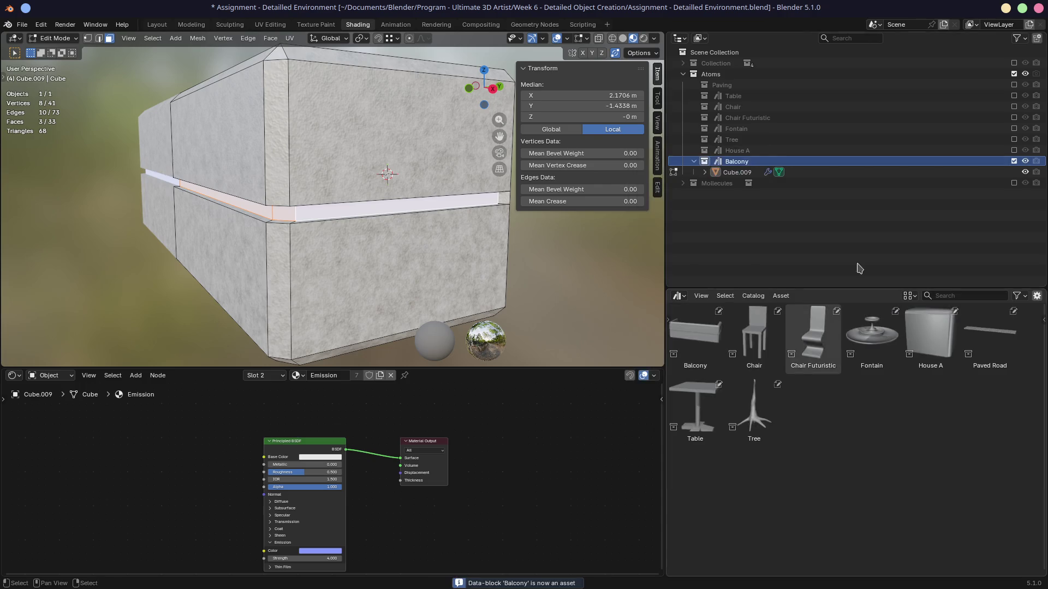
Show the main scene instead of Balcony, set snapping to faces, and drag the Balcony asset onto the house wall.
left_click(1013, 160)
left_click(1013, 64)
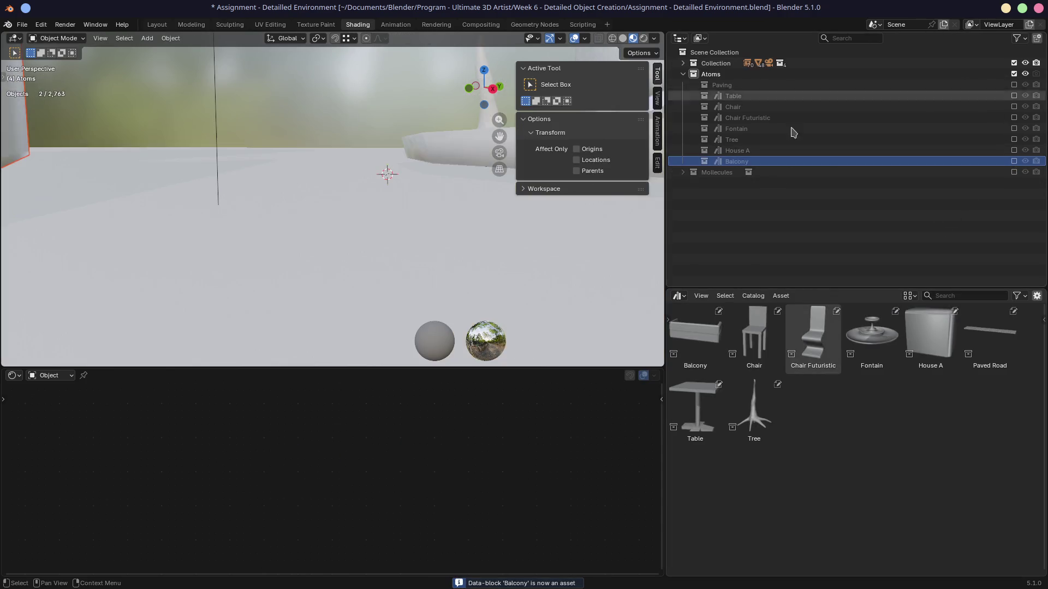
mouse_move(414, 247)
middle_mouse_down()
mouse_move(387, 227)
mouse_move(295, 253)
mouse_move(373, 215)
mouse_move(281, 193)
mouse_move(338, 181)
mouse_move(414, 203)
middle_mouse_up()
scroll(338, 181, "up", 4)
scroll(347, 188, "up", 3)
scroll(414, 203, "down", 2)
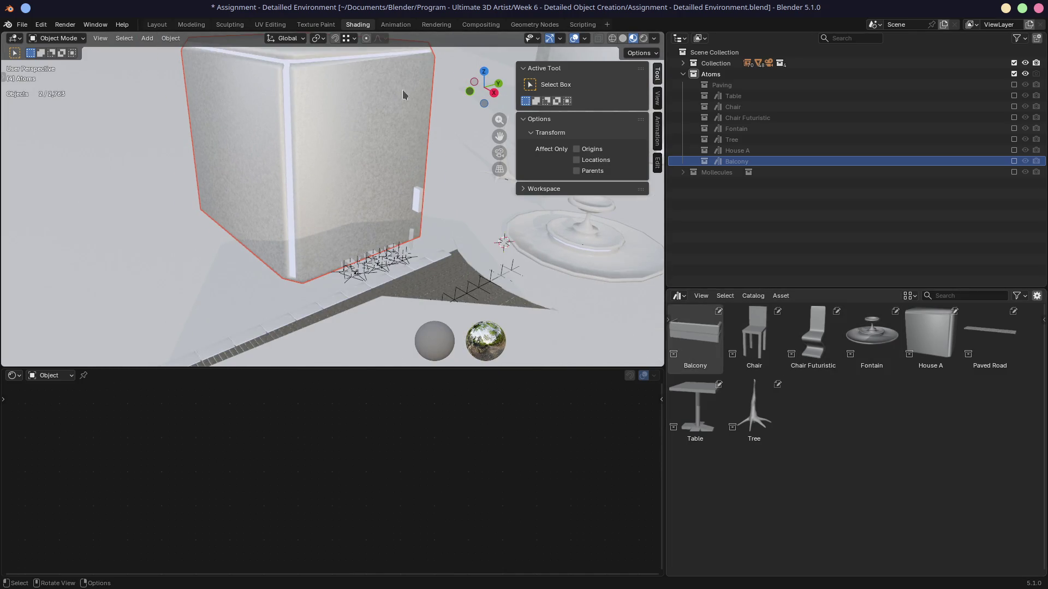
left_click(353, 38)
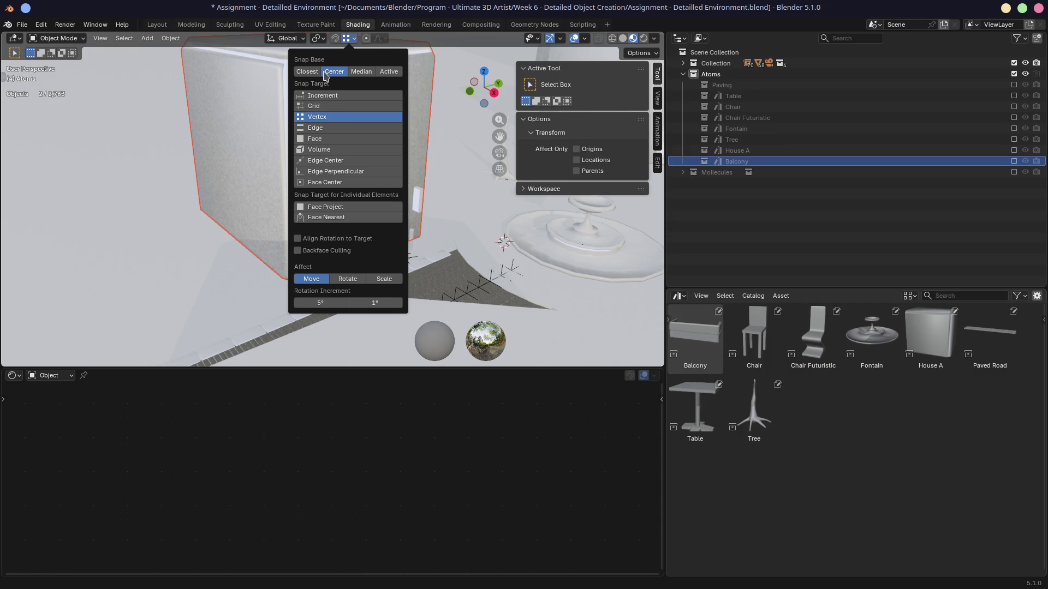
left_click(317, 139)
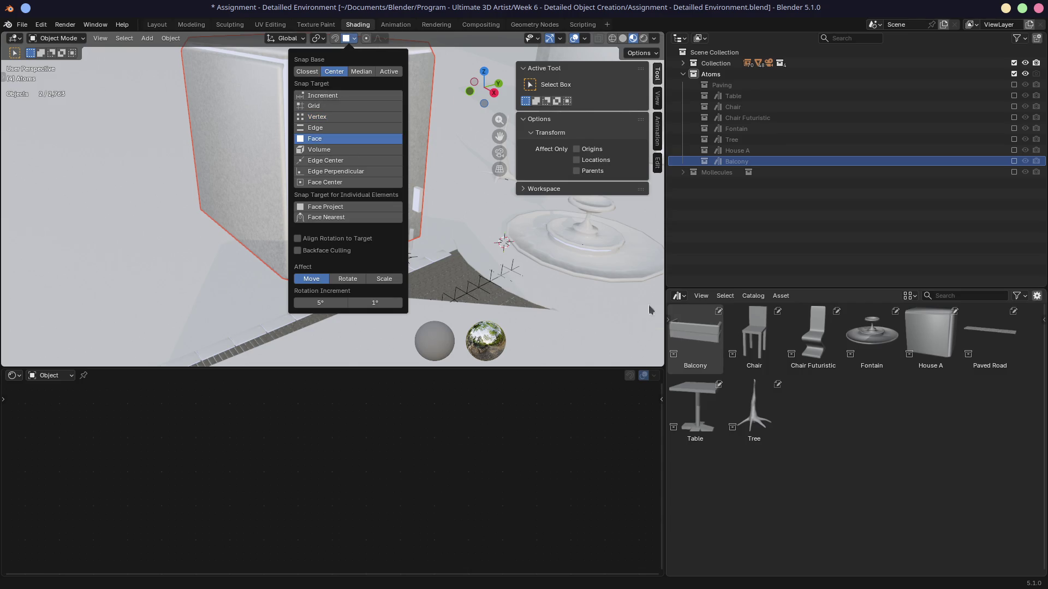
left_click_drag(695, 335, 364, 202)
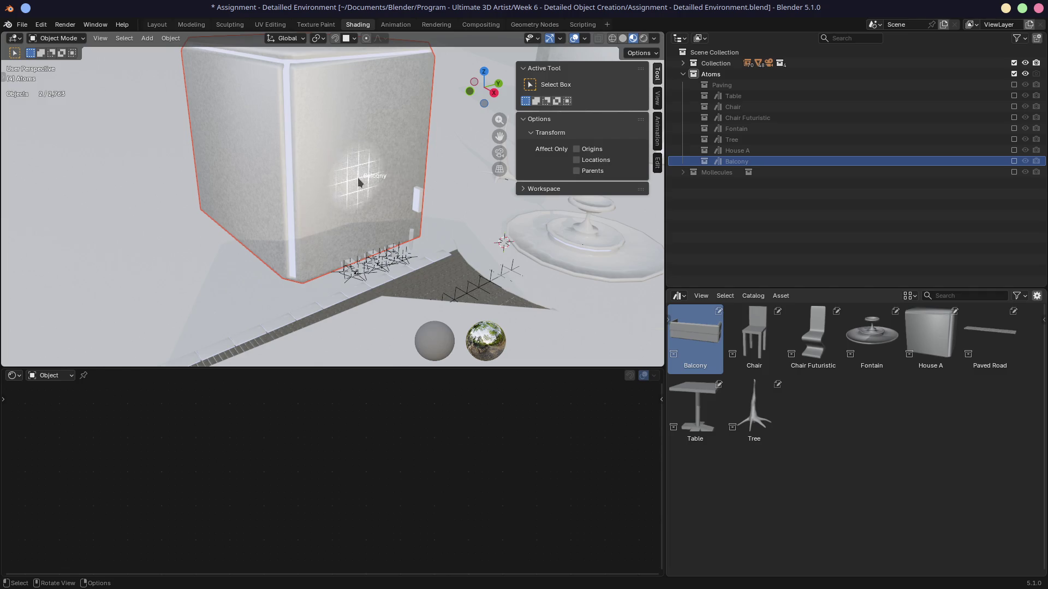
Move the placed balcony on the wall, then undo the move and reselect the Balcony asset.
left_click(364, 209)
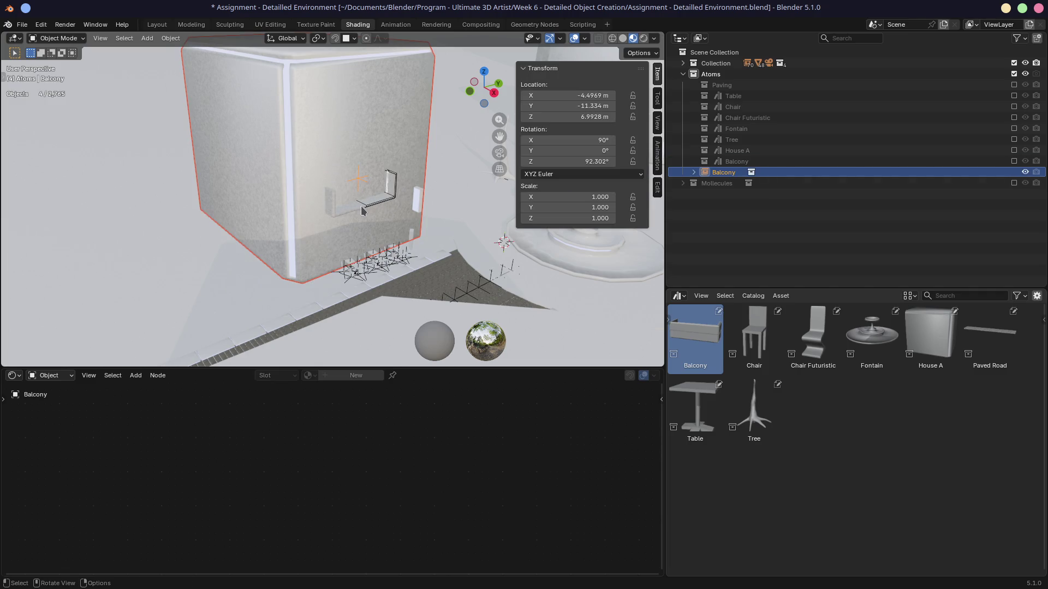
left_click(357, 210)
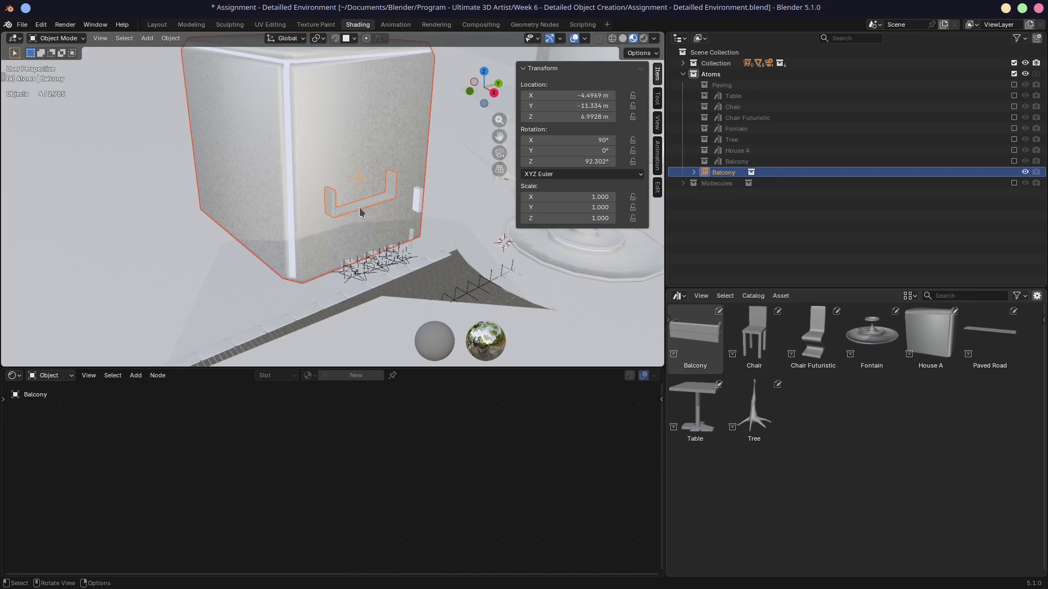
key("g")
left_click(362, 187)
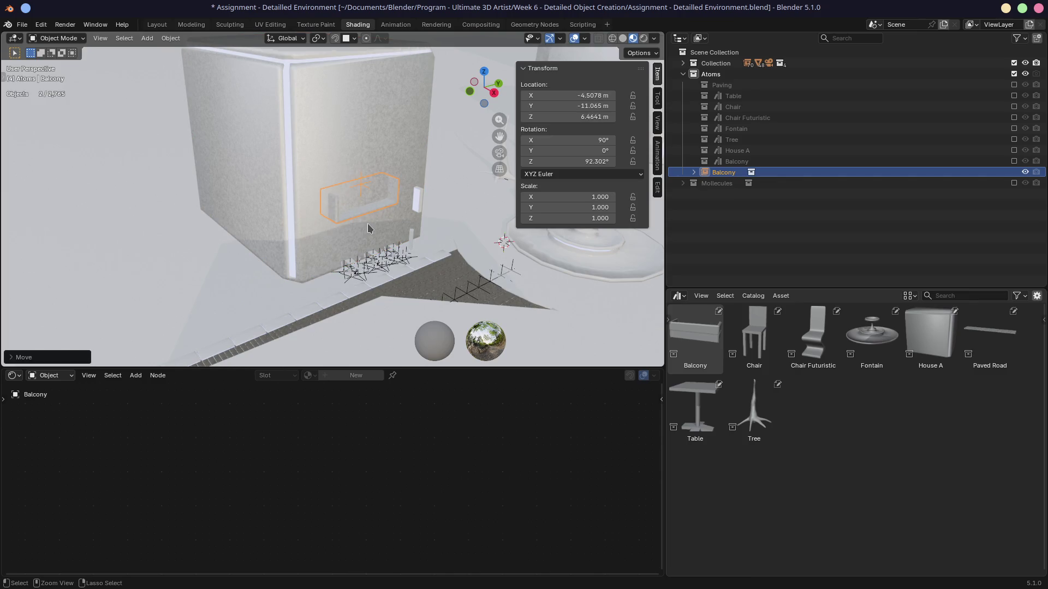
key("ctrl+z")
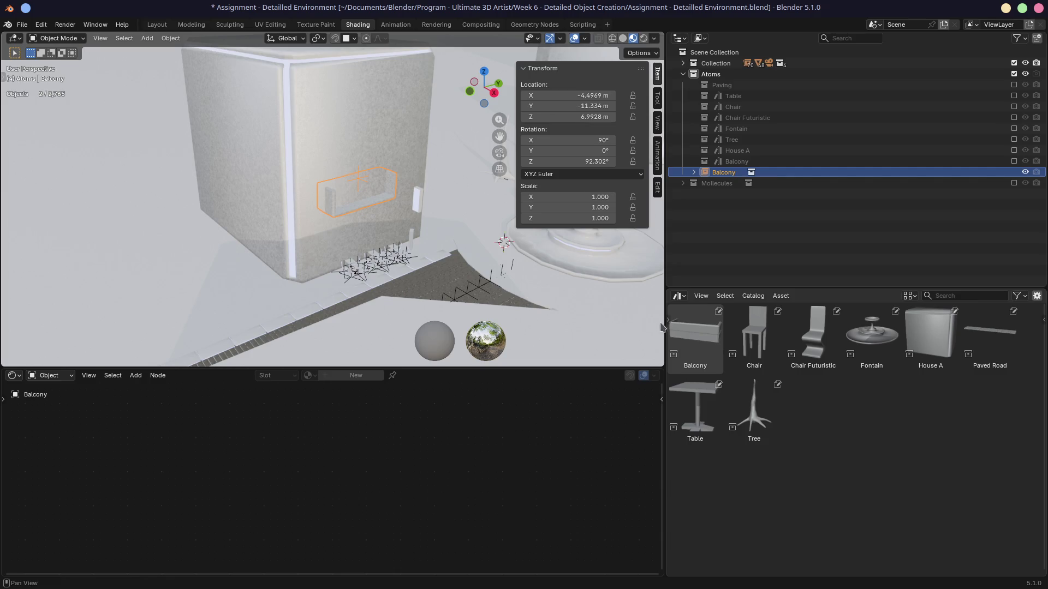
left_click(682, 312)
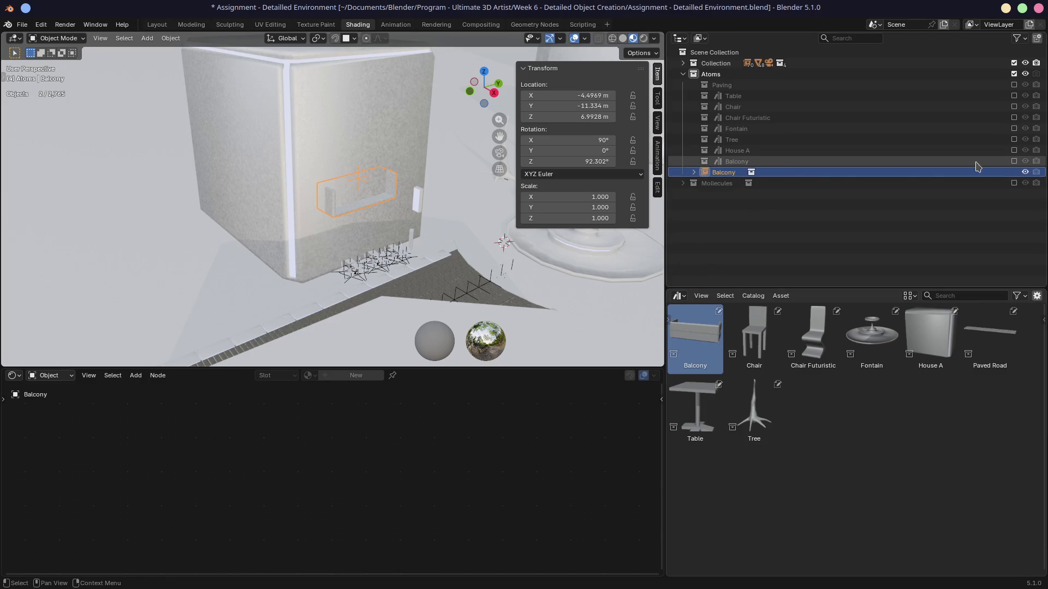
Hide the scene collection, show only the Balcony contents, and select Cube.009 to view its material.
left_click(1013, 63)
left_click(1013, 161)
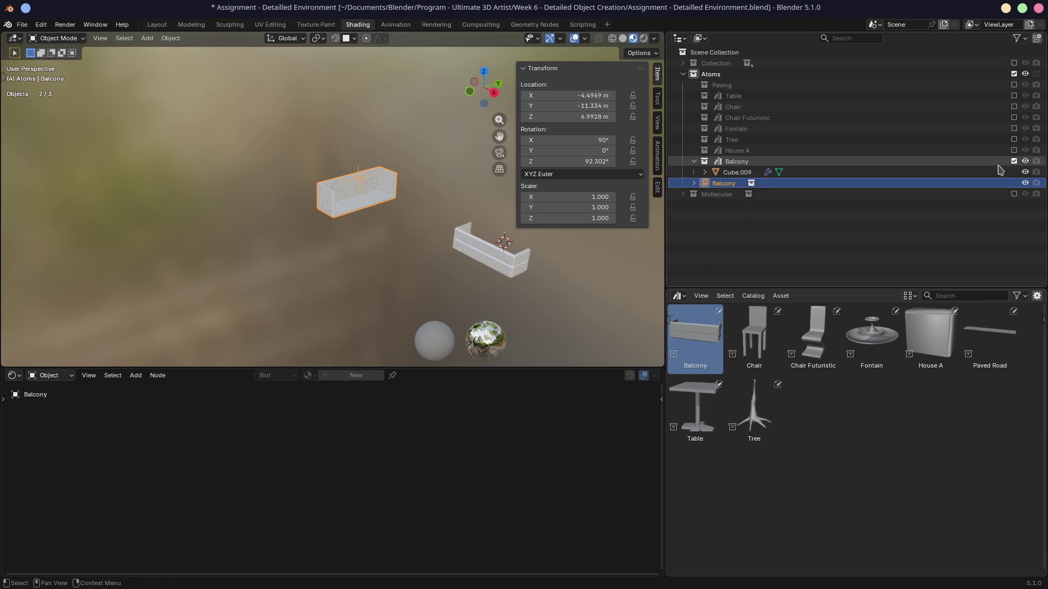
mouse_move(530, 262)
middle_mouse_down()
mouse_move(512, 252)
mouse_move(434, 255)
middle_mouse_up()
left_click(519, 280)
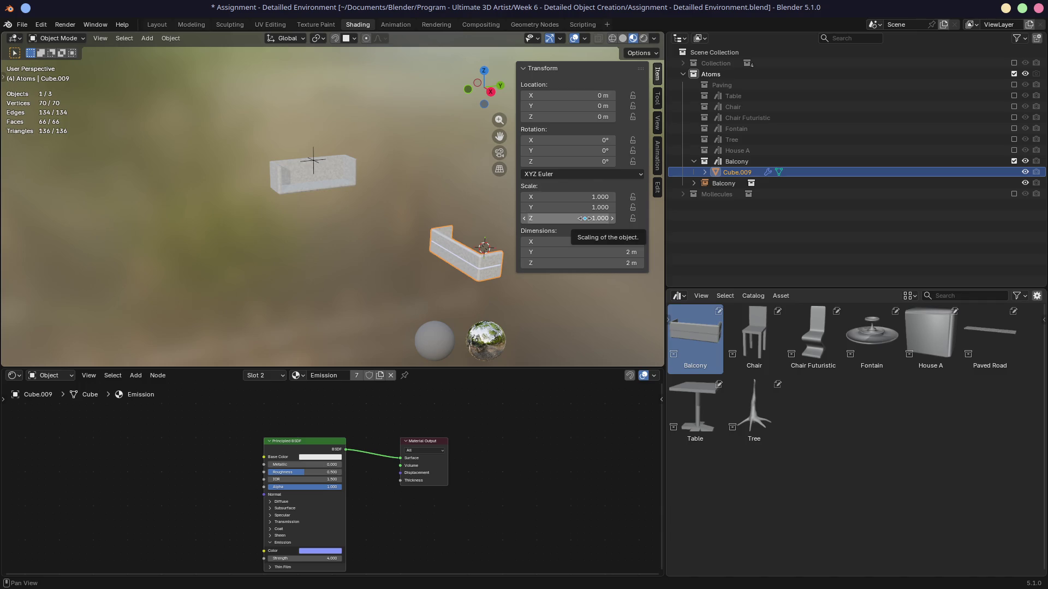
Switch the desktop from Blender over to the Firefox window.
key("ctrl+super+Left")
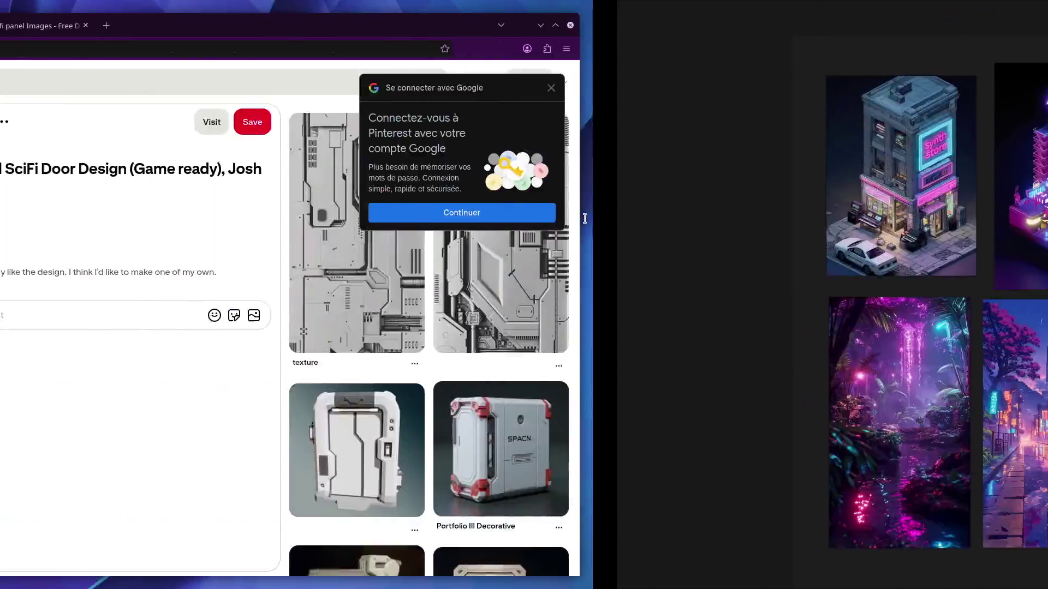
Load gamedev.tv in a new tab, close it again, and return to the Blender window.
left_click(135, 31)
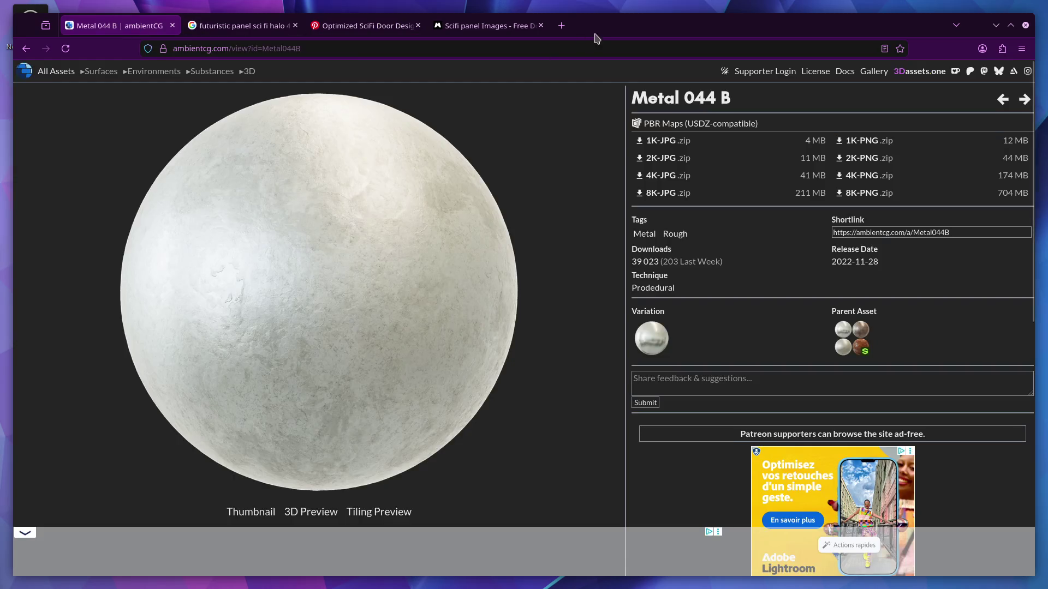
key("ctrl+t")
type("gamedev")
key("Return")
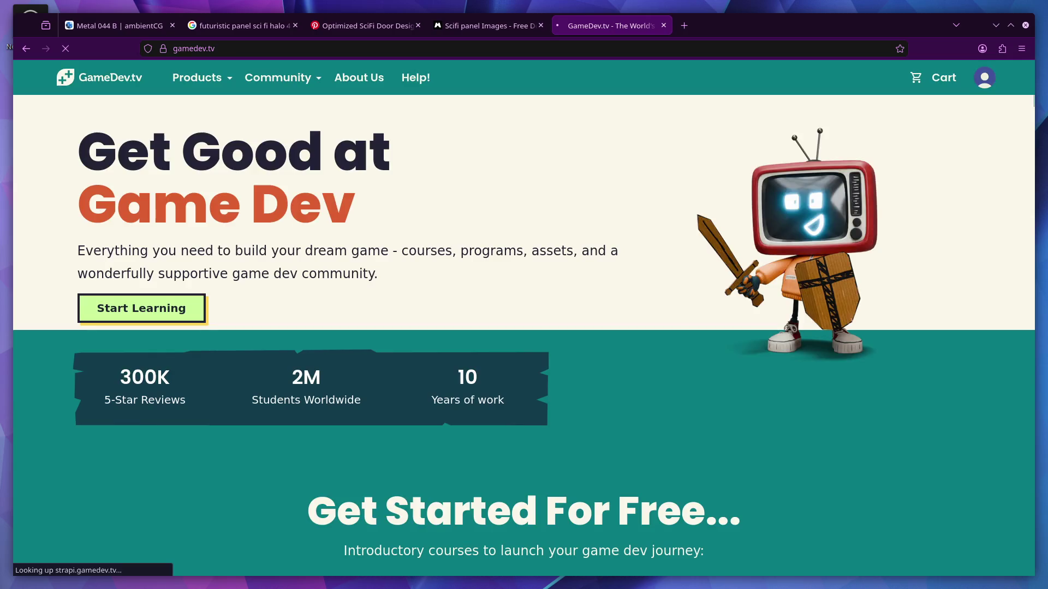
left_click(663, 26)
key("ctrl+super+Right")
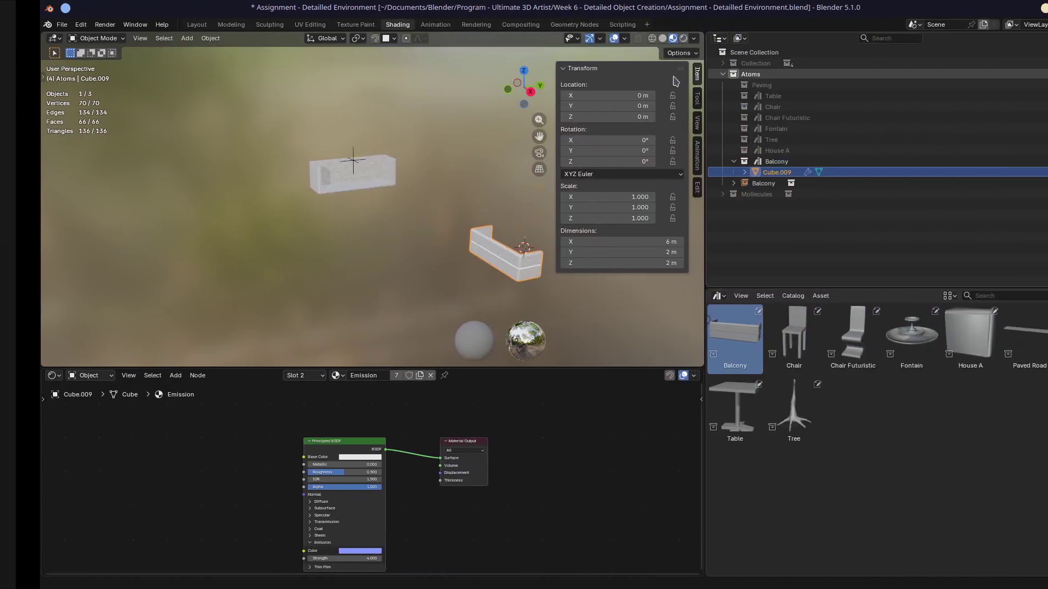
Save the assignment file and start browsing for another blend file to open.
key("ctrl+s")
left_click(22, 24)
mouse_move(49, 59)
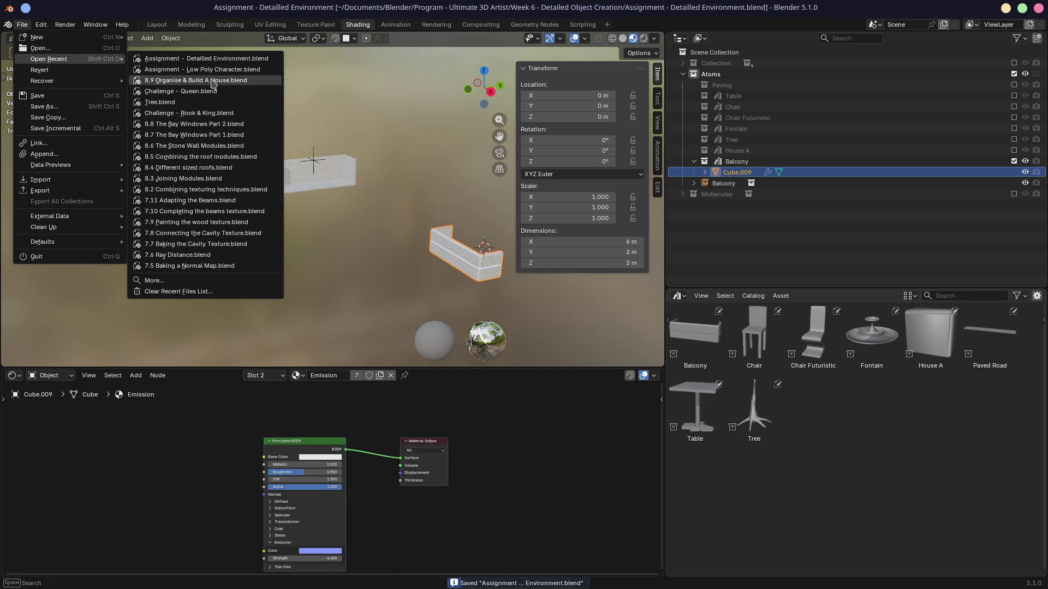
left_click(241, 281)
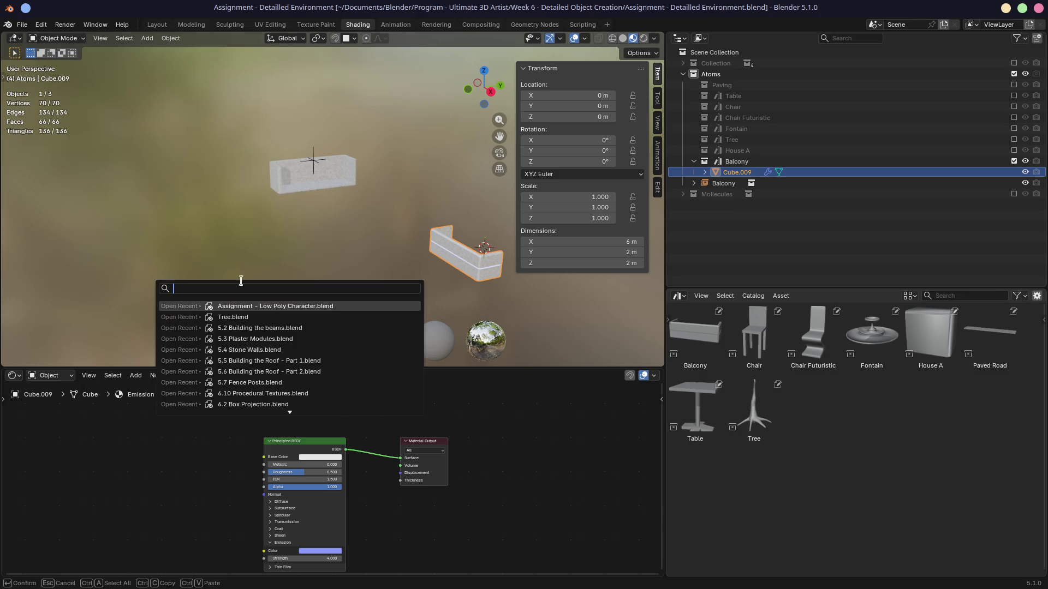
scroll(248, 317, "down", 4)
scroll(248, 317, "down", 5)
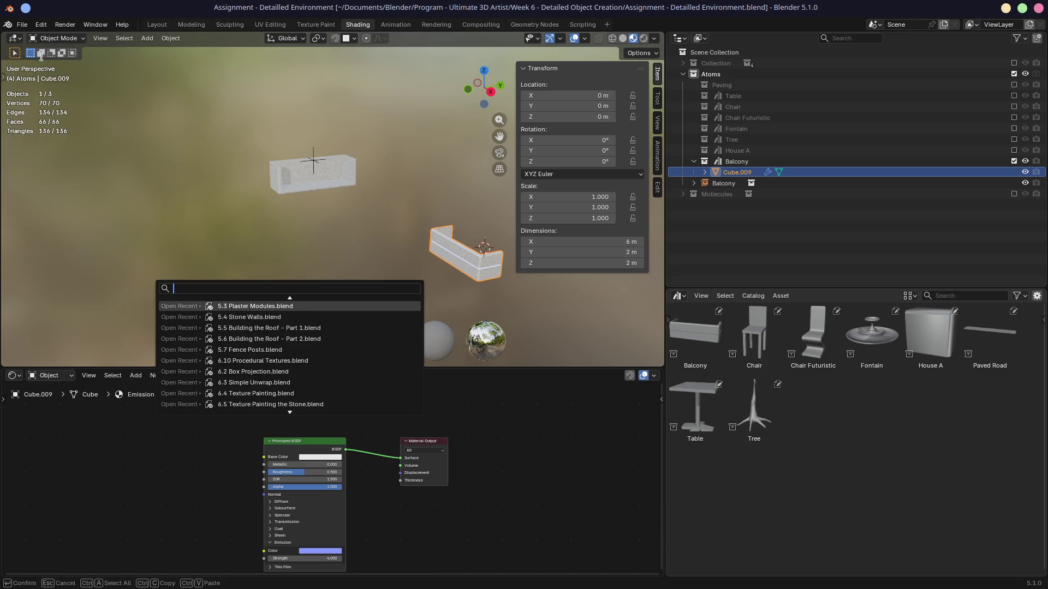
key("Escape")
left_click(22, 28)
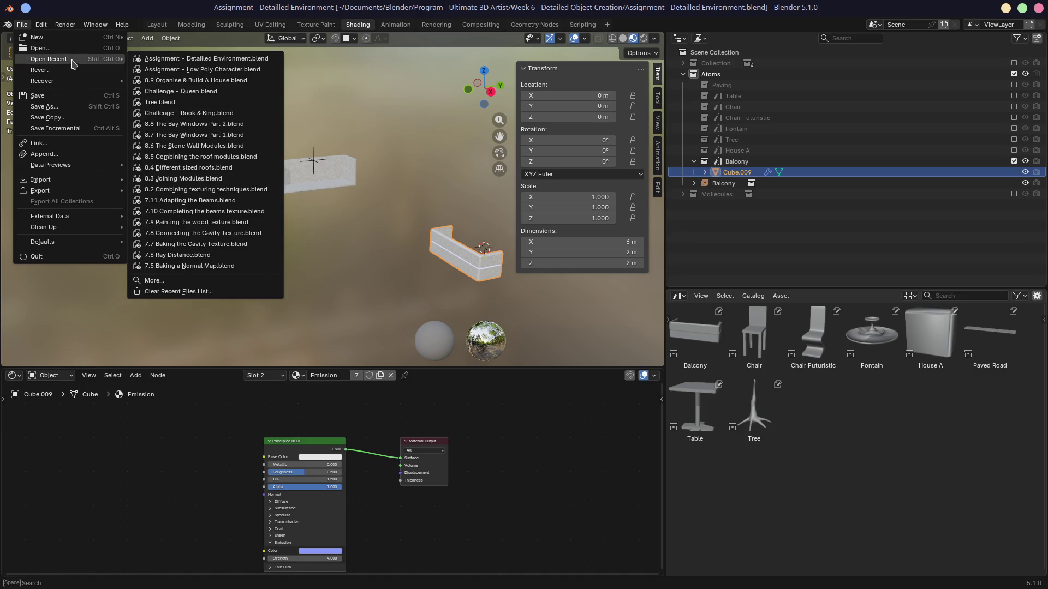
left_click(73, 49)
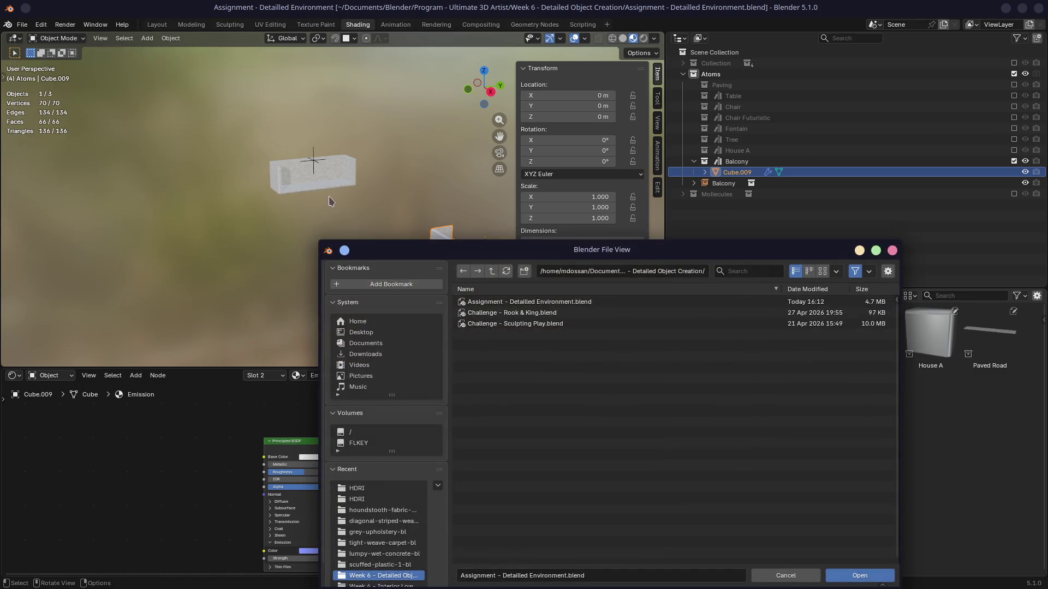
Navigate up to Documents/Blender and open Course - Isometric Scene/Section 4/4.3 Window Leading.blend.
left_click(491, 272)
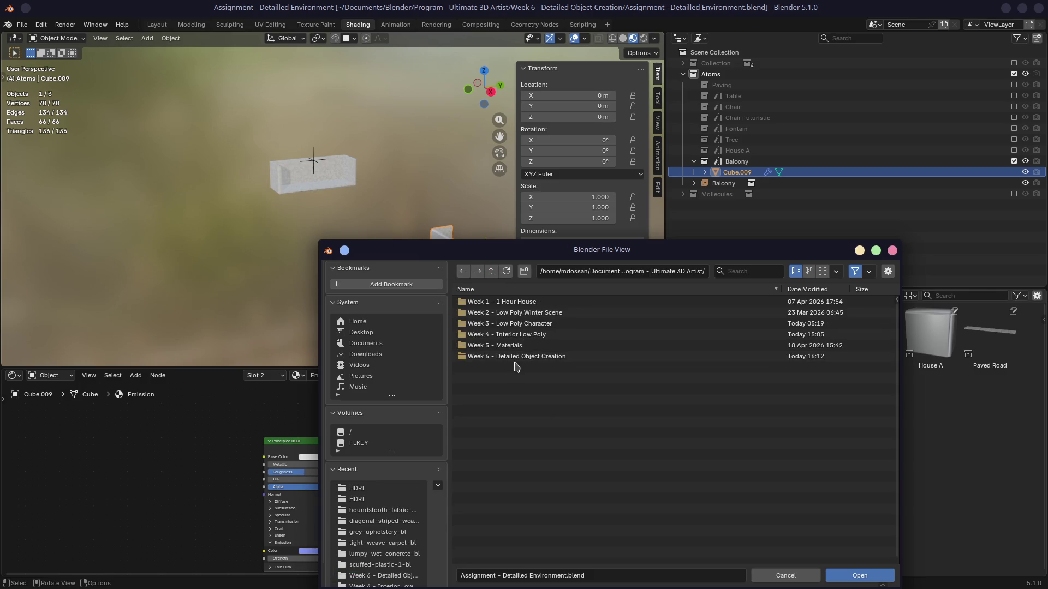
left_click(492, 272)
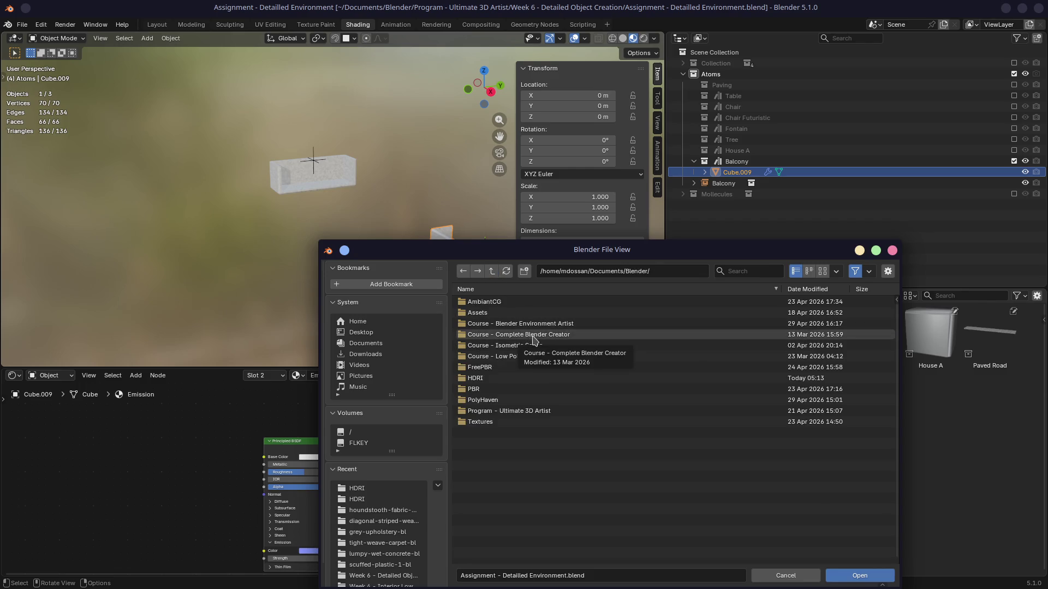
double_click(500, 335)
double_click(515, 335)
double_click(507, 312)
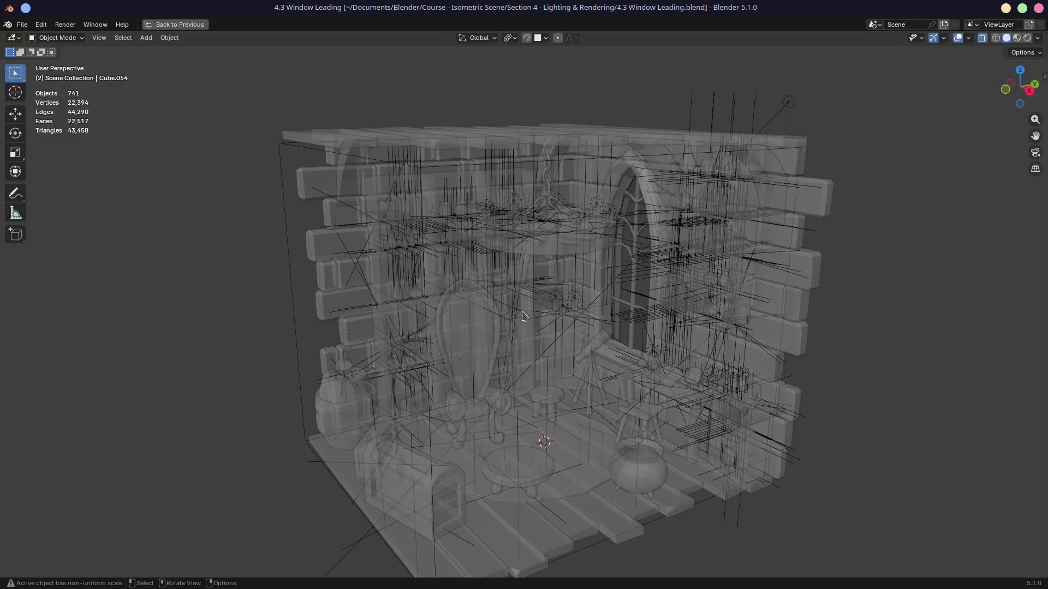
scroll(618, 313, "down", 5)
Preview the room in Material shading from an angle, then switch to full Rendered shading.
left_click(1015, 38)
mouse_move(819, 287)
middle_mouse_down()
mouse_move(578, 299)
mouse_move(405, 329)
mouse_move(458, 320)
middle_mouse_up()
scroll(938, 99, "up", 4)
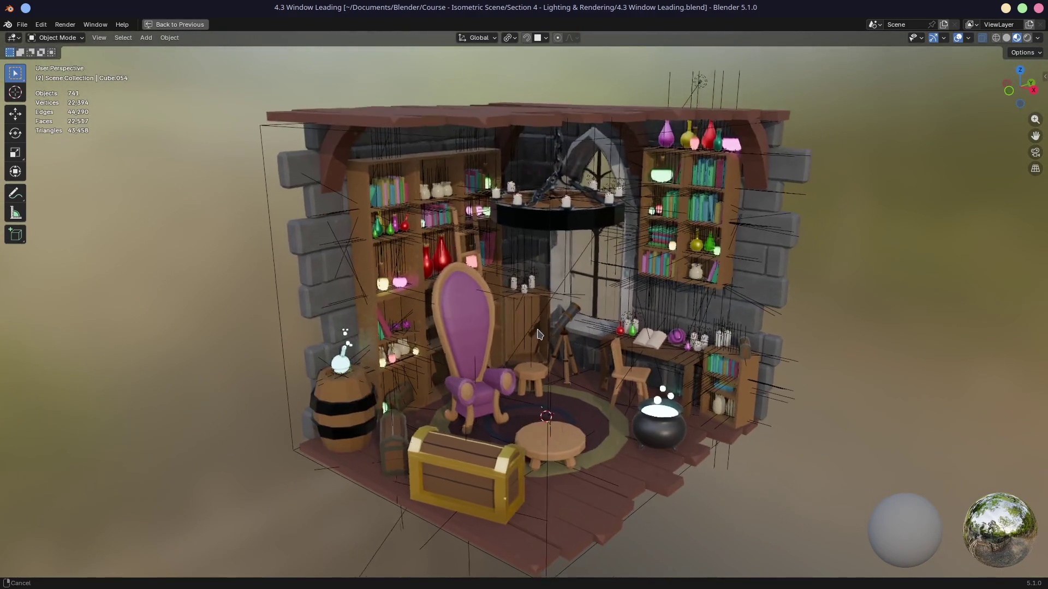
left_click(1028, 37)
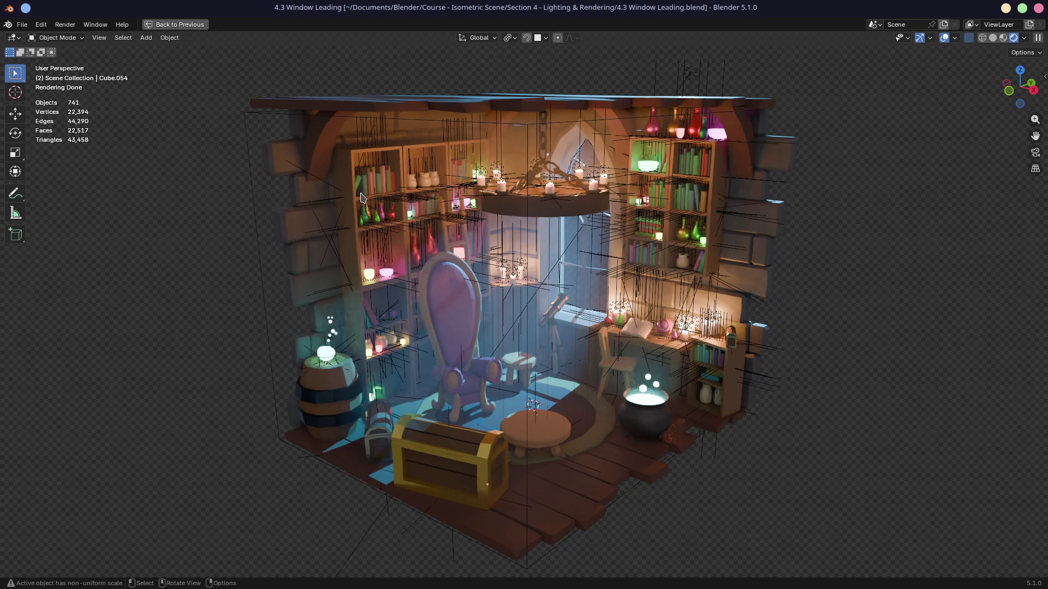
left_click(22, 24)
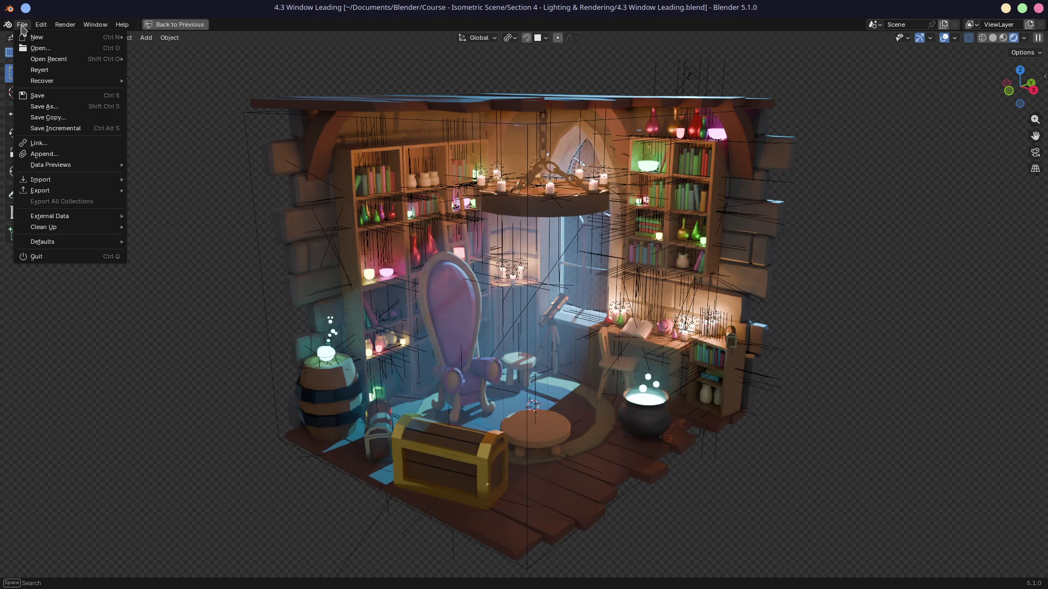
mouse_move(49, 60)
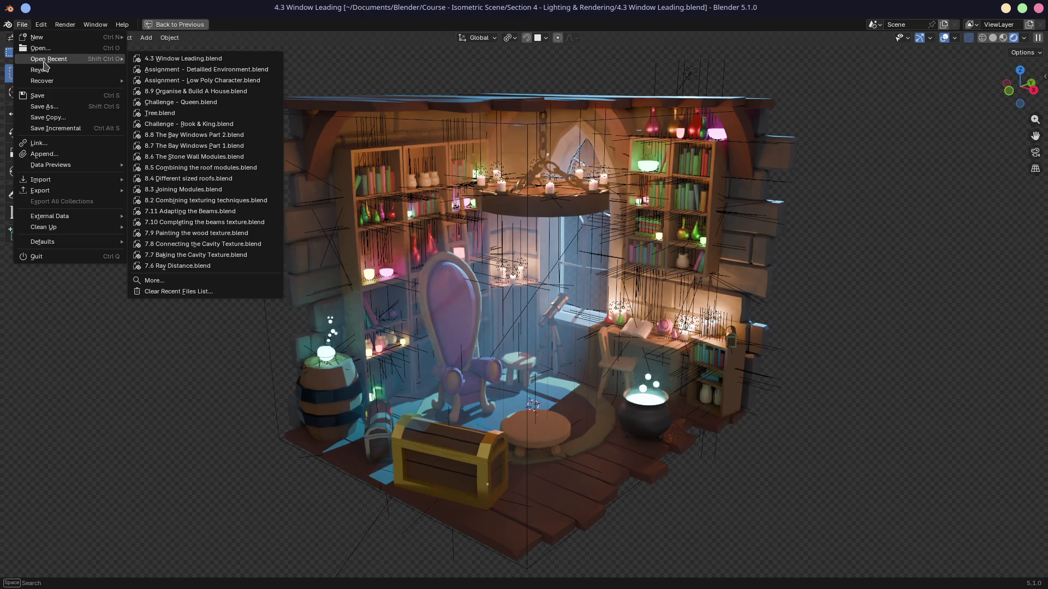
Open Program - Ultimate 3D Artist/Week 4/Assignment - Interior Scene.blend from the Blender folder.
left_click(39, 48)
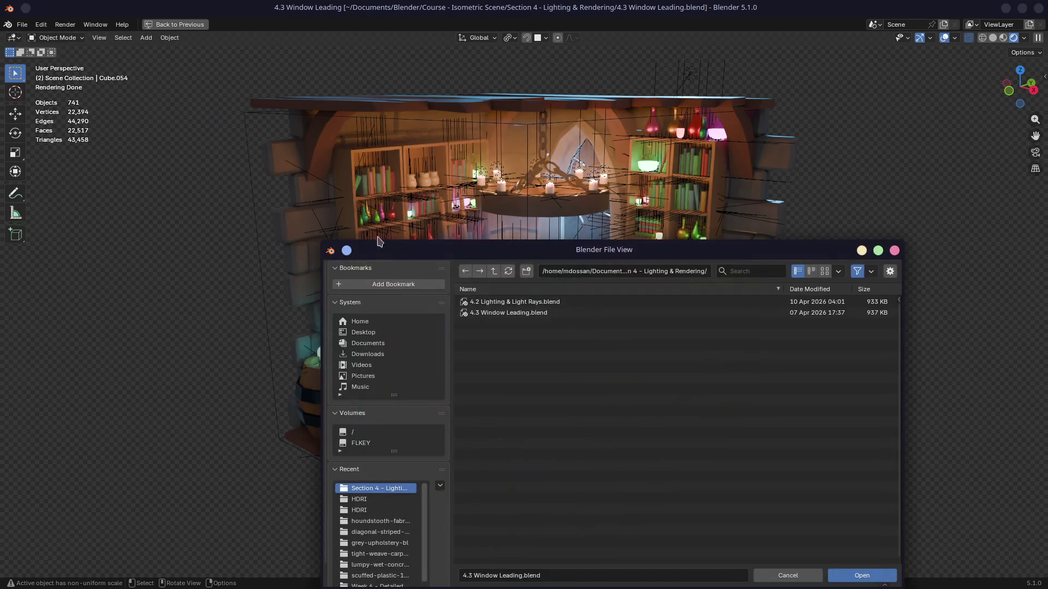
left_click(494, 273)
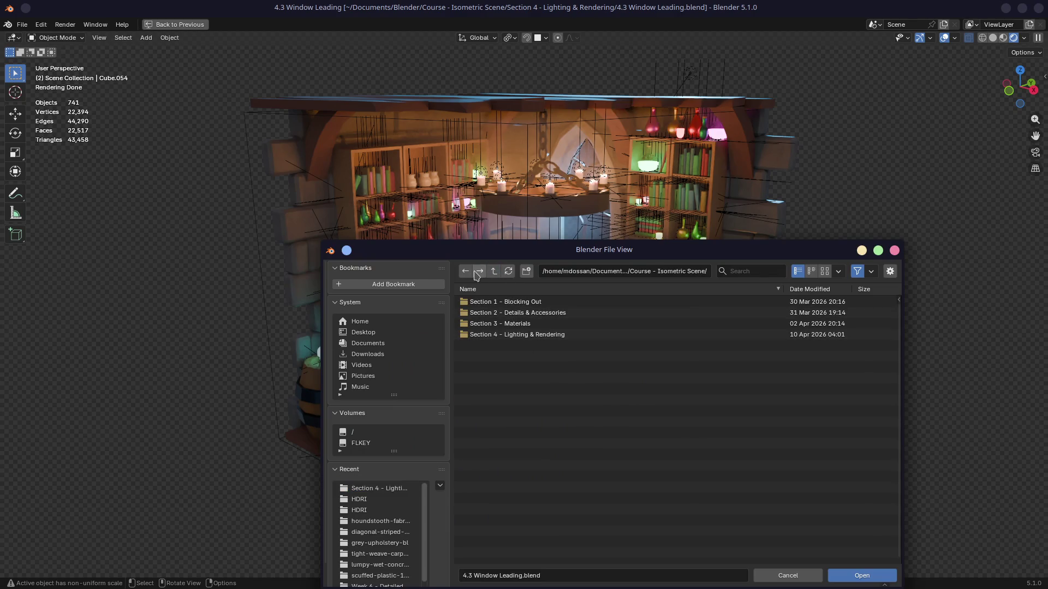
left_click(494, 271)
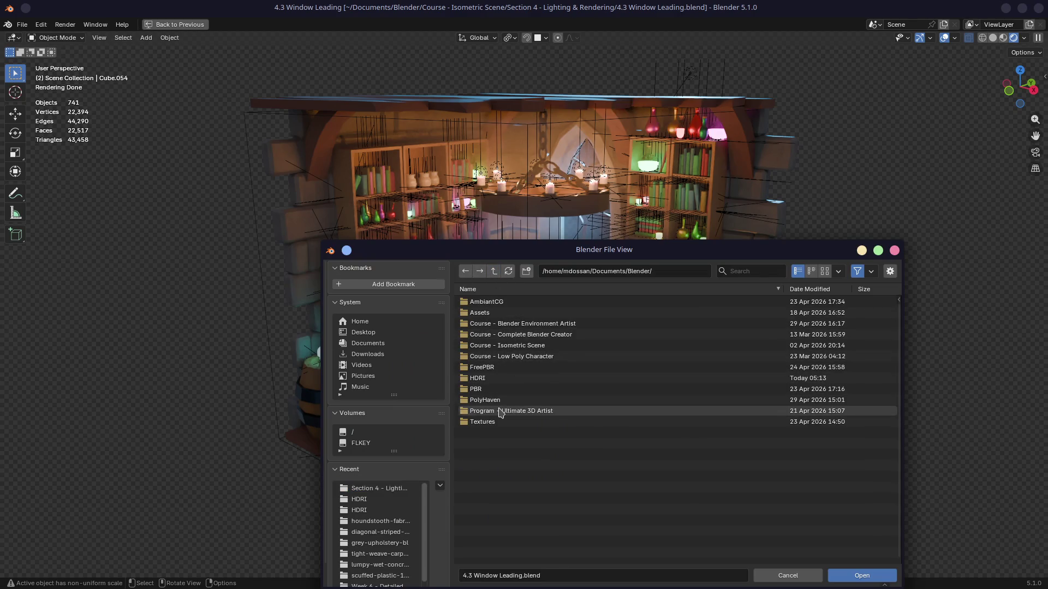
double_click(501, 411)
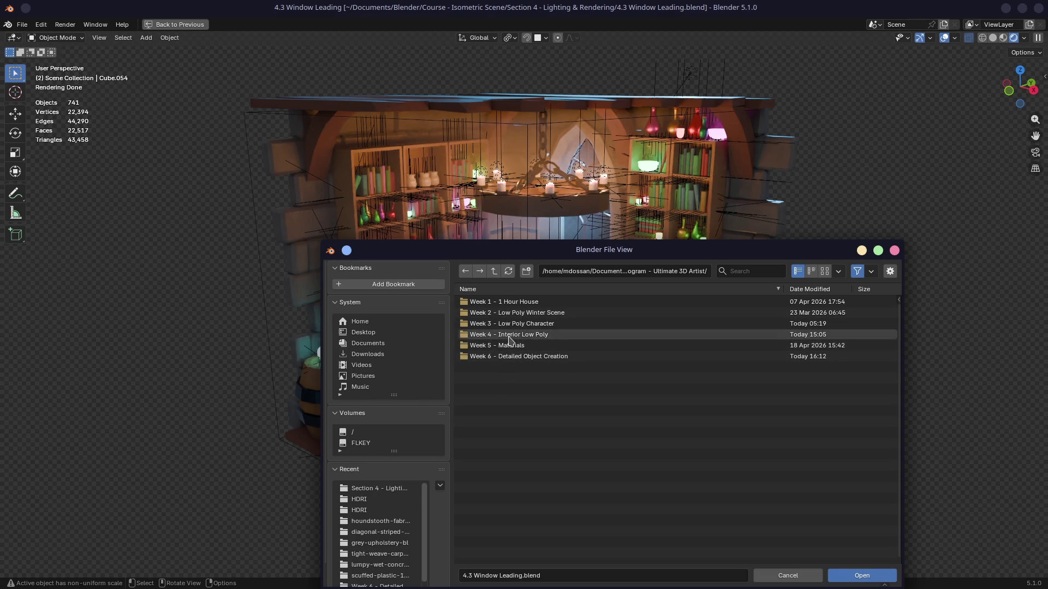
double_click(508, 341)
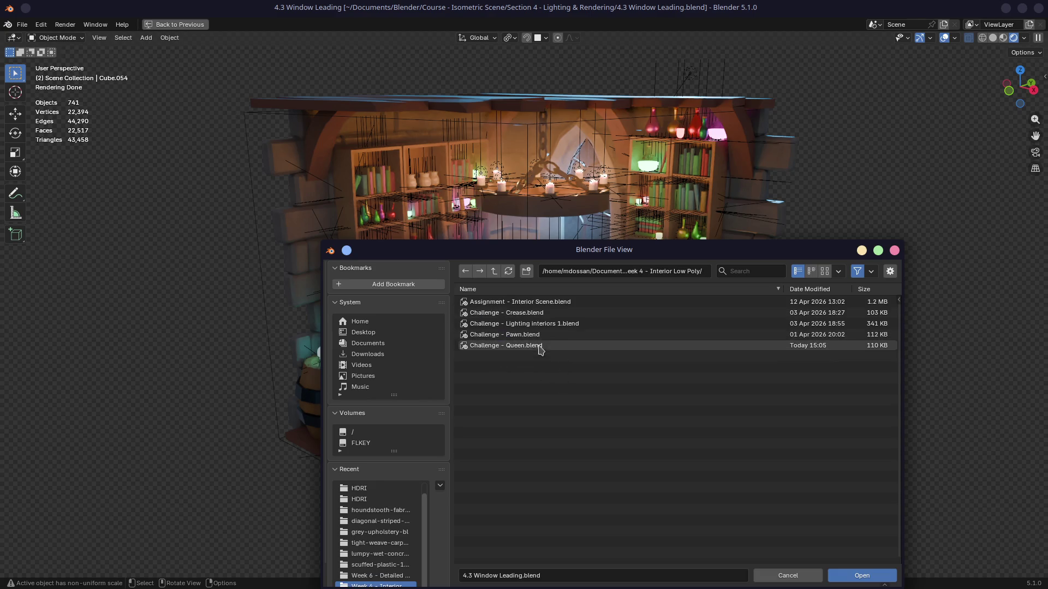
double_click(491, 302)
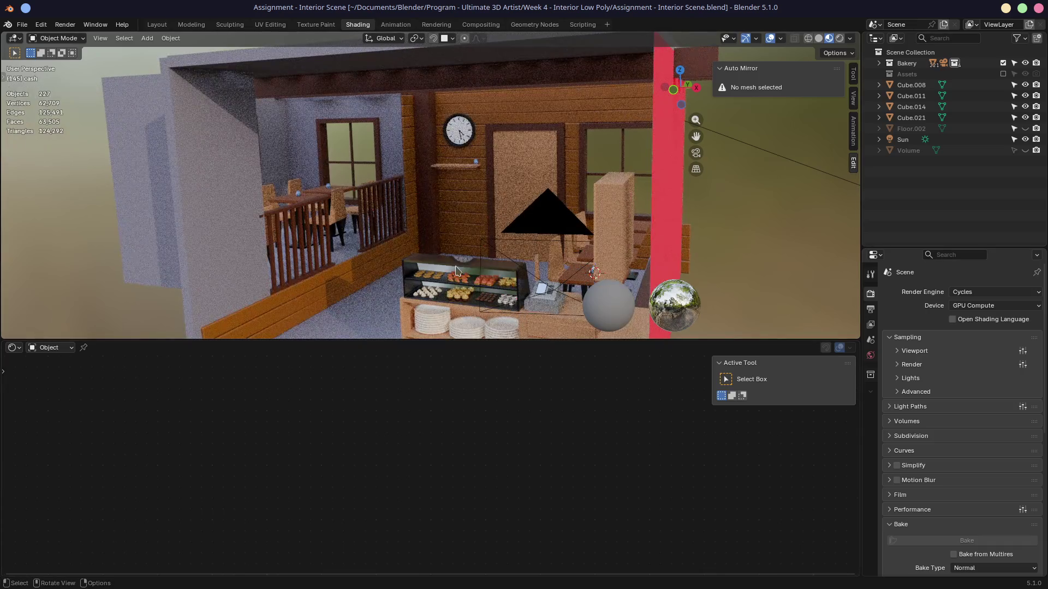
Enlarge the 3D view, orbit into the bakery room and select the cash register.
middle_click_drag(456, 269, 461, 206, "shift")
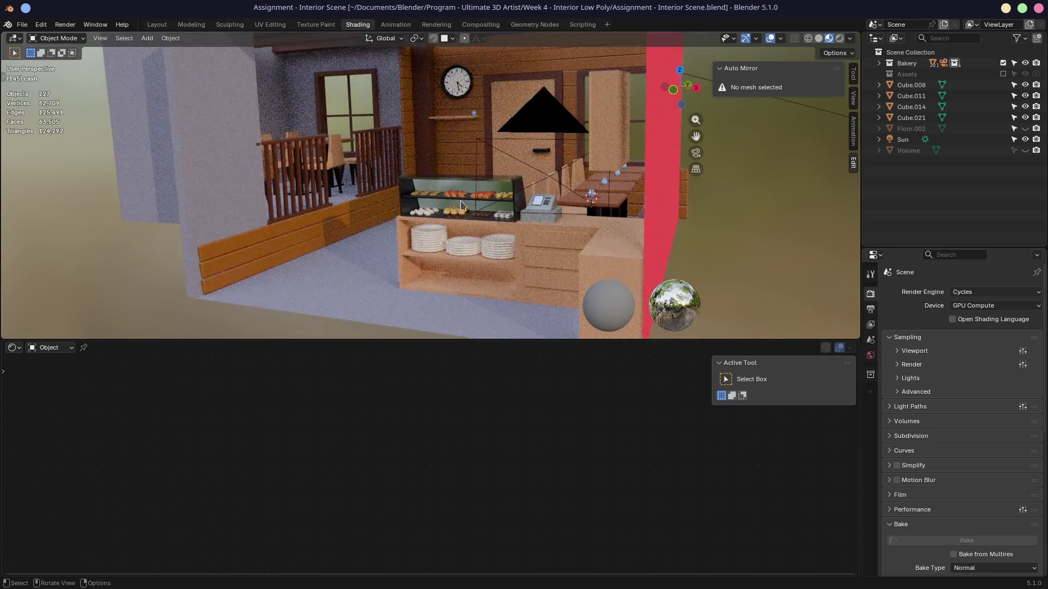
left_click_drag(556, 340, 555, 555)
mouse_move(516, 343)
middle_mouse_down()
mouse_move(478, 348)
mouse_move(687, 145)
middle_mouse_up()
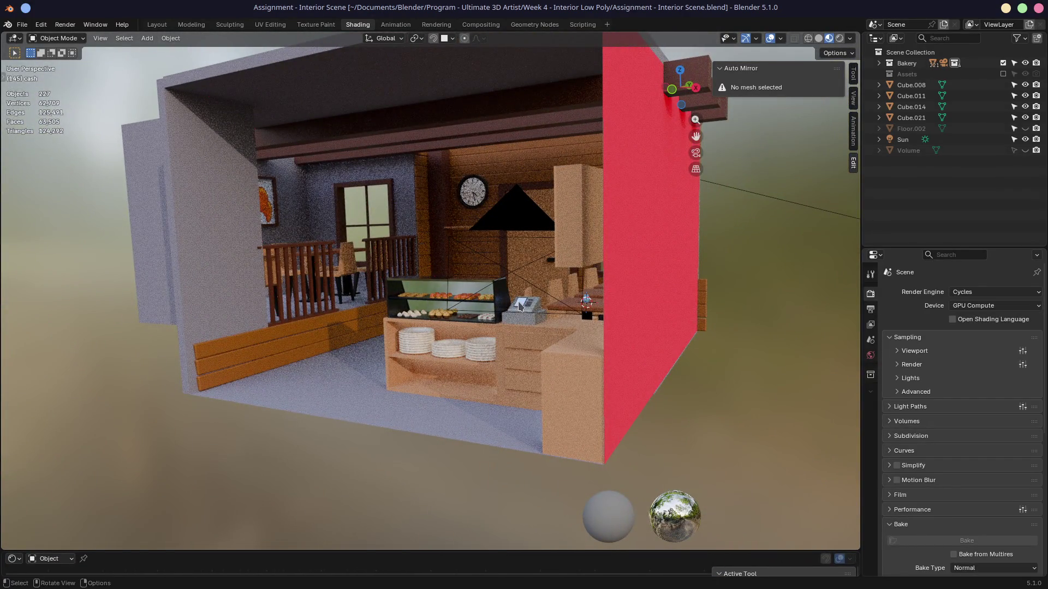
left_click(520, 306)
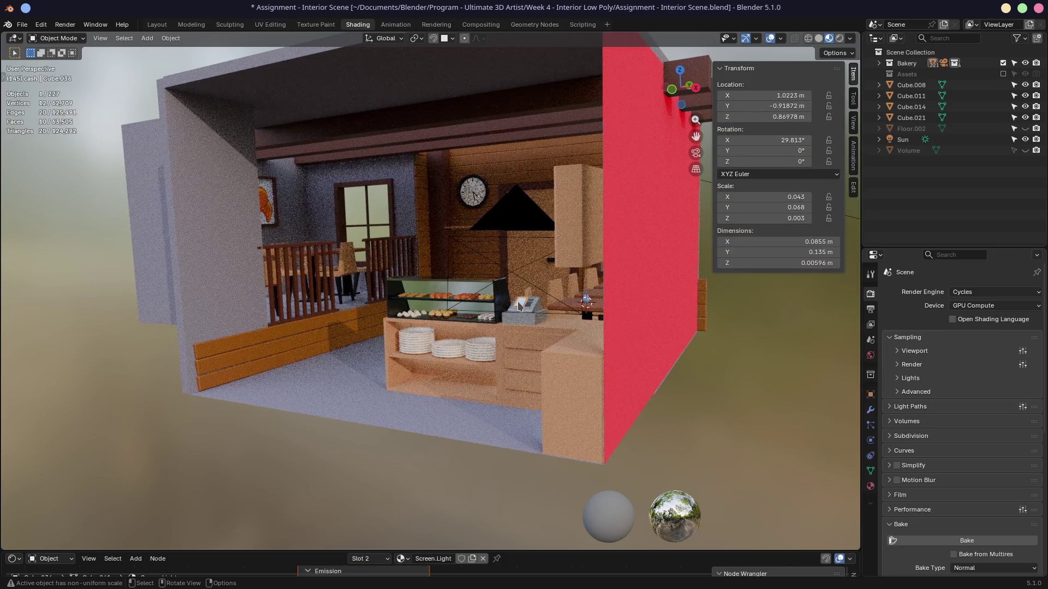
Render the bakery interior with F12 and close the render window once finished.
key("F12")
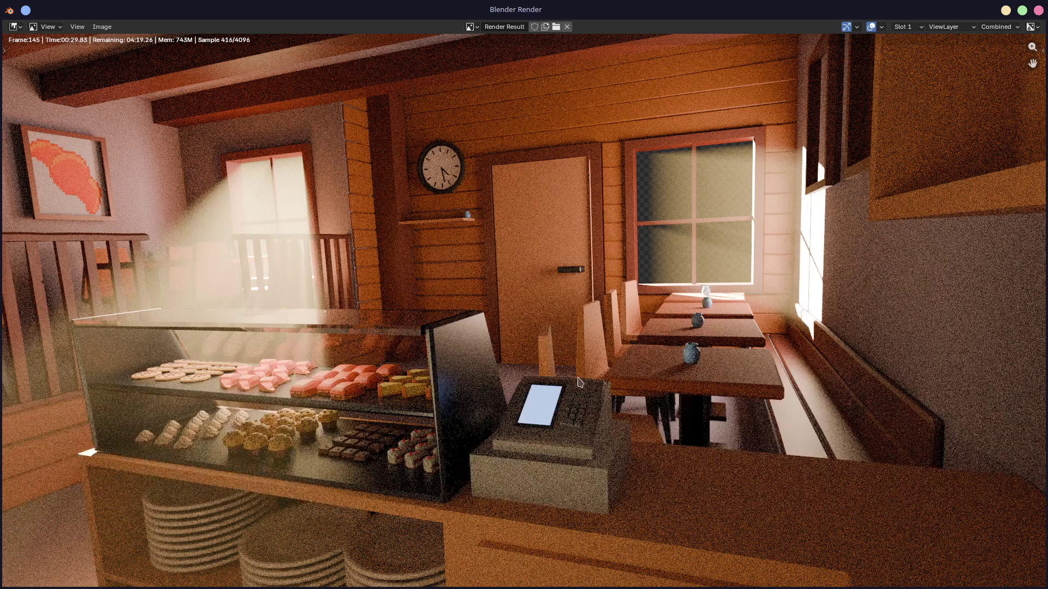
left_click(1040, 11)
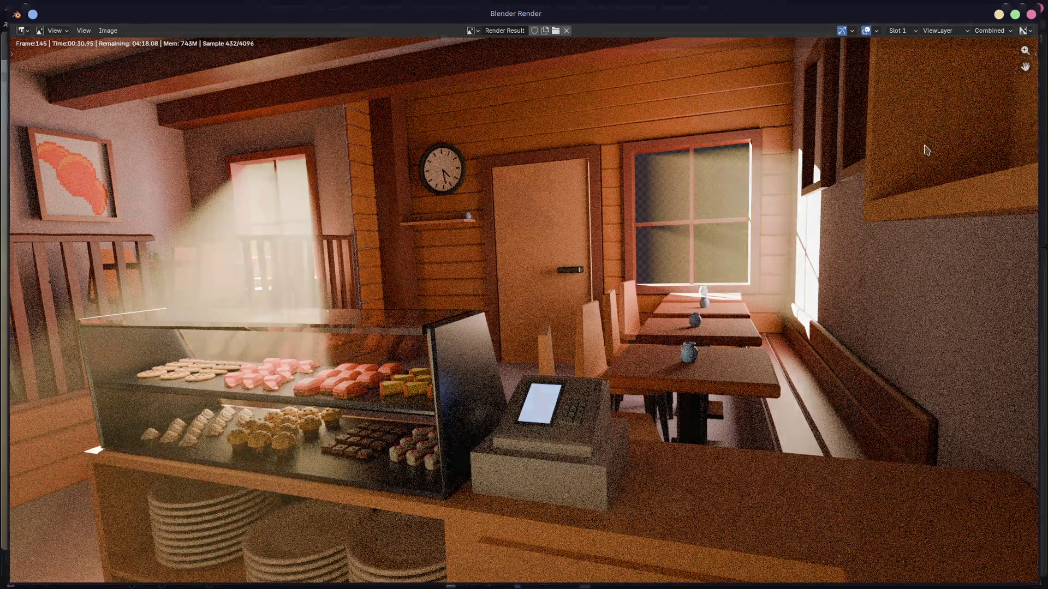
scroll(541, 212, "down", 2)
scroll(436, 294, "down", 2)
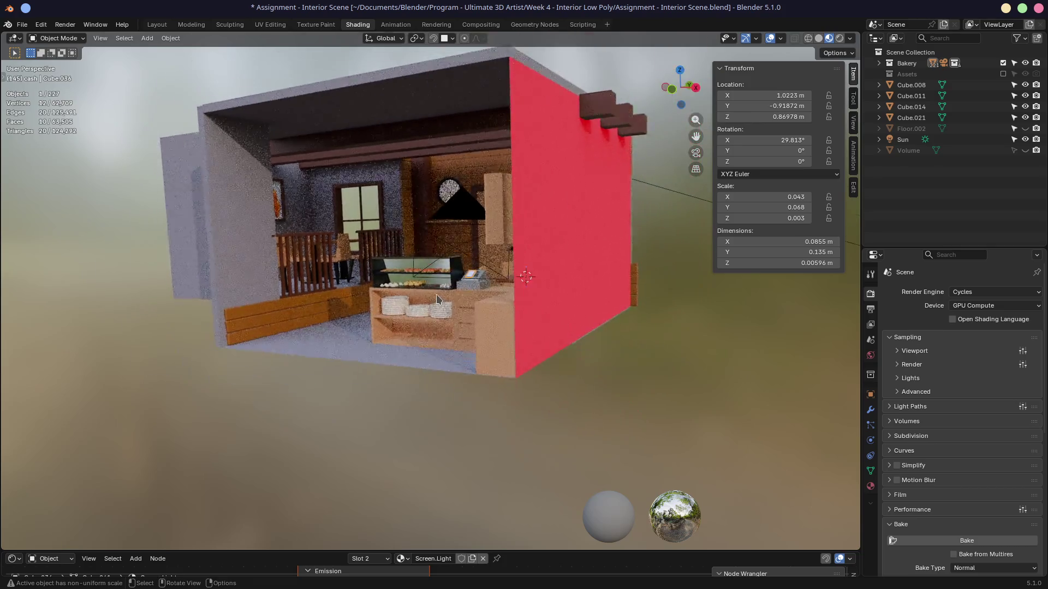
scroll(436, 294, "up", 5)
scroll(409, 279, "up", 3)
scroll(409, 279, "down", 3)
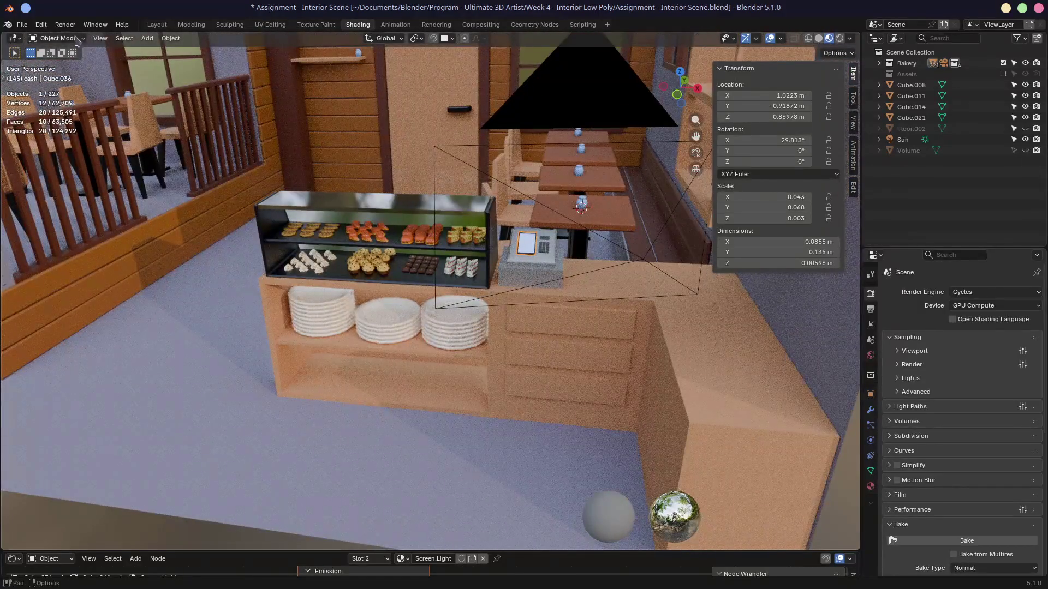
Save the interior scene changes when prompted while leaving the file.
left_click(22, 24)
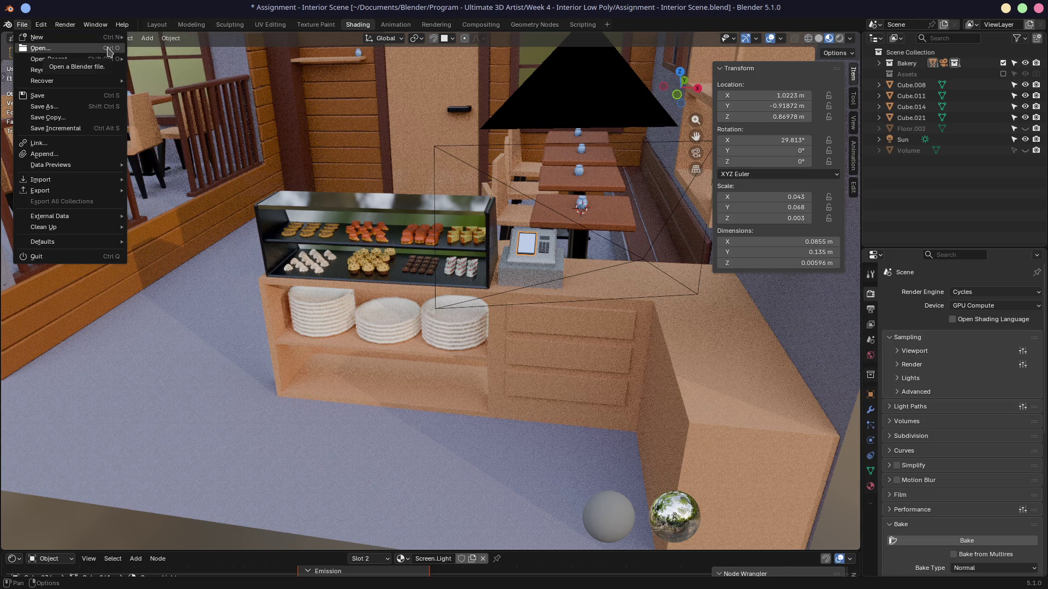
left_click(108, 52)
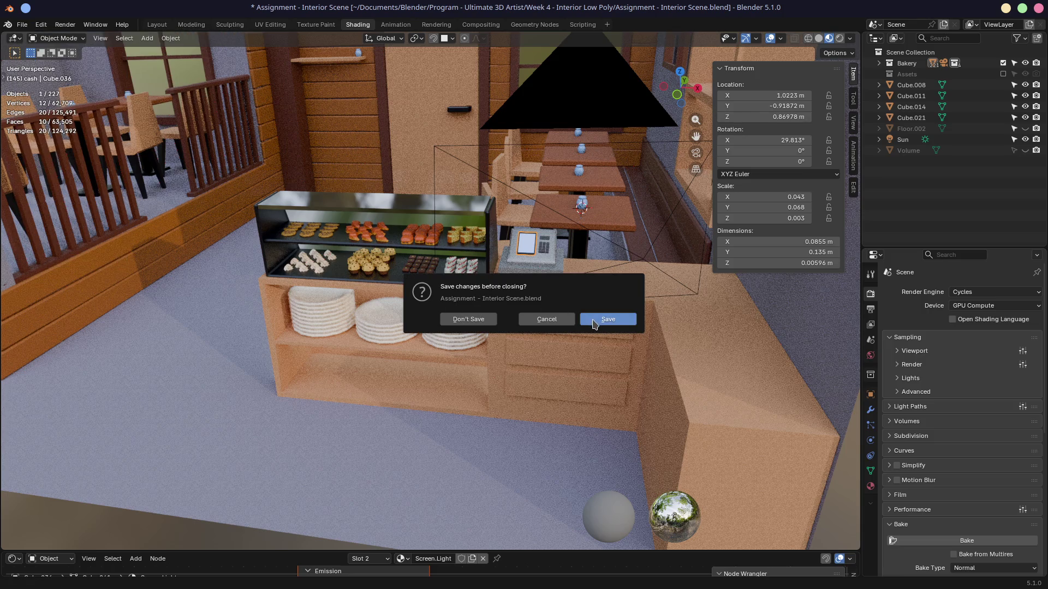
left_click(549, 322)
left_click(22, 24)
left_click(57, 130)
Reopen Assignment - Detailled Environment.blend from the recent files list.
left_click(22, 26)
mouse_move(50, 60)
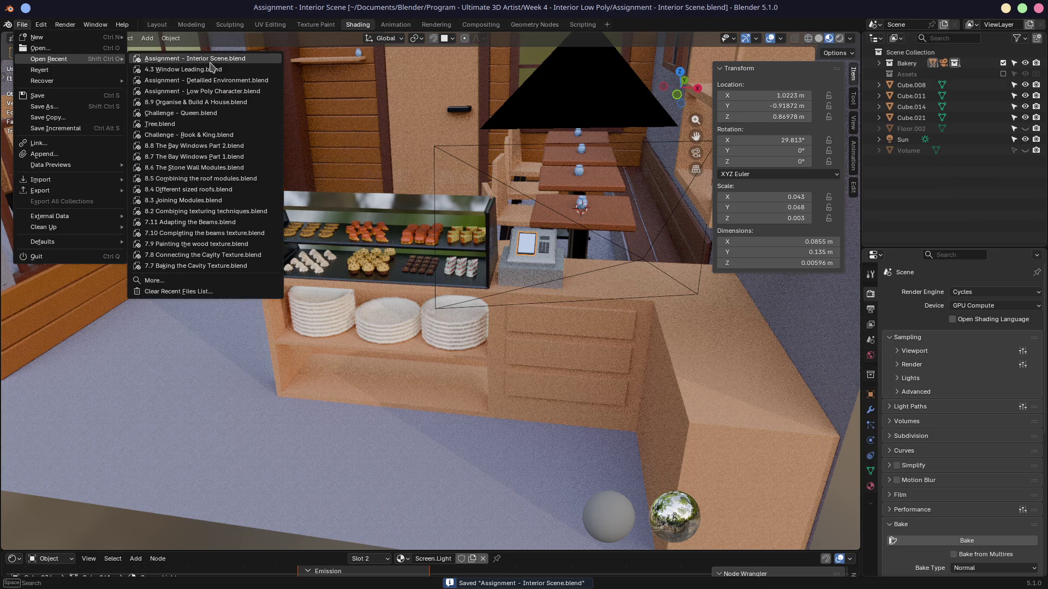
left_click(207, 80)
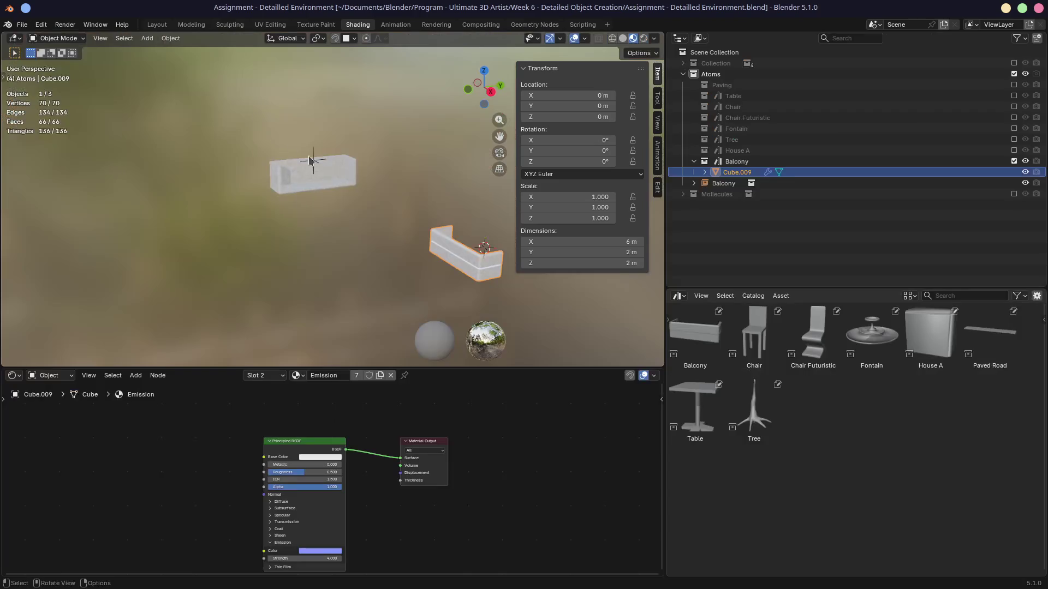
Open 8.9 Organise & Build A House.blend from recent files and orbit to its right side.
left_click(22, 25)
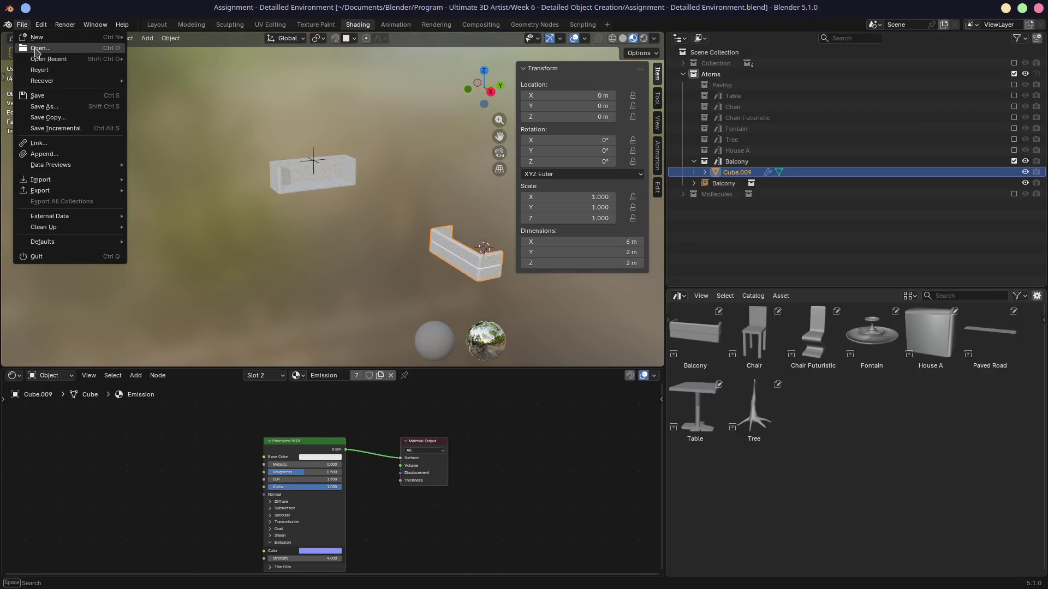
mouse_move(50, 59)
left_click(192, 103)
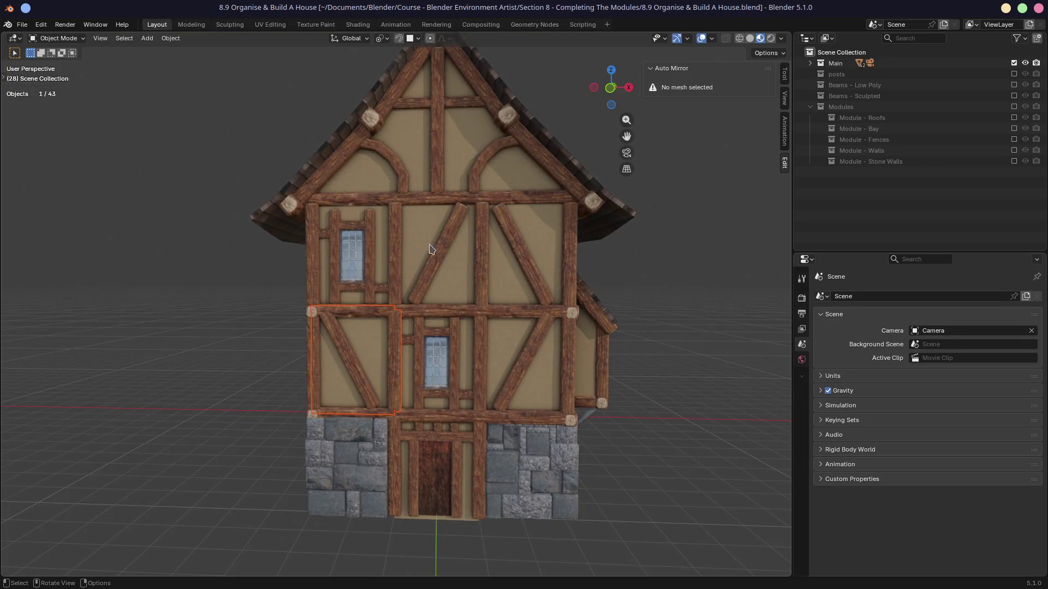
mouse_move(409, 251)
middle_mouse_down()
mouse_move(527, 334)
mouse_move(405, 289)
middle_mouse_up()
scroll(417, 296, "up", 4)
scroll(404, 288, "down", 4)
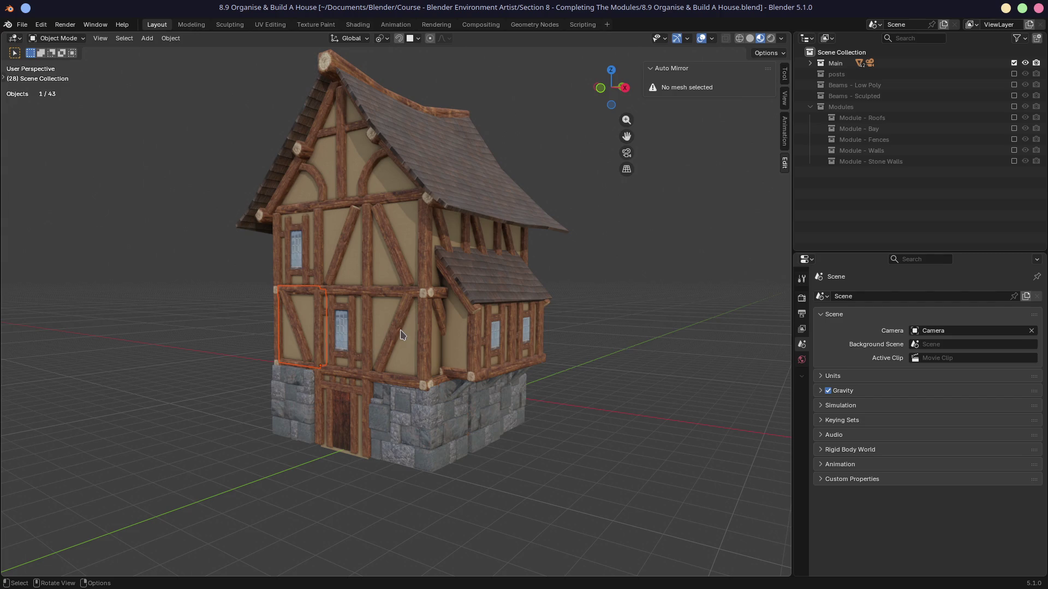
scroll(400, 334, "down", 1)
scroll(399, 348, "down", 3)
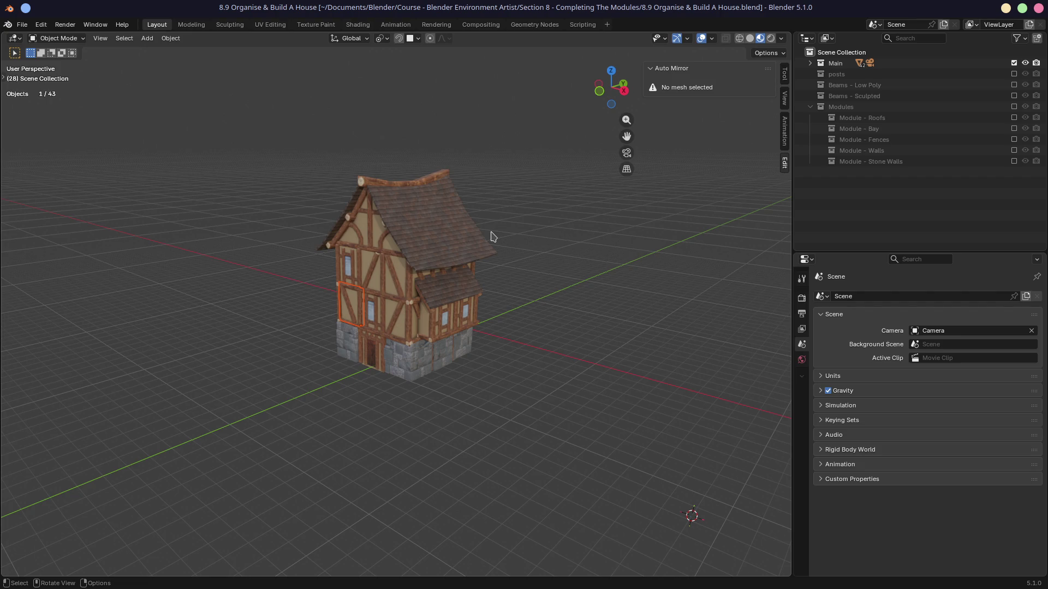
scroll(405, 380, "up", 2)
scroll(352, 376, "up", 3)
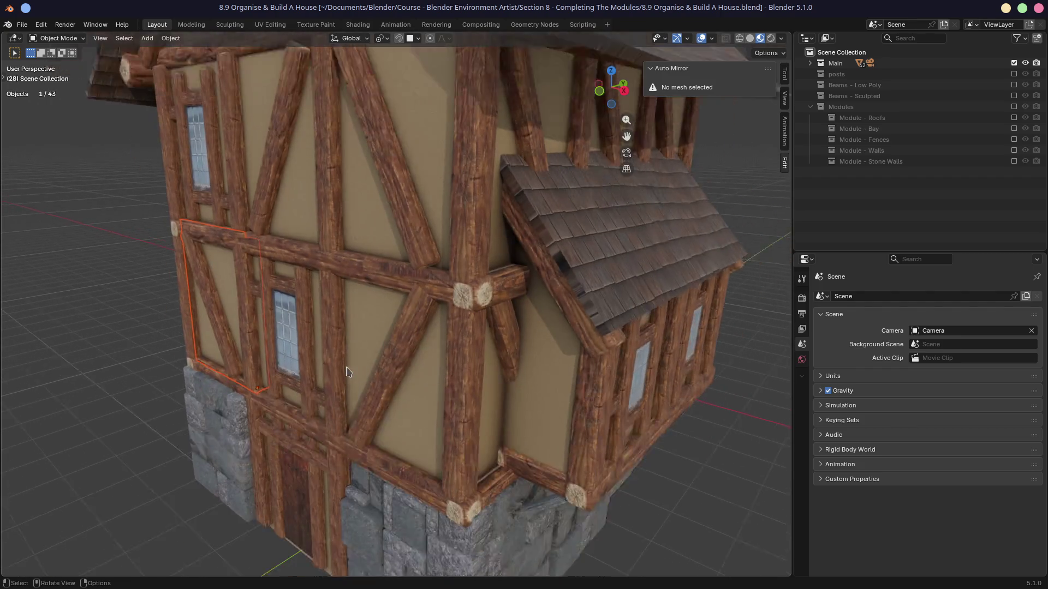
View the timber-framed house from the front, then bring up the recent-files list.
middle_click_drag(346, 372, 316, 372)
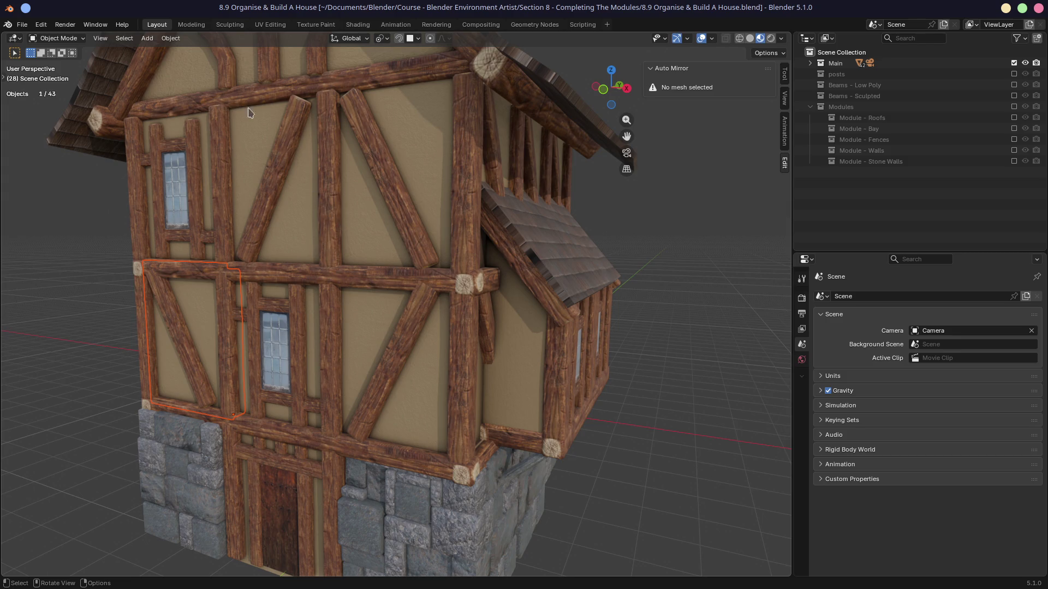
left_click(20, 25)
mouse_move(49, 59)
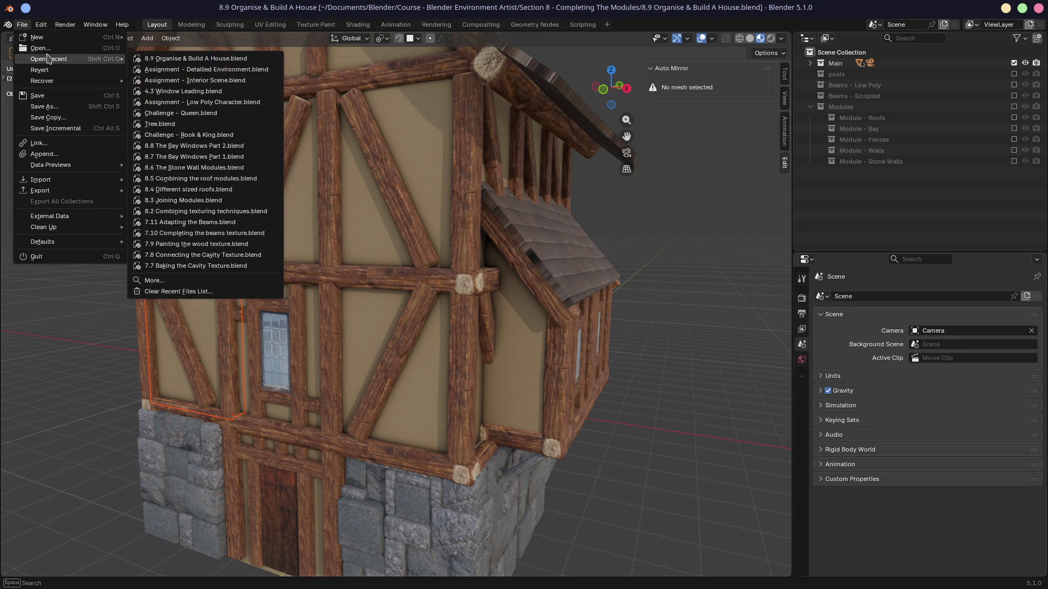
Reopen Assignment - Detailled Environment.blend and re-enable the main Collection and Atoms in the outliner.
left_click(164, 70)
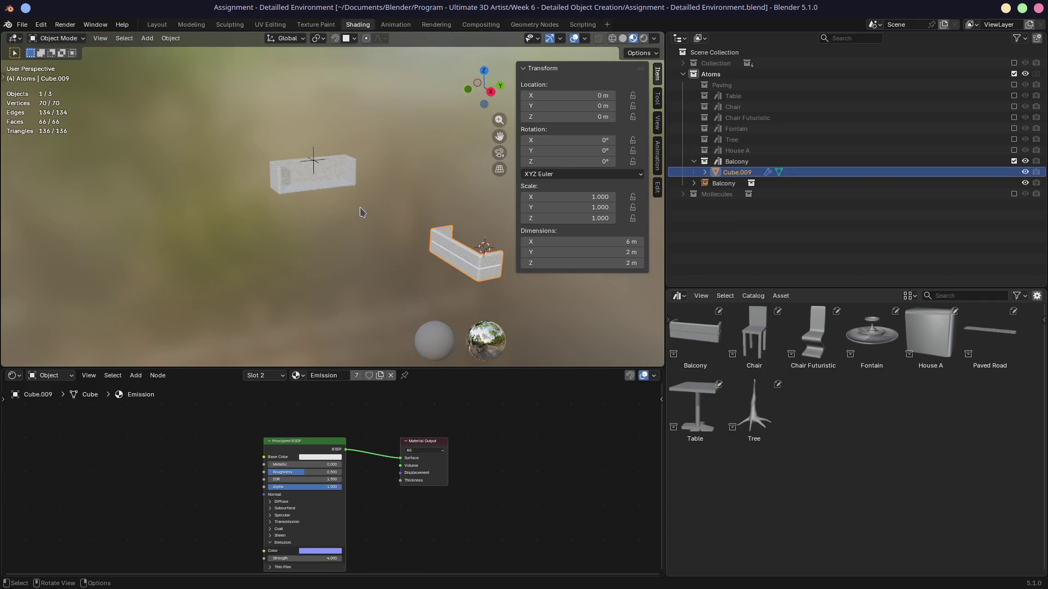
middle_click_drag(354, 206, 333, 195)
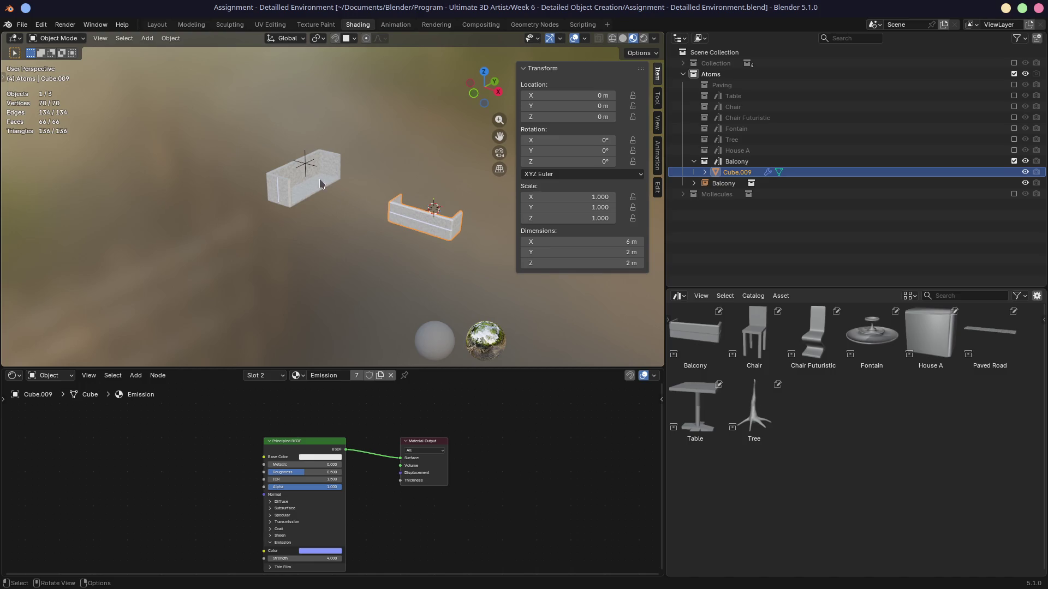
left_click(721, 183)
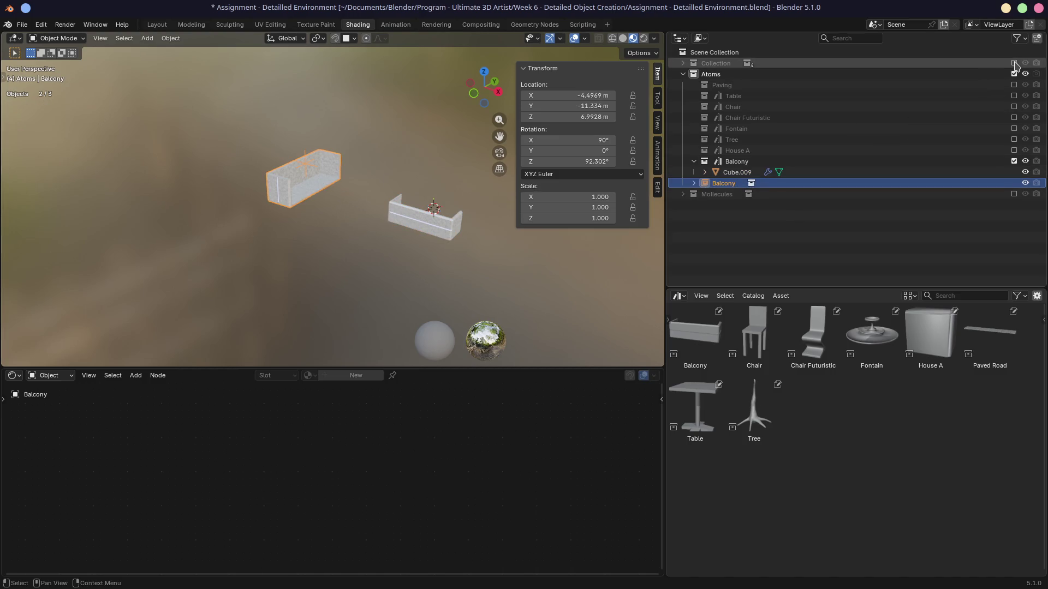
left_click(1014, 63)
left_click(1013, 74)
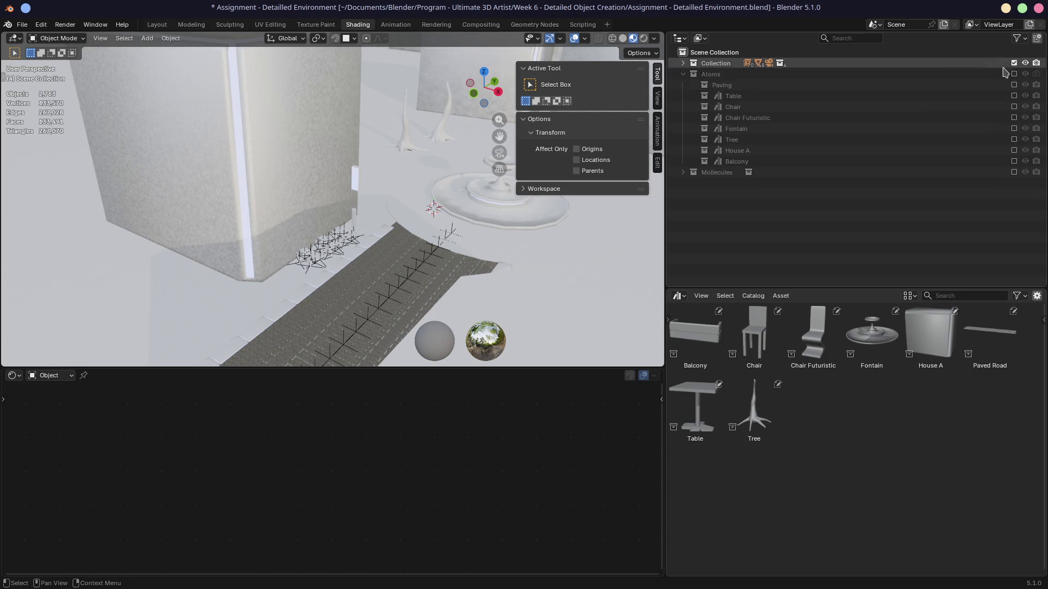
Make the Balcony instance active and frame it in the viewport.
left_click(720, 183)
left_click(717, 188)
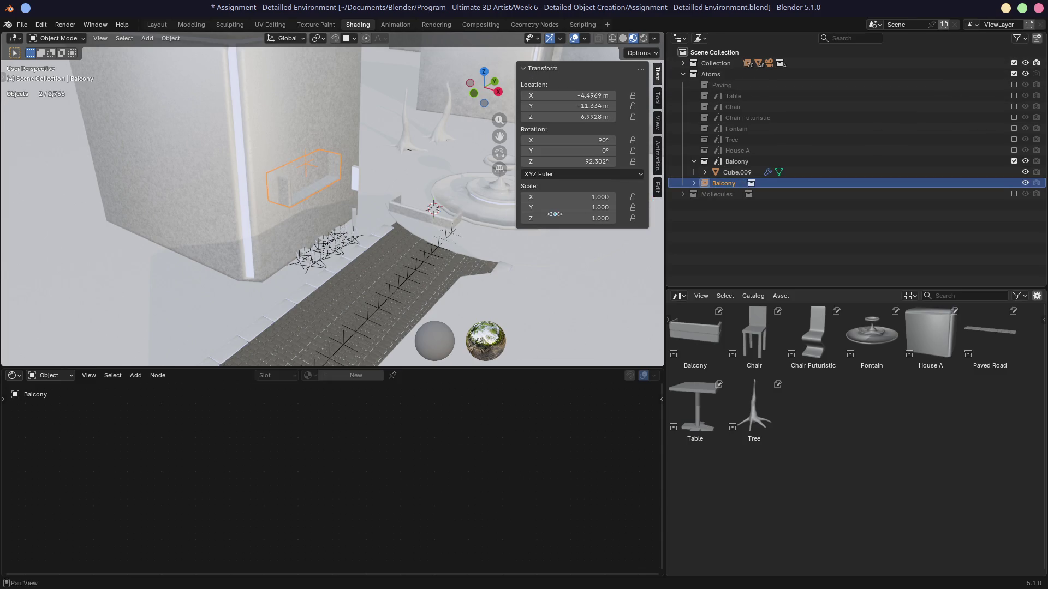
key("KP_Decimal")
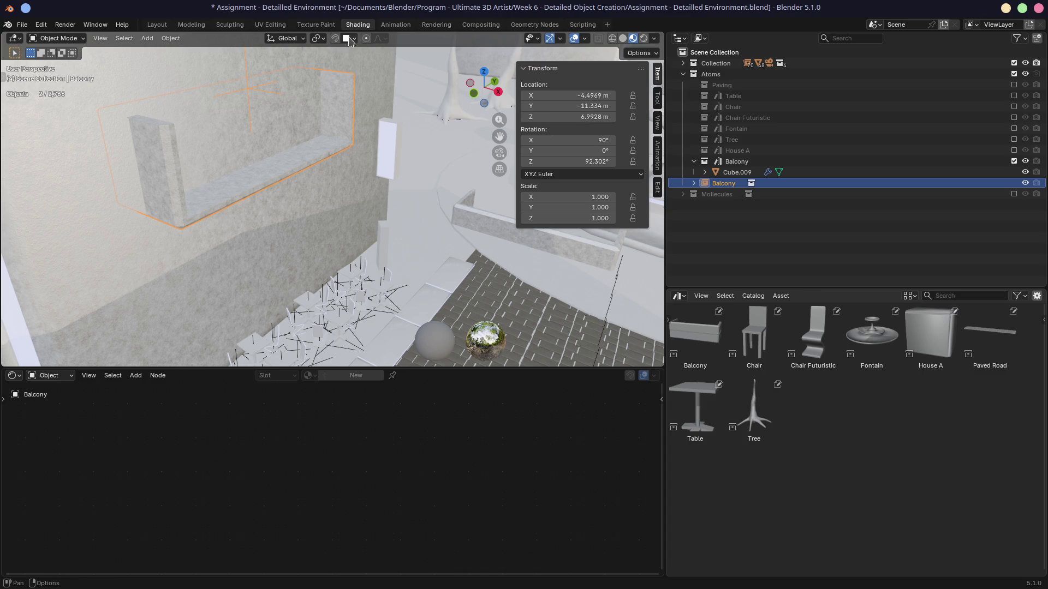
left_click(347, 39)
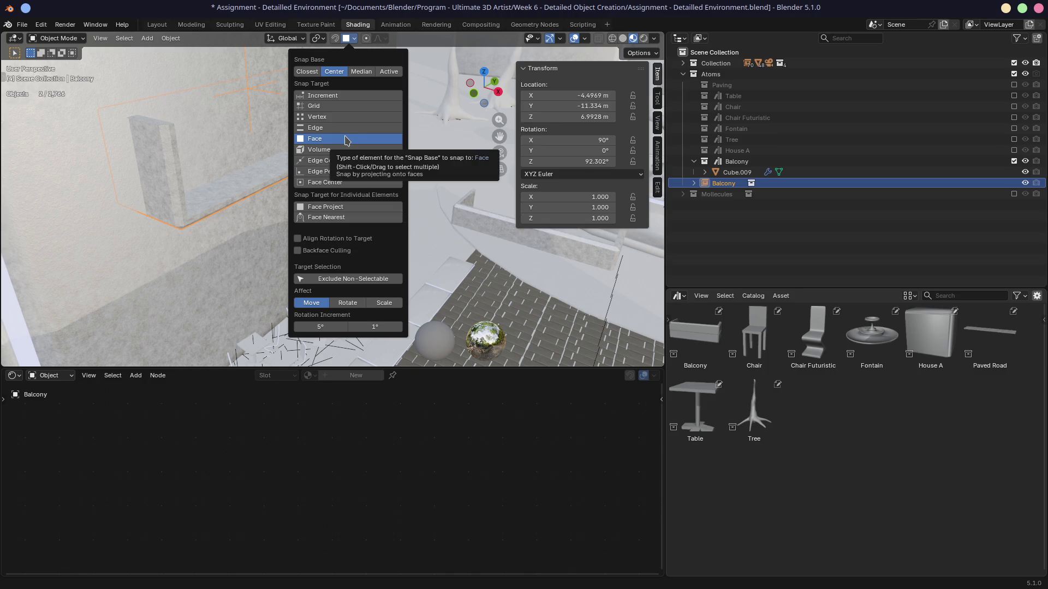
Enable Align Rotation to Target and snap the Balcony onto the house wall.
left_click(298, 239)
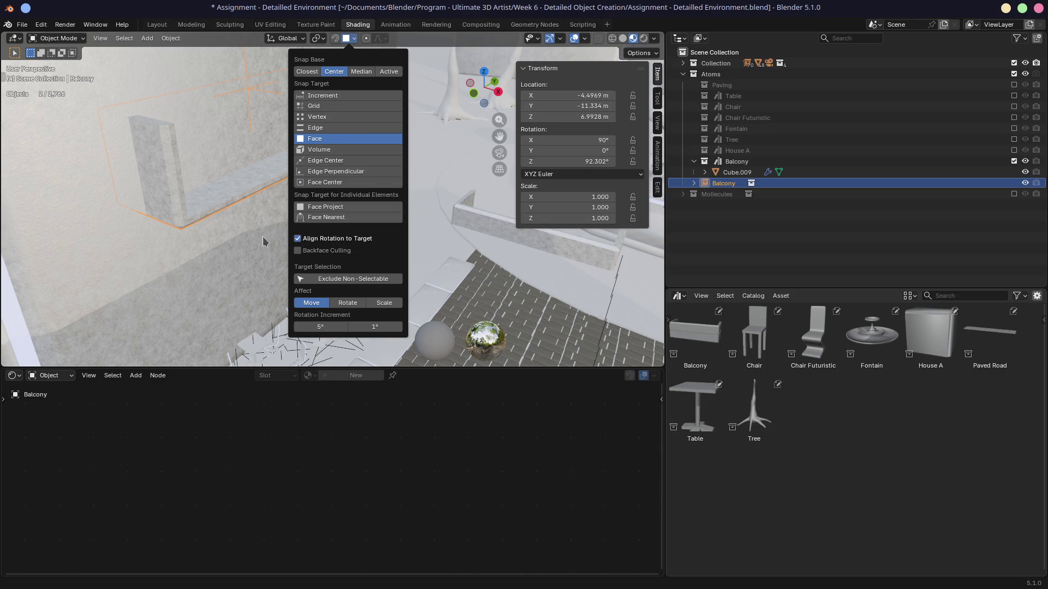
middle_click_drag(223, 169, 243, 185)
left_click(280, 192)
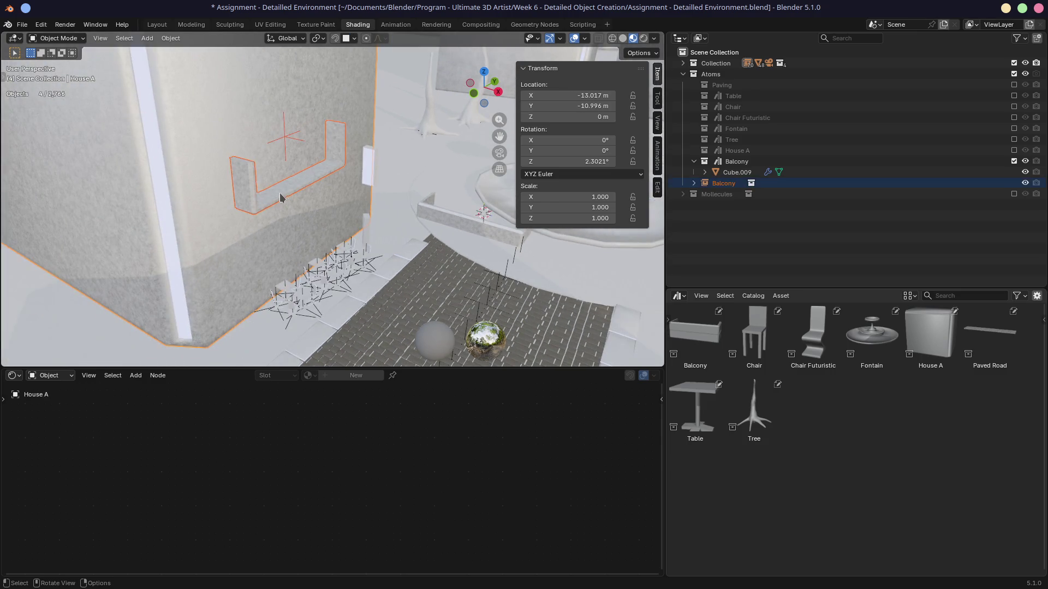
key("g")
left_click(282, 182)
Raise the Balcony to about 7.95 m on the wall and reset its rotation X/Y/Z to 0.
key("g")
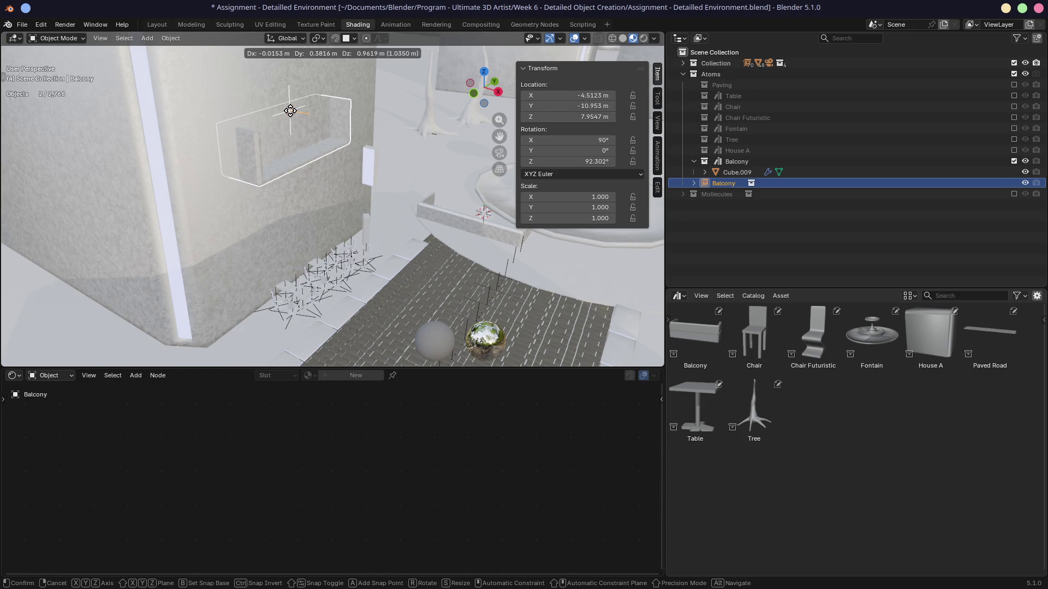
left_click(291, 111)
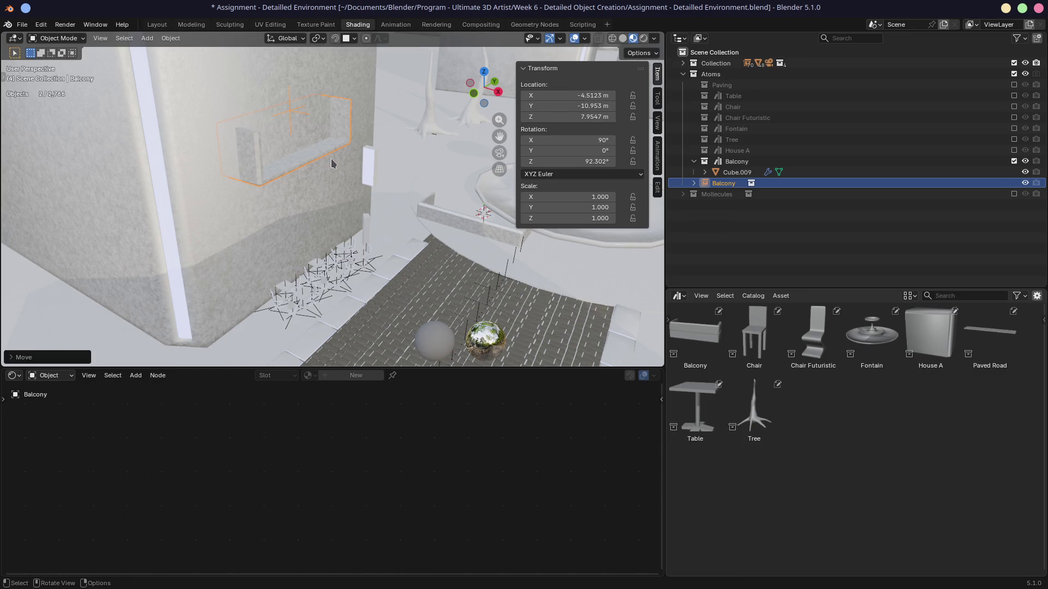
left_click_drag(563, 140, 562, 162)
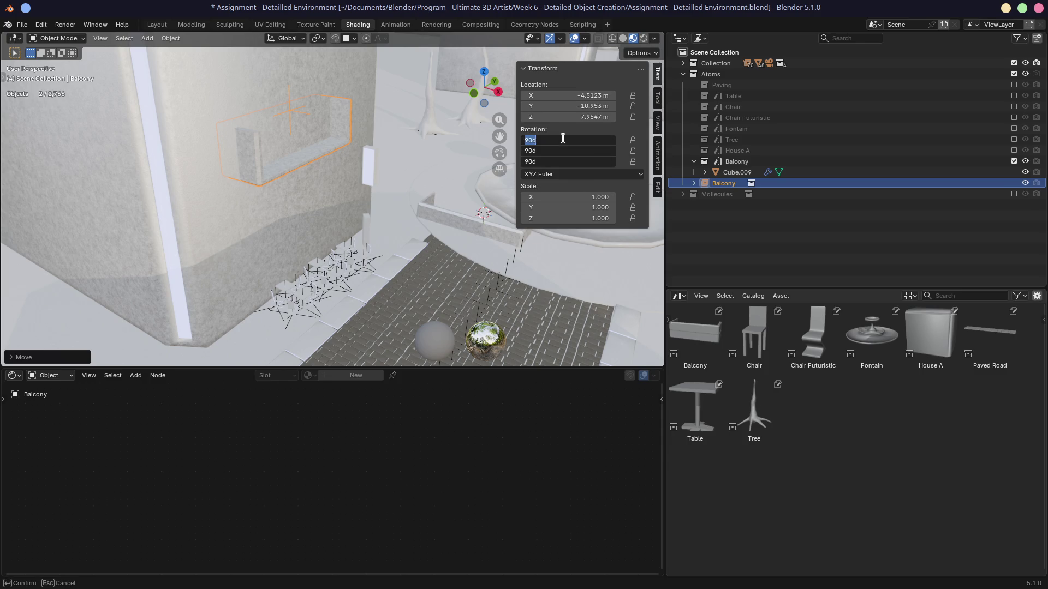
type("0")
key("Return")
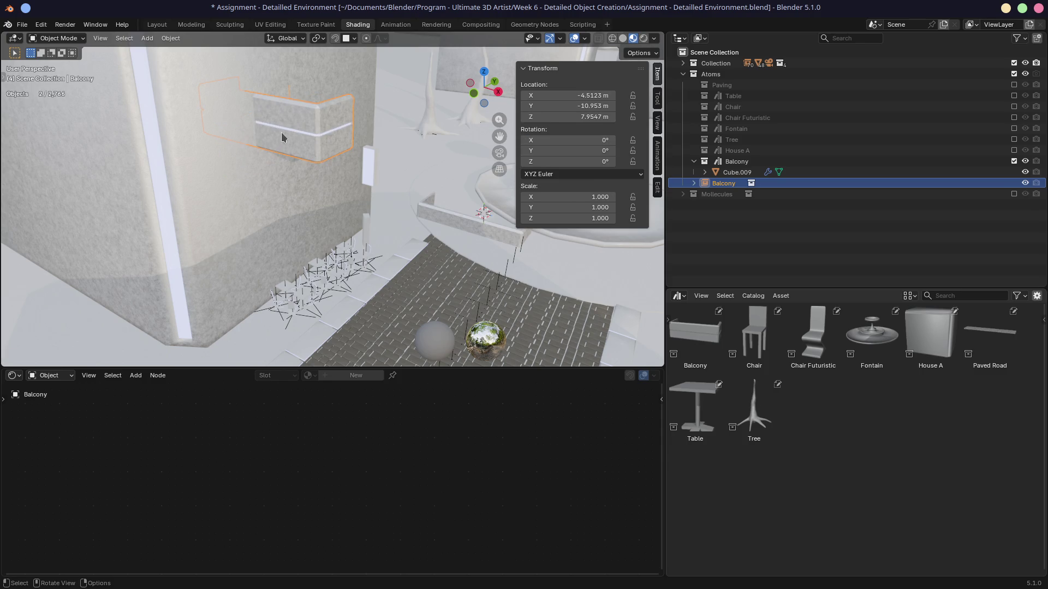
left_click(350, 39)
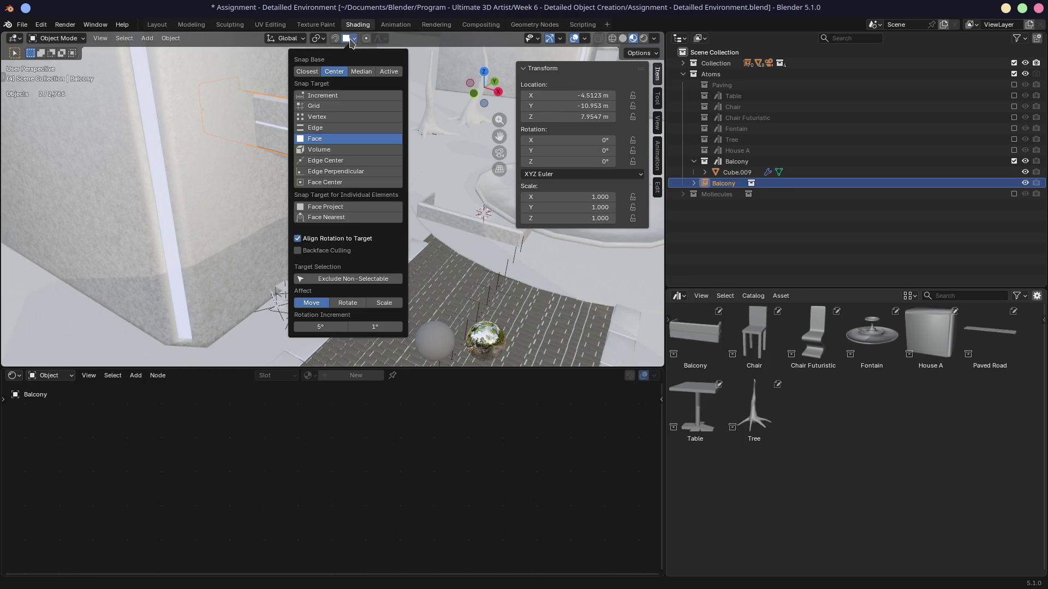
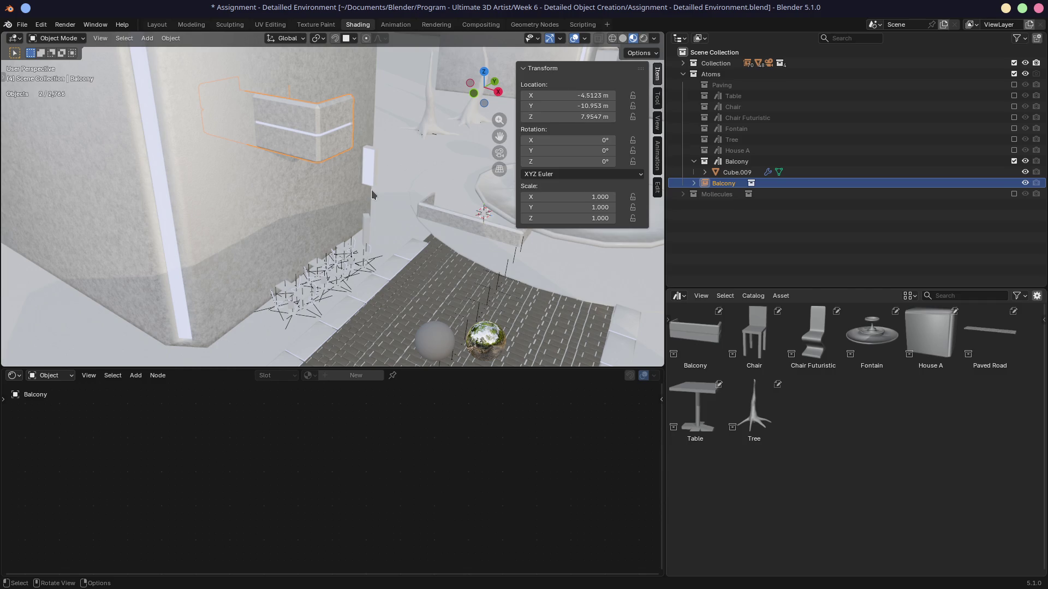
Rotate the balcony 90 degrees about Z so it runs along the house wall.
key("r")
key("z")
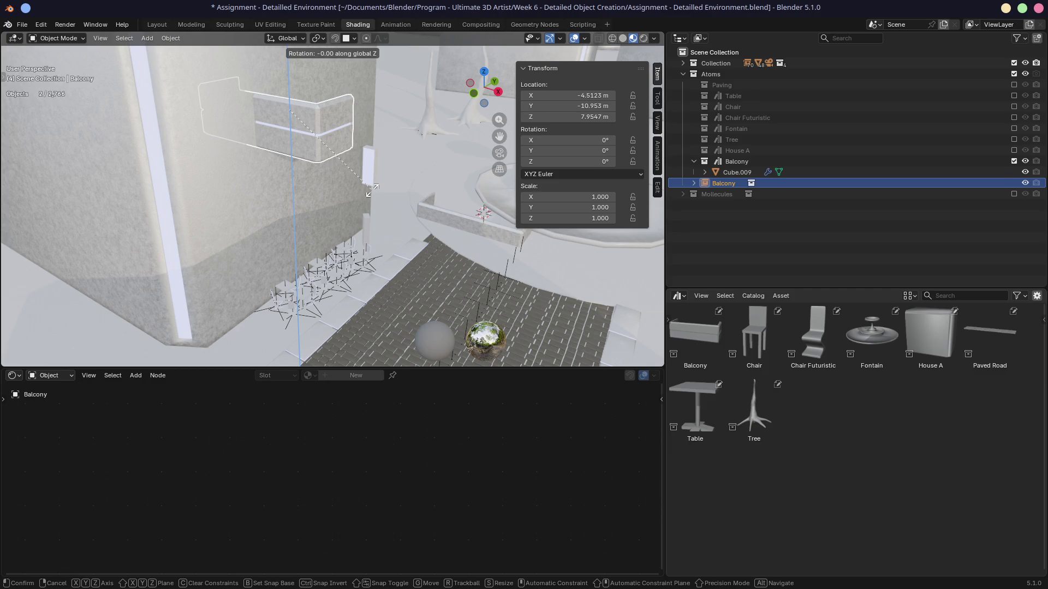
type("90")
key("Return")
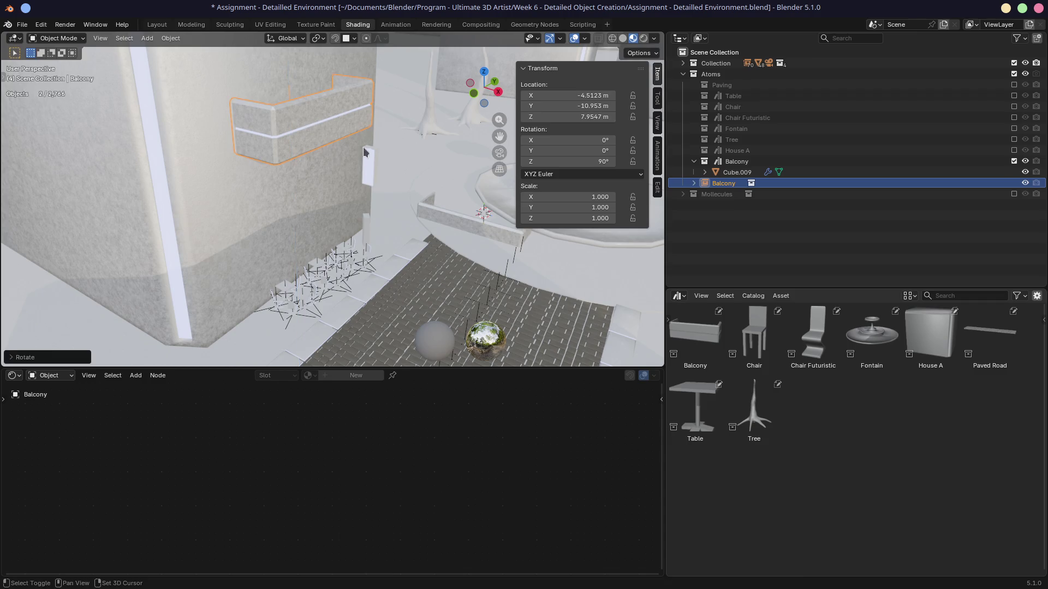
scroll(385, 256, "up", 3)
mouse_move(385, 257)
middle_mouse_down()
mouse_move(434, 224)
mouse_move(396, 216)
mouse_move(402, 205)
mouse_move(325, 209)
mouse_move(271, 232)
middle_mouse_up()
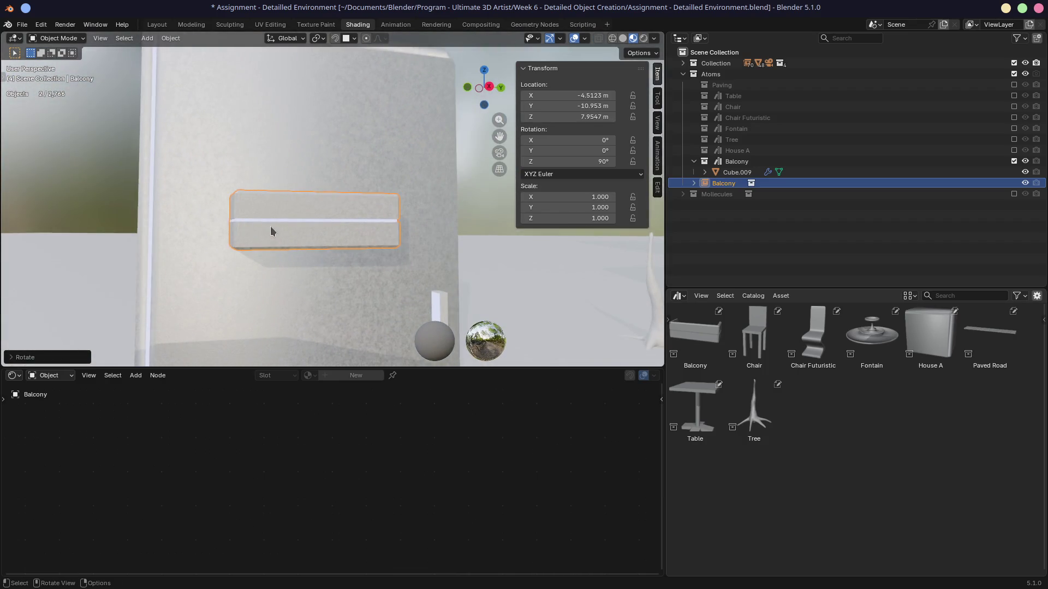
Save the file and start an F12 render of the street scene.
key("ctrl+s")
scroll(320, 240, "down", 5)
mouse_move(353, 241)
middle_mouse_down()
mouse_move(319, 256)
mouse_move(357, 240)
mouse_move(341, 252)
mouse_move(347, 244)
middle_mouse_up()
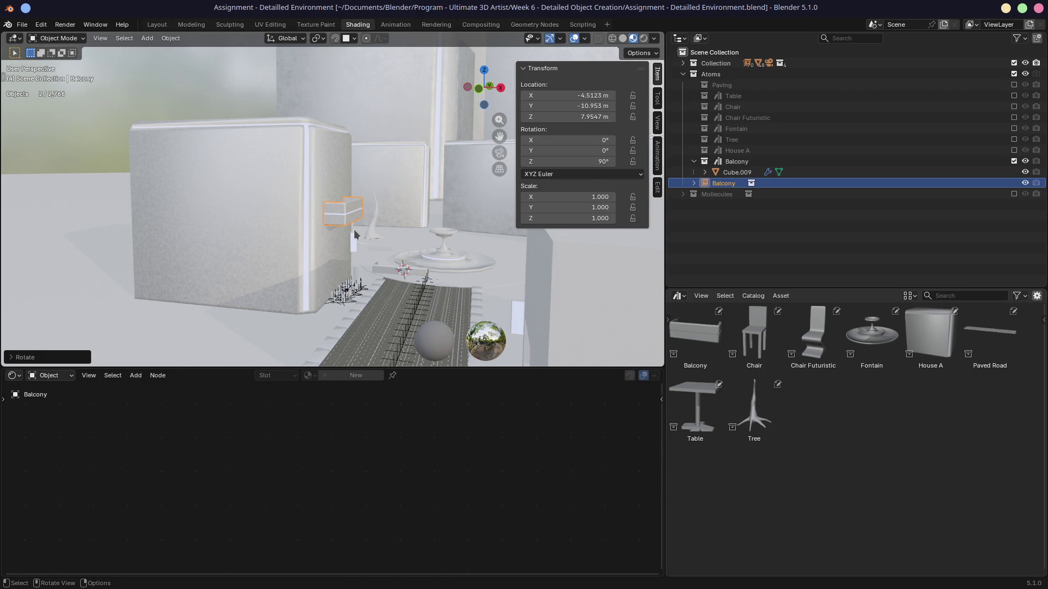
key("F12")
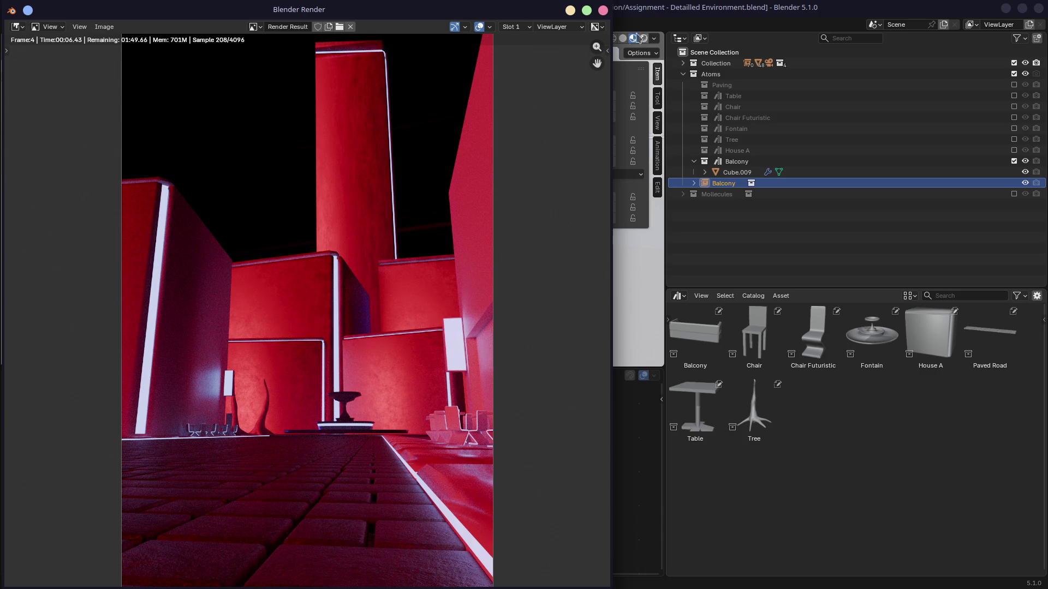
Nest the Balcony collection inside Collection, exclude it from the scene, and re-render.
left_click(603, 10)
left_click_drag(723, 182, 724, 65)
key("F12")
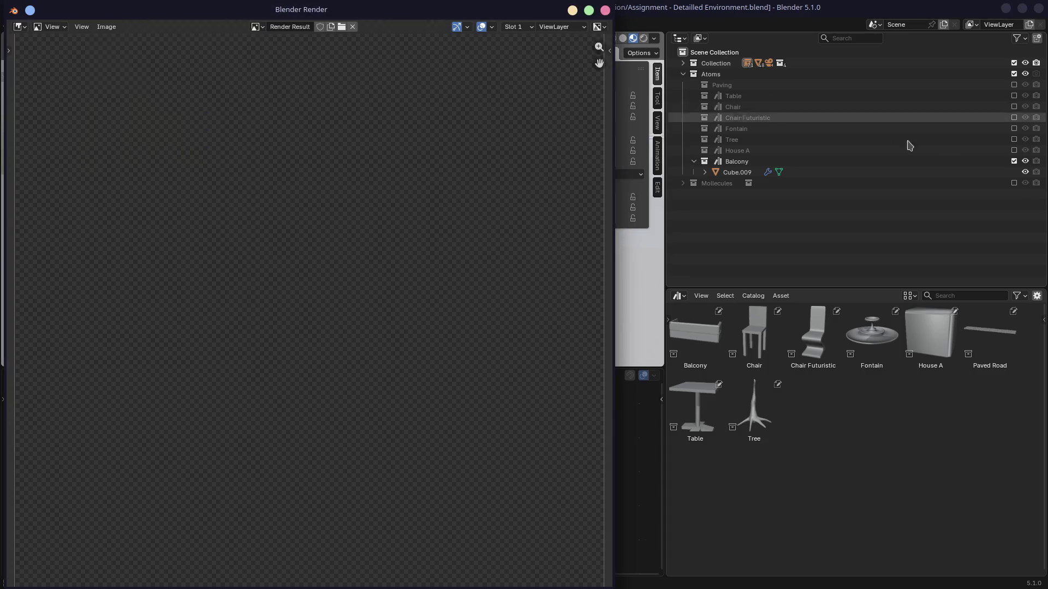
left_click(1013, 161)
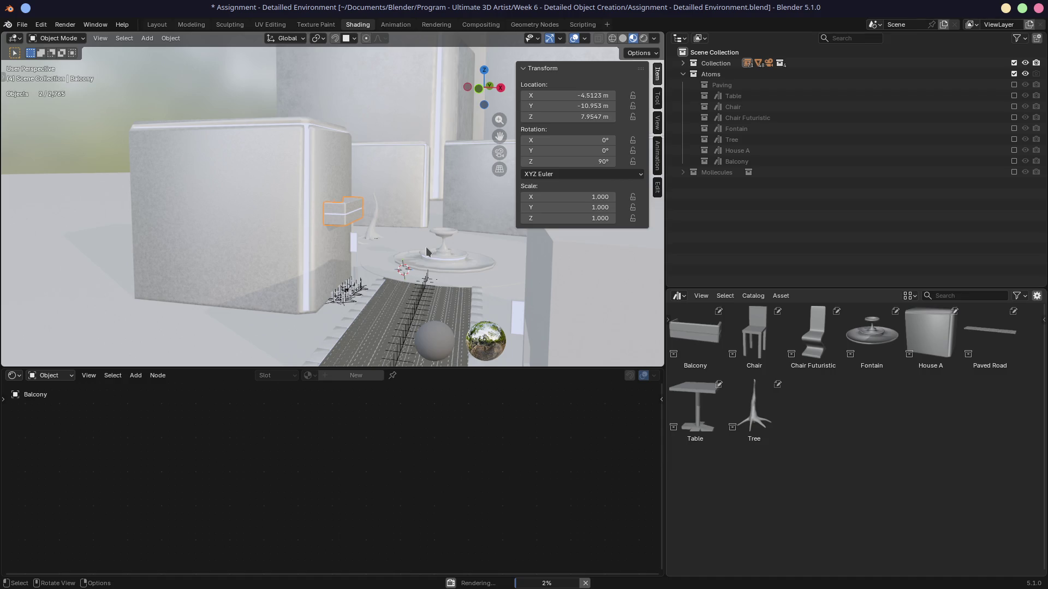
Review the finished render, close it, and select the Fontain.
left_click(576, 573)
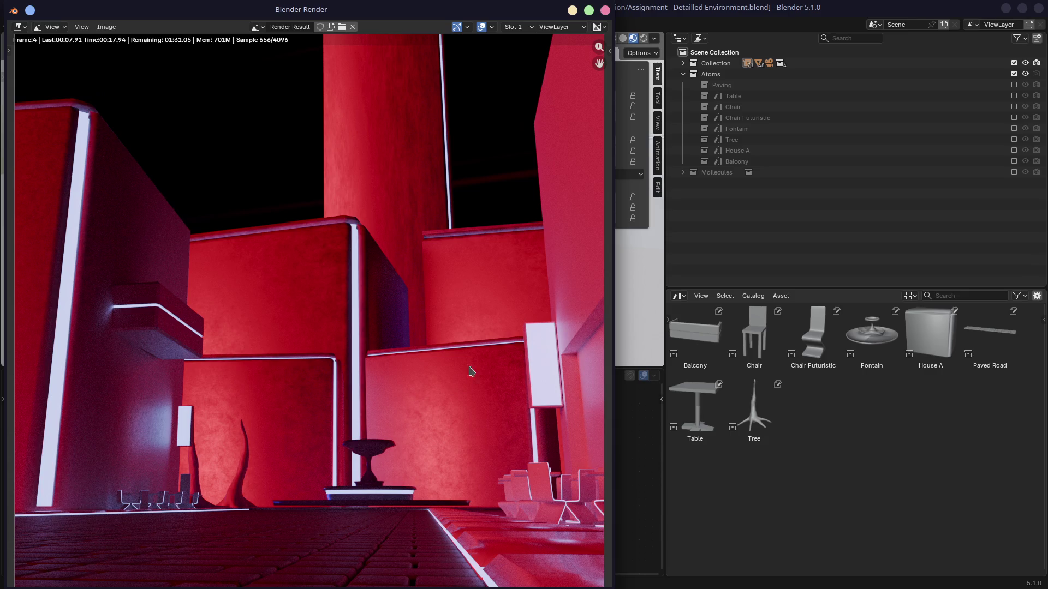
left_click(604, 12)
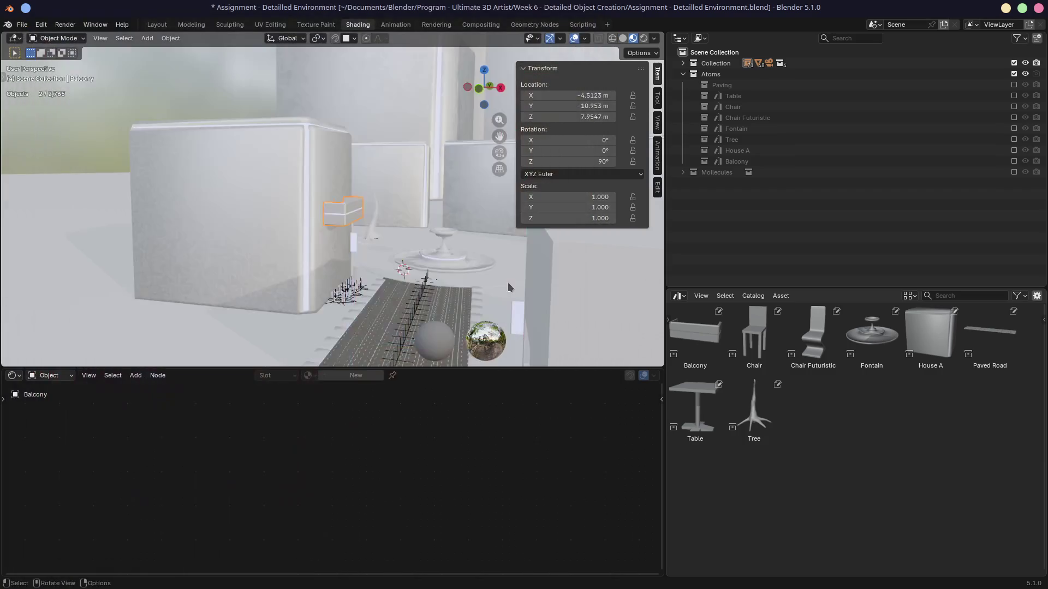
left_click(460, 266)
scroll(428, 270, "up", 5)
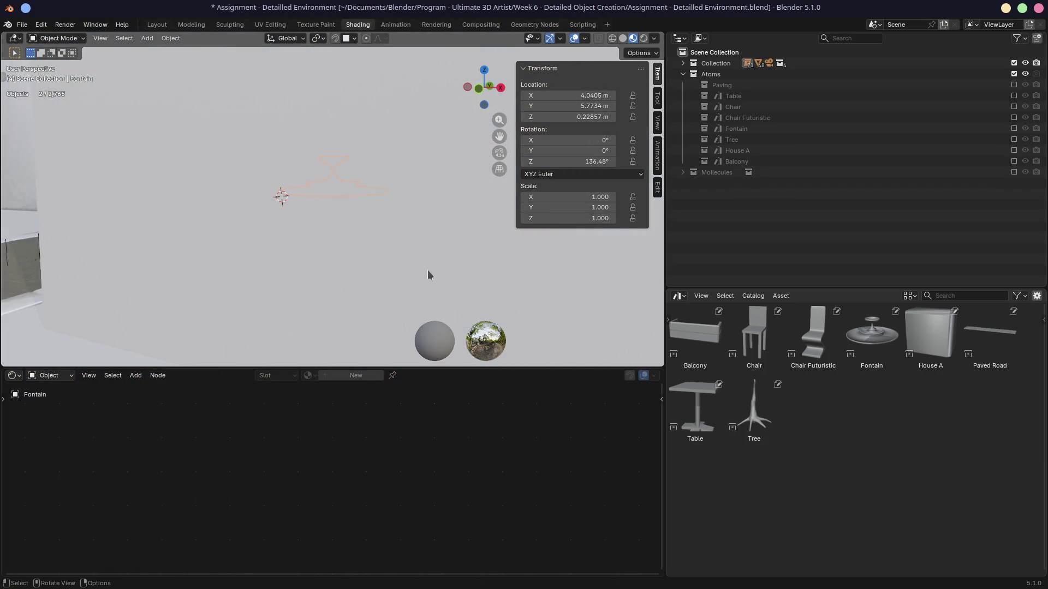
scroll(348, 227, "up", 2)
scroll(358, 221, "down", 2)
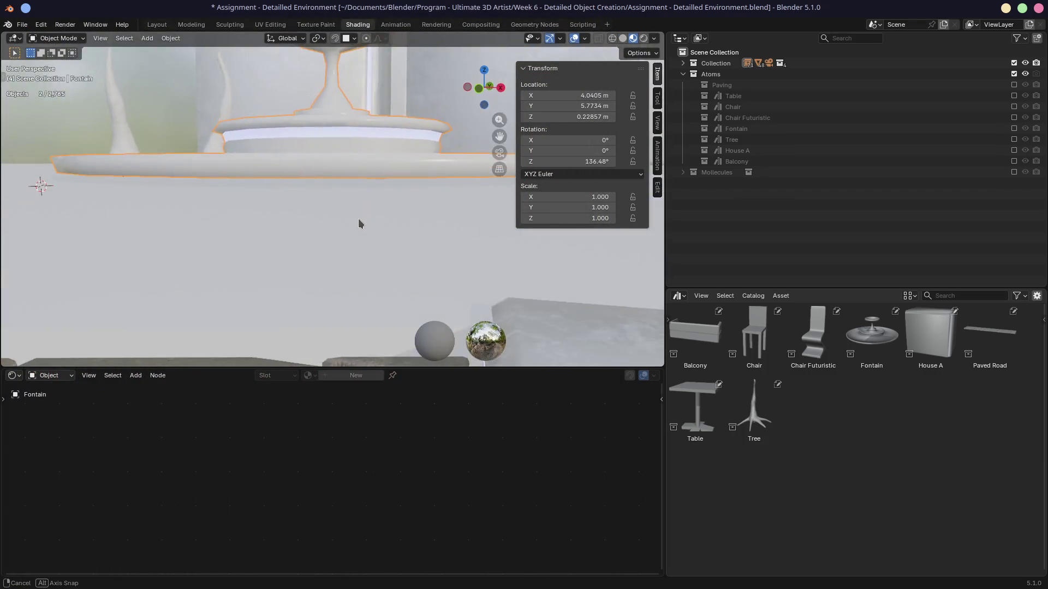
scroll(357, 221, "down", 2)
scroll(345, 209, "down", 2)
scroll(331, 205, "up", 2)
Grab the Fontain and set it down a little further along beside the paved road.
key("g")
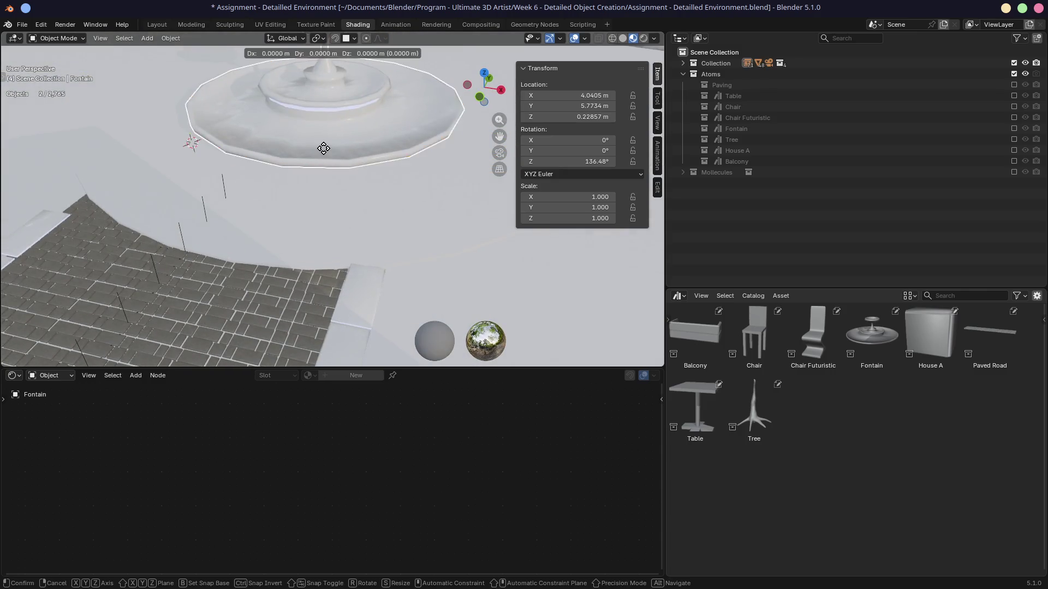
left_click(320, 117)
middle_click_drag(278, 248, 261, 213)
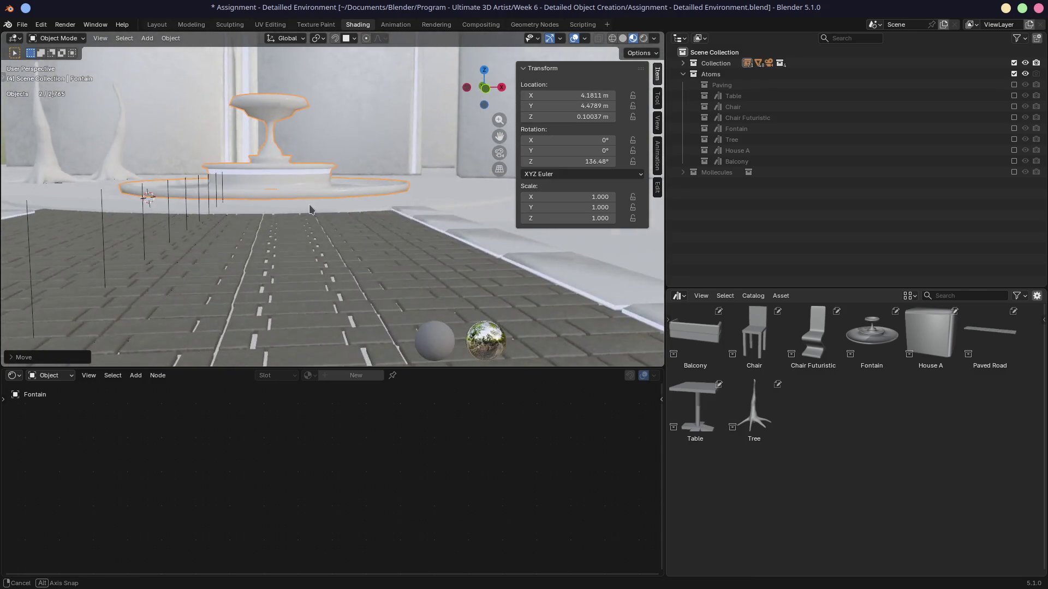
scroll(261, 213, "down", 2)
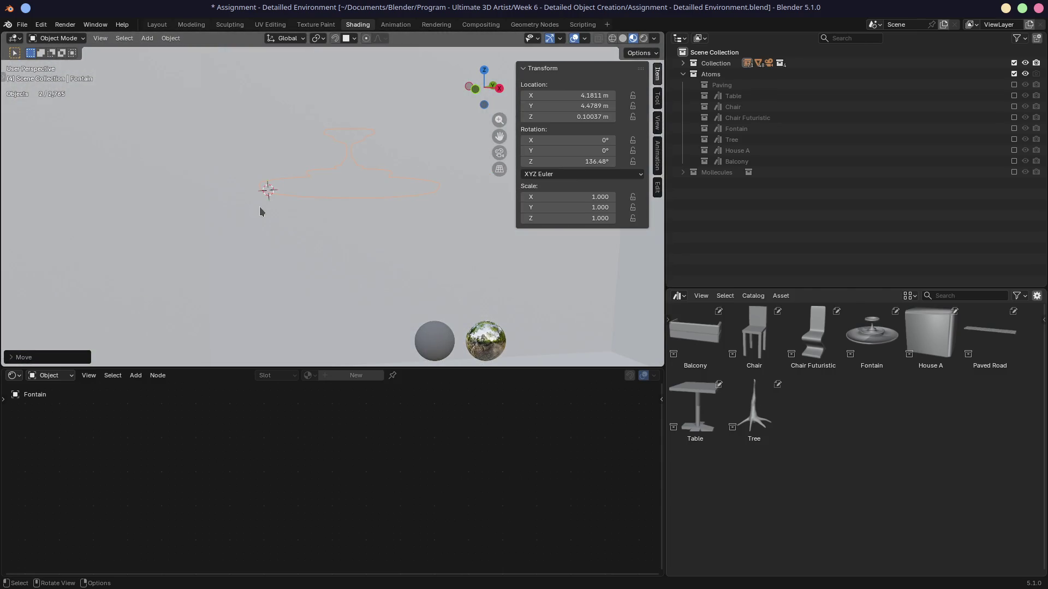
scroll(263, 217, "down", 2)
middle_click_drag(262, 217, 273, 233)
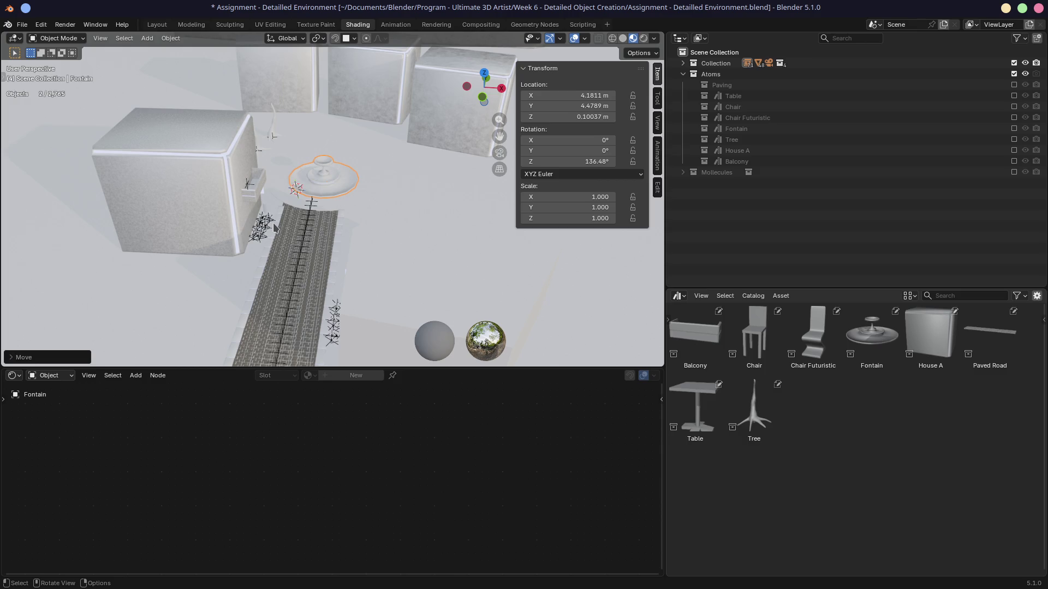
Nudge the Tree to a new spot and duplicate it as Tree.001 near the fountain.
mouse_move(324, 188)
middle_mouse_down()
mouse_move(339, 184)
mouse_move(235, 174)
middle_mouse_up()
left_click(232, 175)
key("g")
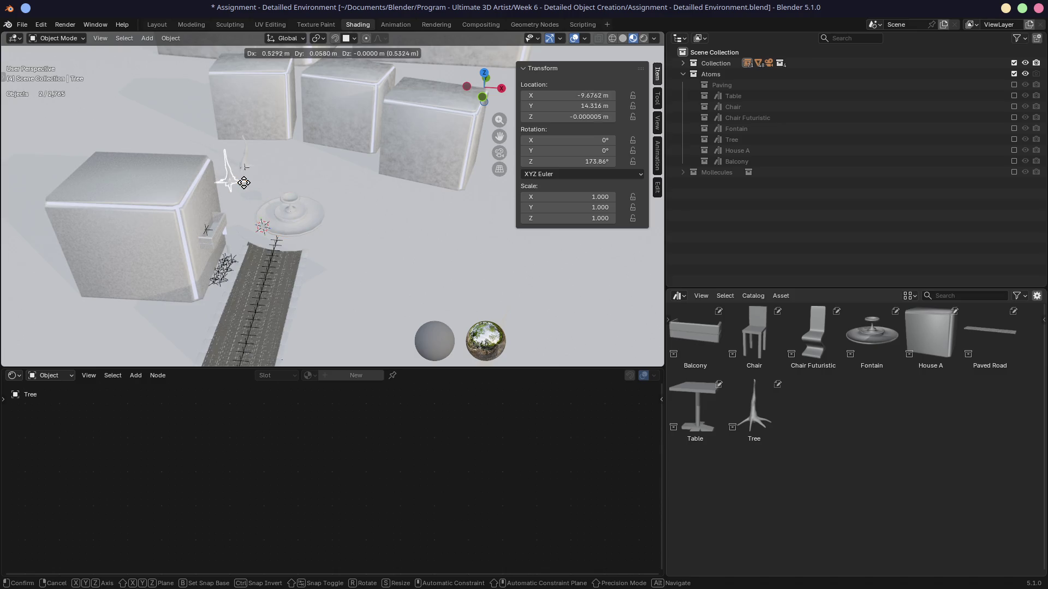
left_click(239, 175)
key("shift+d")
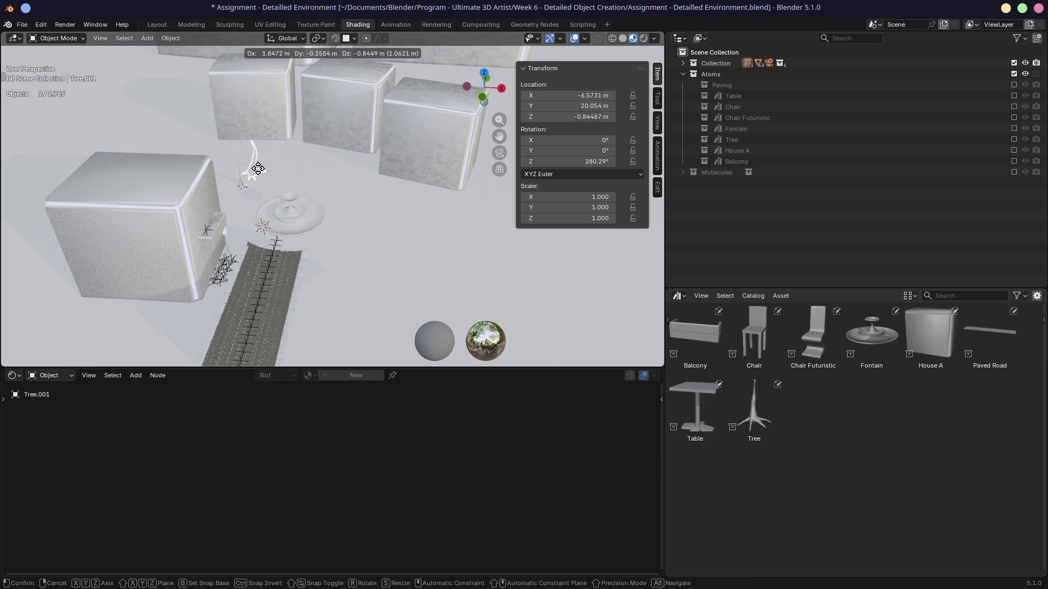
left_click(258, 168)
Check the trees from street level and through the scene camera, then select the Balcony.
mouse_move(258, 167)
middle_mouse_down()
mouse_move(180, 189)
mouse_move(168, 248)
mouse_move(374, 224)
mouse_move(303, 235)
mouse_move(223, 224)
middle_mouse_up()
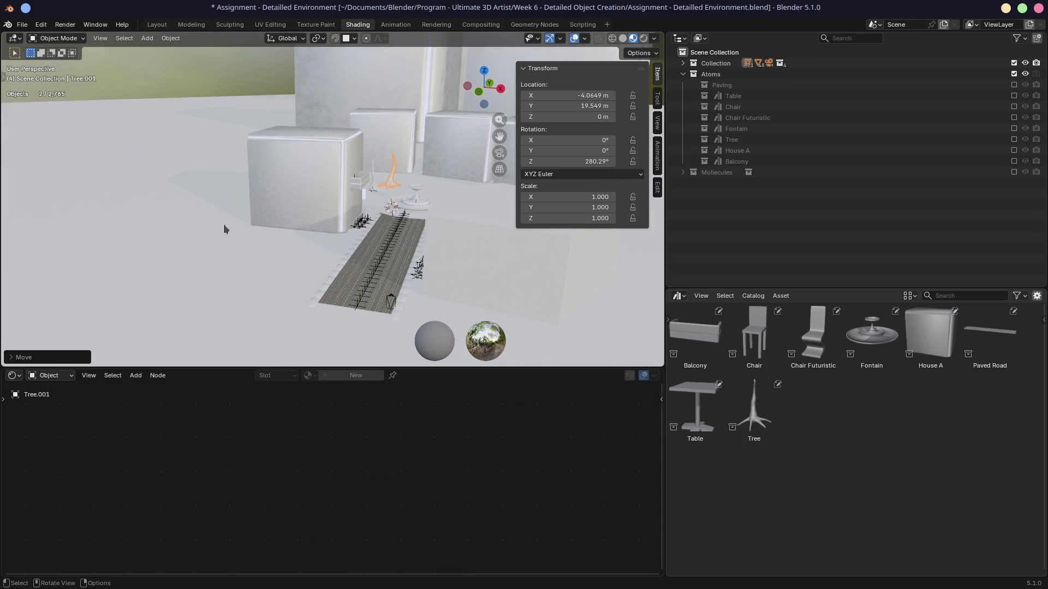
mouse_move(377, 310)
middle_mouse_down()
mouse_move(347, 273)
mouse_move(269, 227)
mouse_move(363, 246)
mouse_move(350, 228)
middle_mouse_up()
scroll(362, 242, "up", 4)
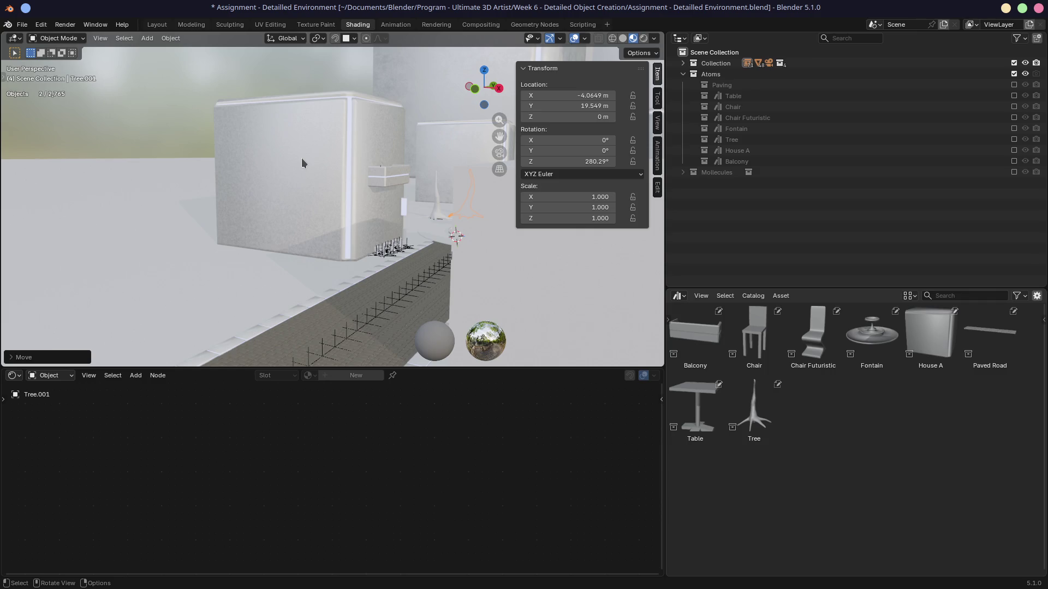
middle_click_drag(396, 197, 397, 191)
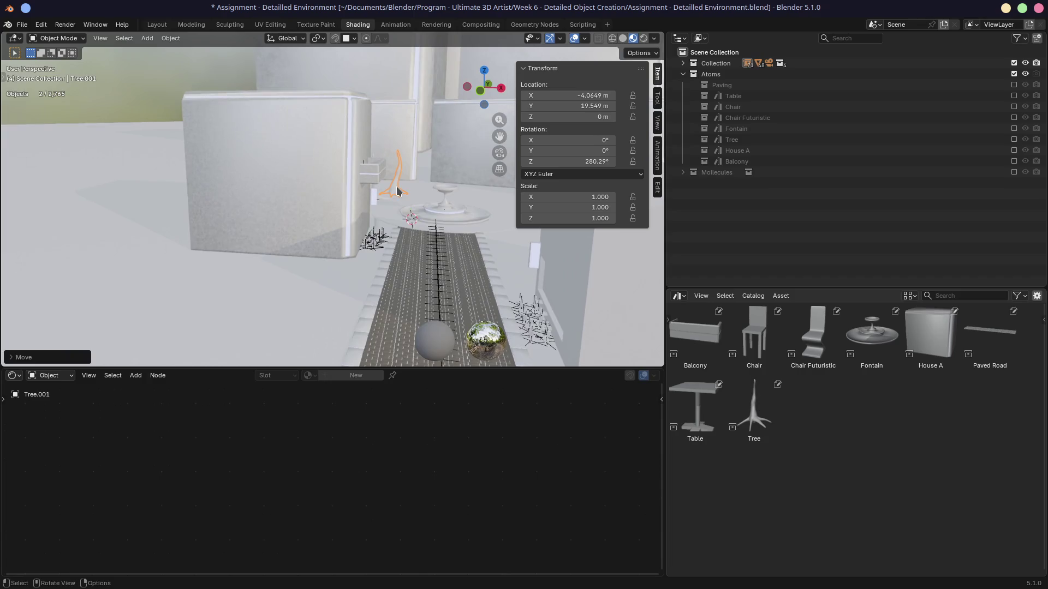
middle_click_drag(403, 190, 407, 200)
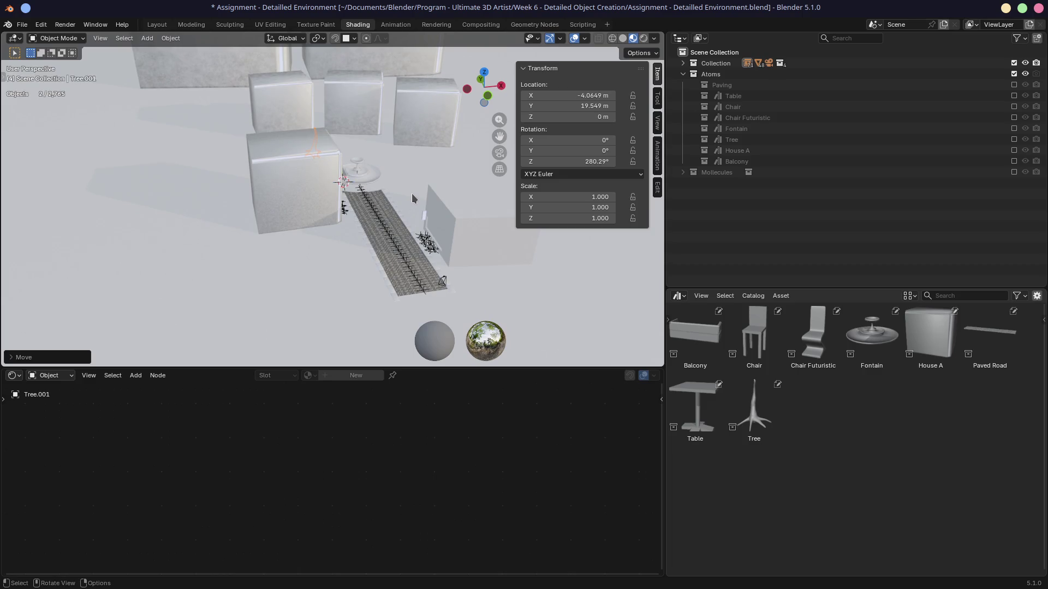
key("KP_0")
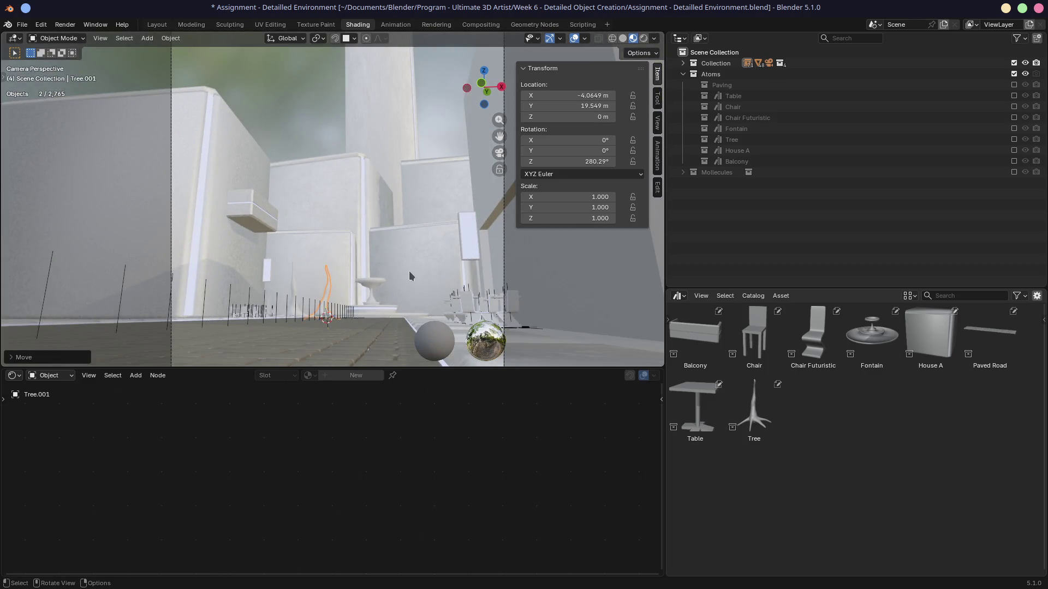
mouse_move(238, 196)
middle_mouse_down()
mouse_move(259, 220)
mouse_move(195, 189)
mouse_move(303, 226)
mouse_move(263, 197)
mouse_move(398, 194)
middle_mouse_up()
left_click(195, 189)
Move the balcony onto the wall, then delete that instance and save the file.
key("g")
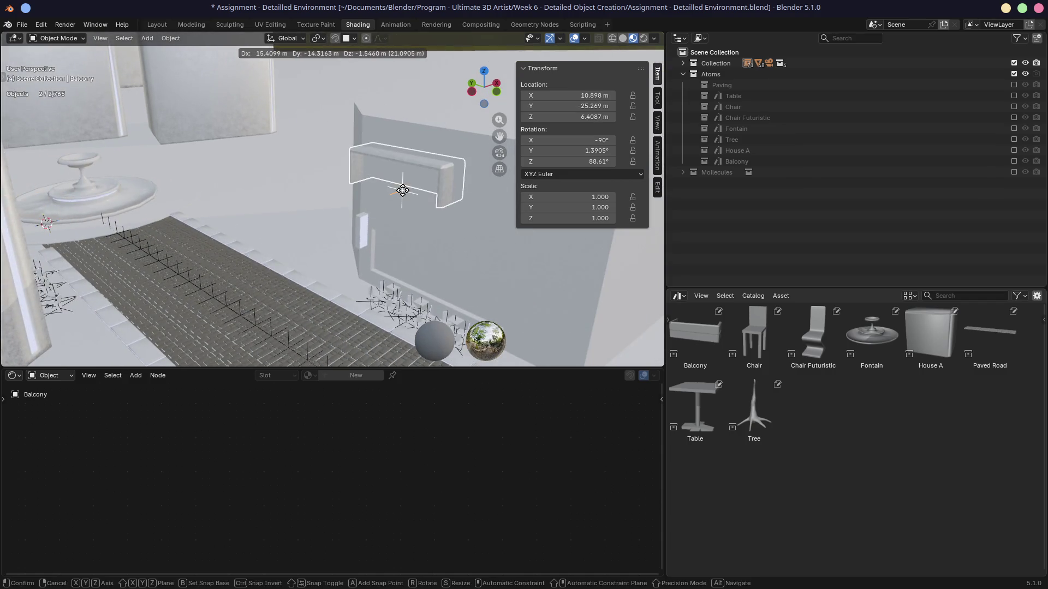
left_click(411, 198)
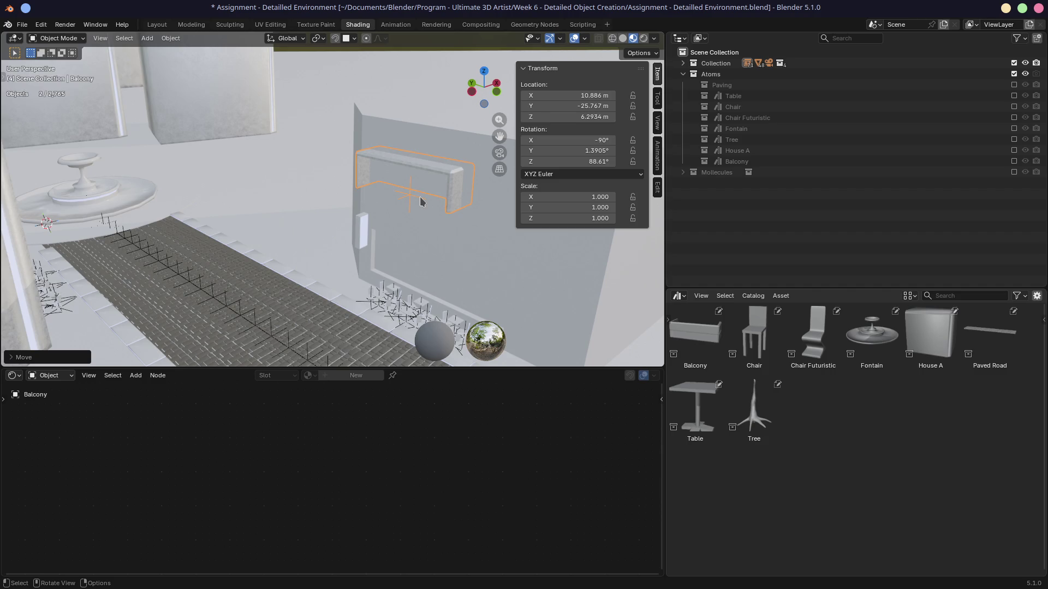
key("x")
left_click(421, 194)
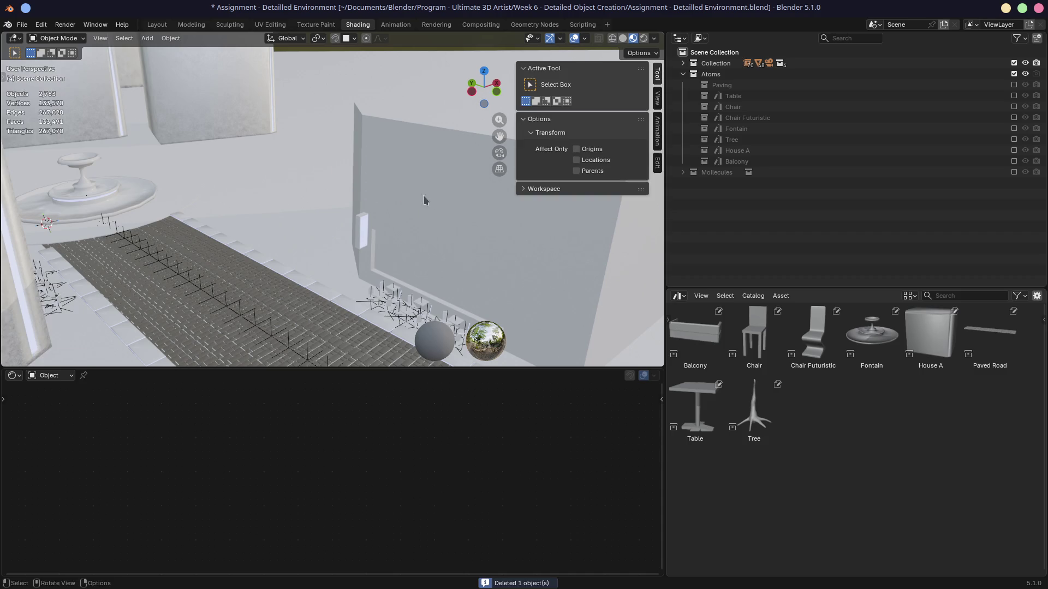
key("ctrl+s")
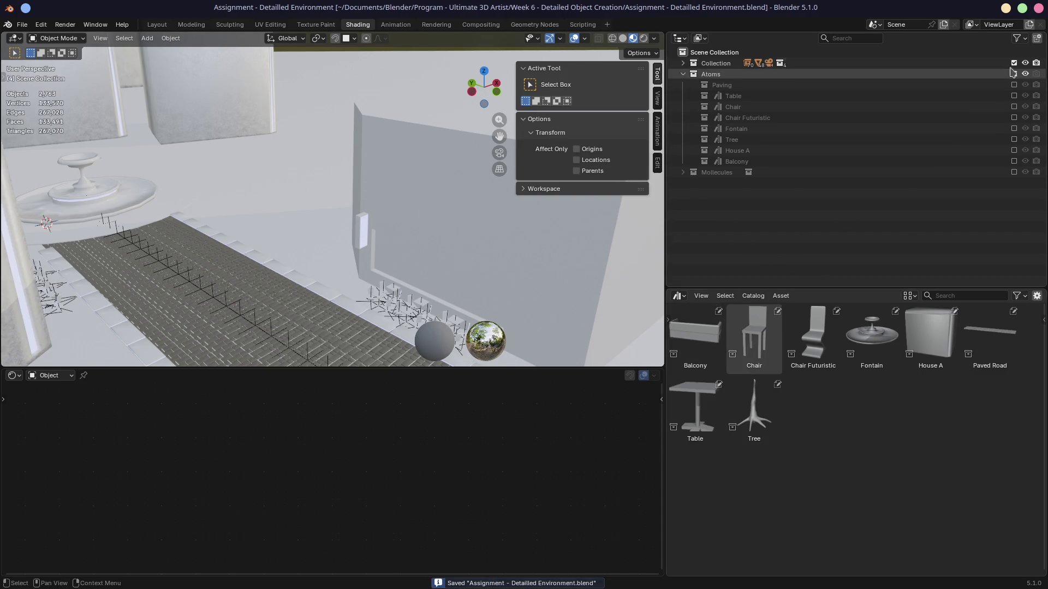
Exclude Collection and include Balcony so only the balcony source model shows.
left_click(1013, 63)
left_click(1014, 161)
mouse_move(276, 232)
middle_mouse_down()
mouse_move(204, 195)
mouse_move(375, 215)
mouse_move(335, 181)
mouse_move(304, 180)
middle_mouse_up()
scroll(416, 176, "up", 4)
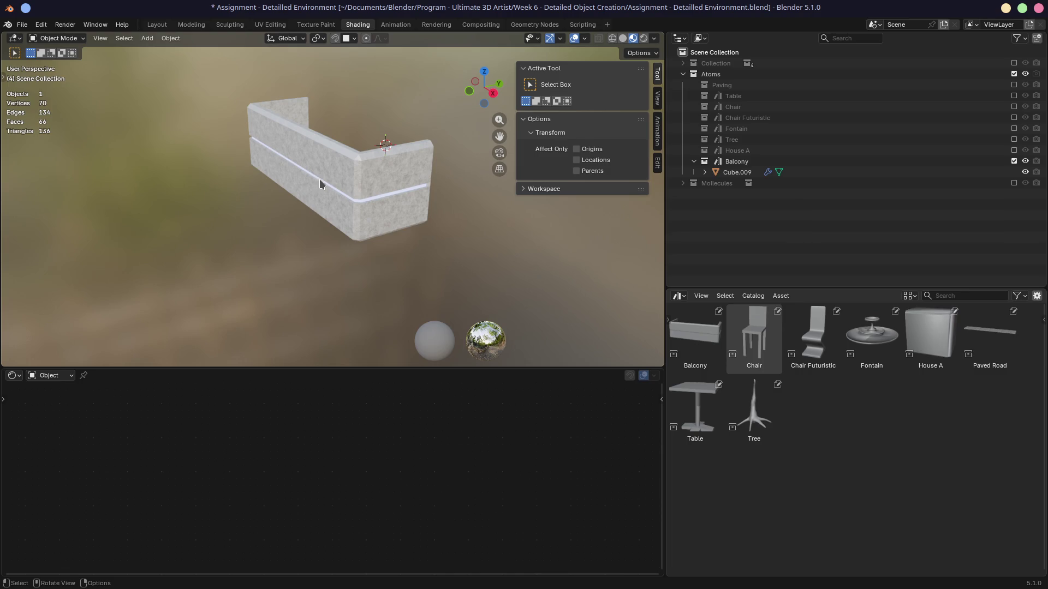
In the Layout workspace, rotate the balcony wall model 90 degrees and inspect it from the side.
key("KP_1")
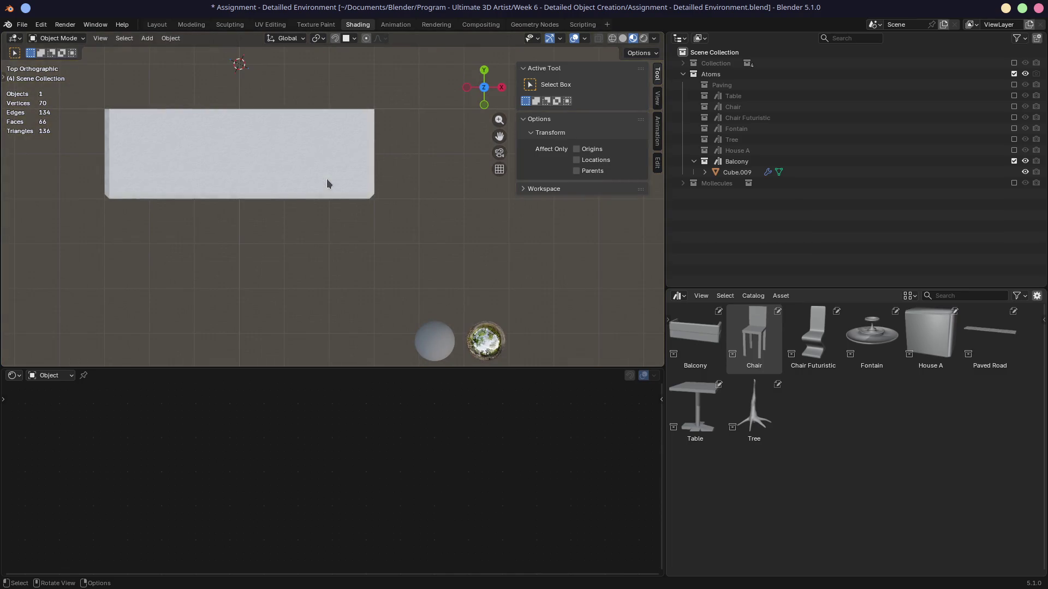
middle_click_drag(327, 183, 274, 100)
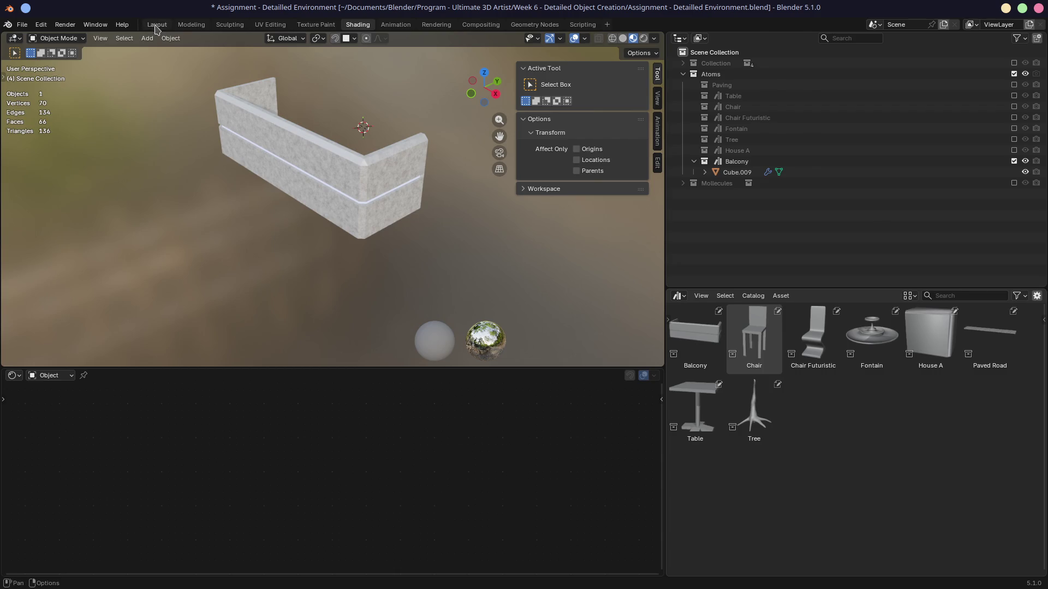
left_click(157, 24)
scroll(366, 319, "up", 2)
left_click(367, 324)
mouse_move(468, 421)
middle_mouse_down()
mouse_move(512, 393)
mouse_move(464, 357)
middle_mouse_up()
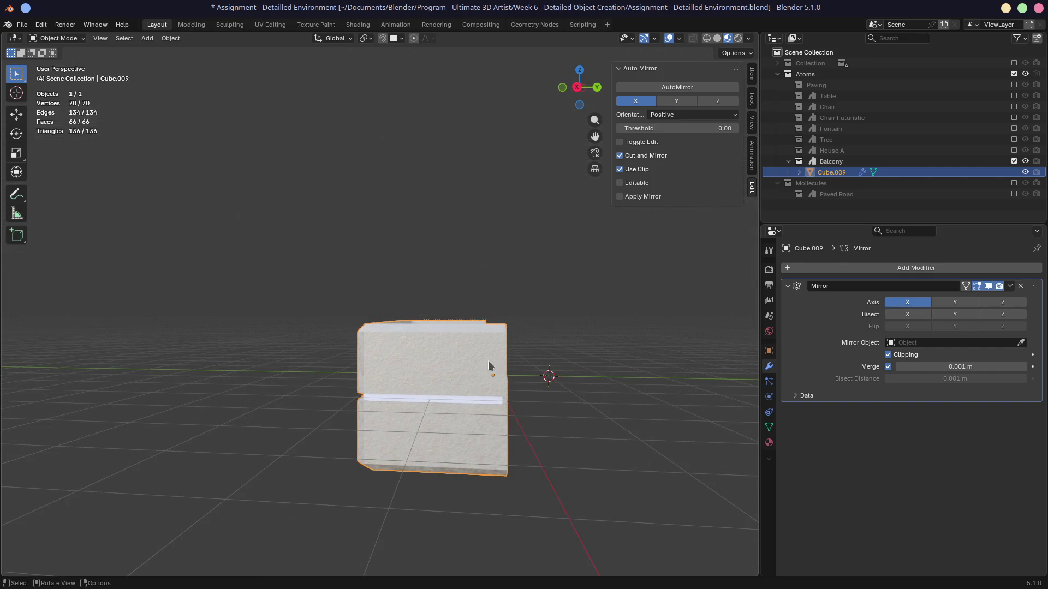
type("rx")
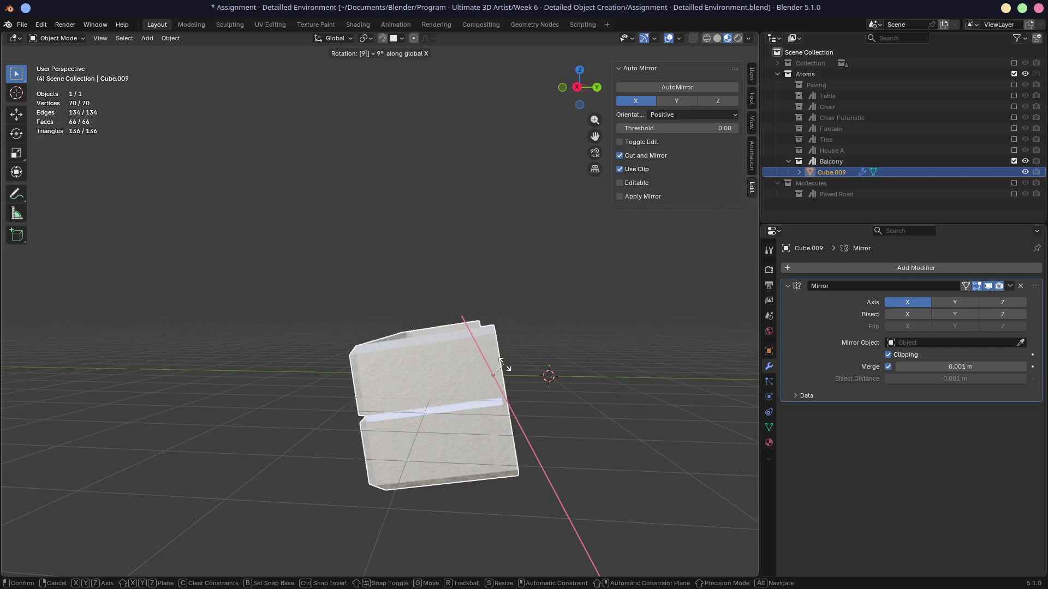
type("90")
key("Return")
middle_click_drag(504, 364, 460, 362)
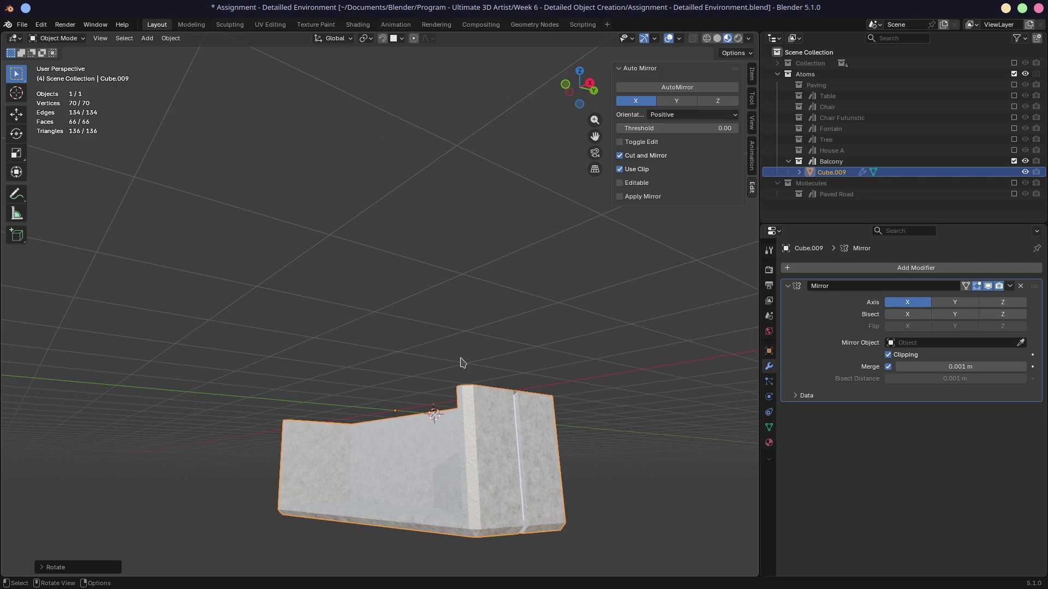
key("ctrl")
Save the file, exclude the Balcony collection and bring the full environment Collection back.
key("ctrl+s")
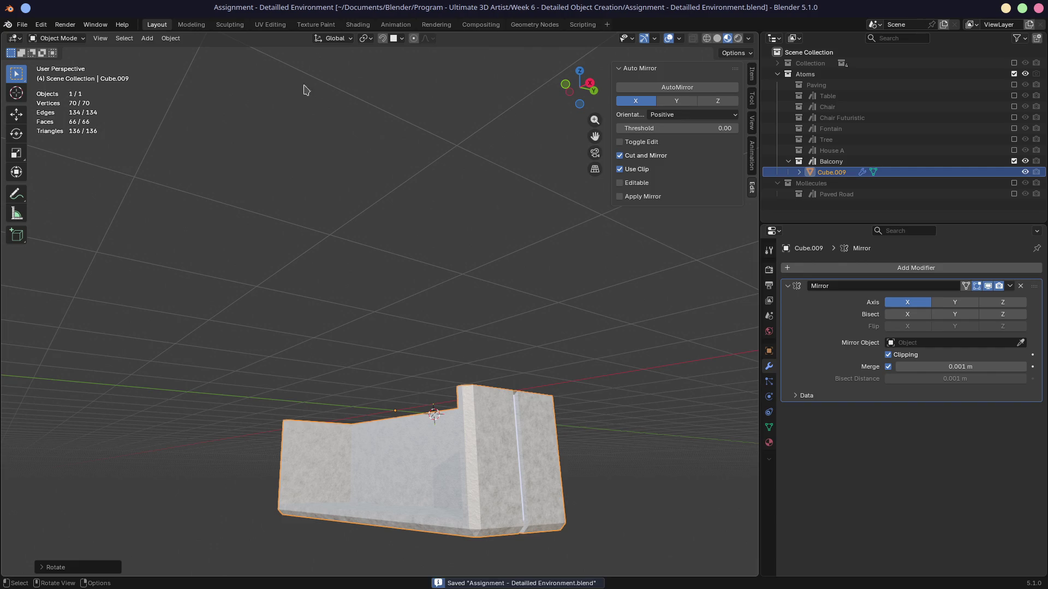
left_click(1013, 161)
left_click(1014, 63)
mouse_move(376, 245)
middle_mouse_down()
mouse_move(124, 250)
mouse_move(402, 257)
mouse_move(316, 251)
middle_mouse_up()
Switch the Properties area to the Asset Browser and drag the Balcony asset into the scene.
middle_click_drag(453, 258, 680, 297)
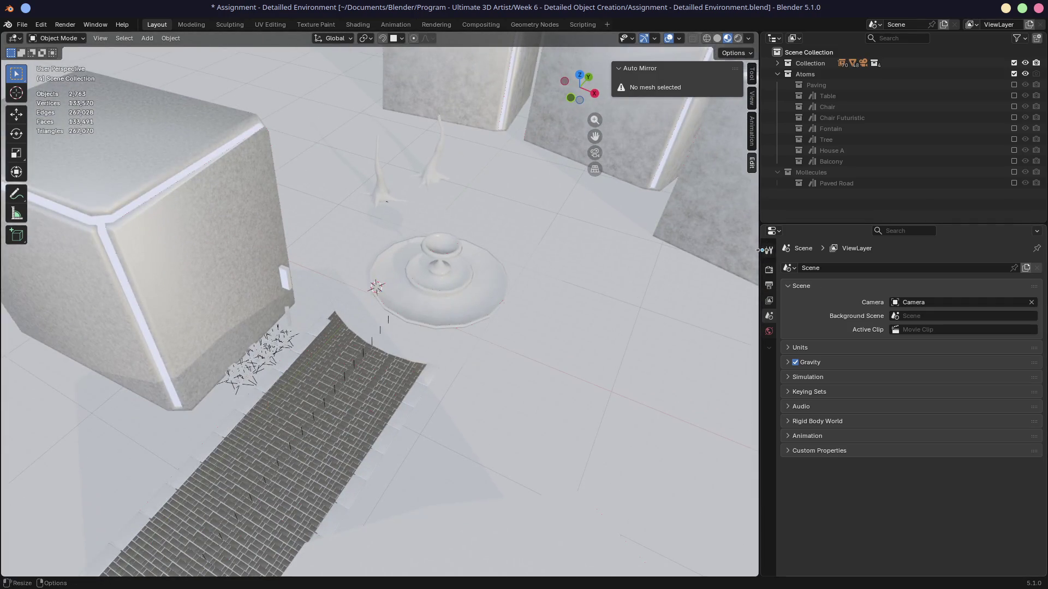
left_click(772, 231)
left_click(739, 297)
left_click_drag(789, 274, 210, 258)
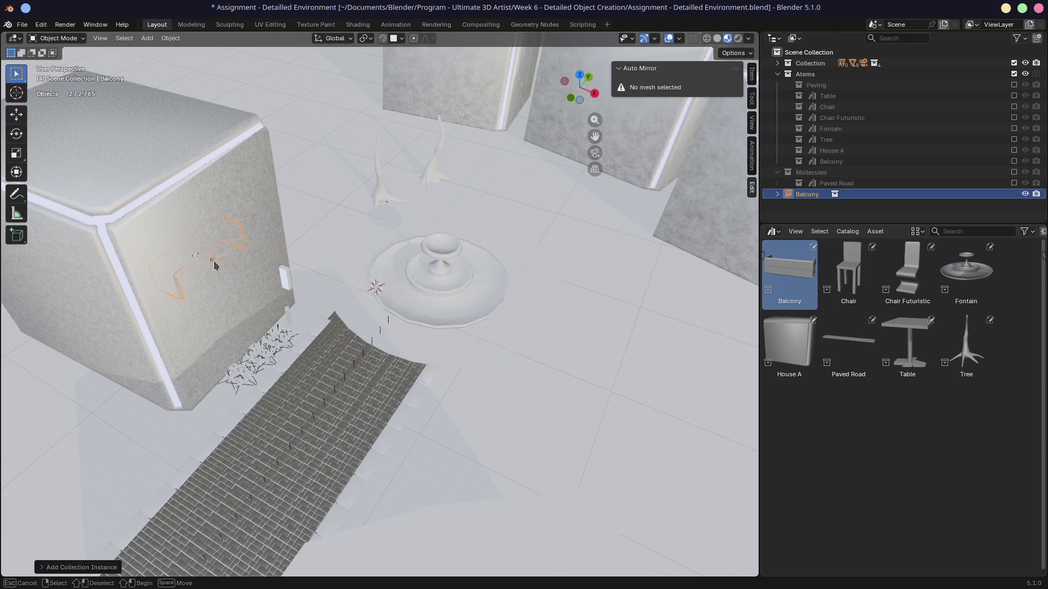
Position the new Balcony instance against the house wall beside the fountain, then select House A.
key("g")
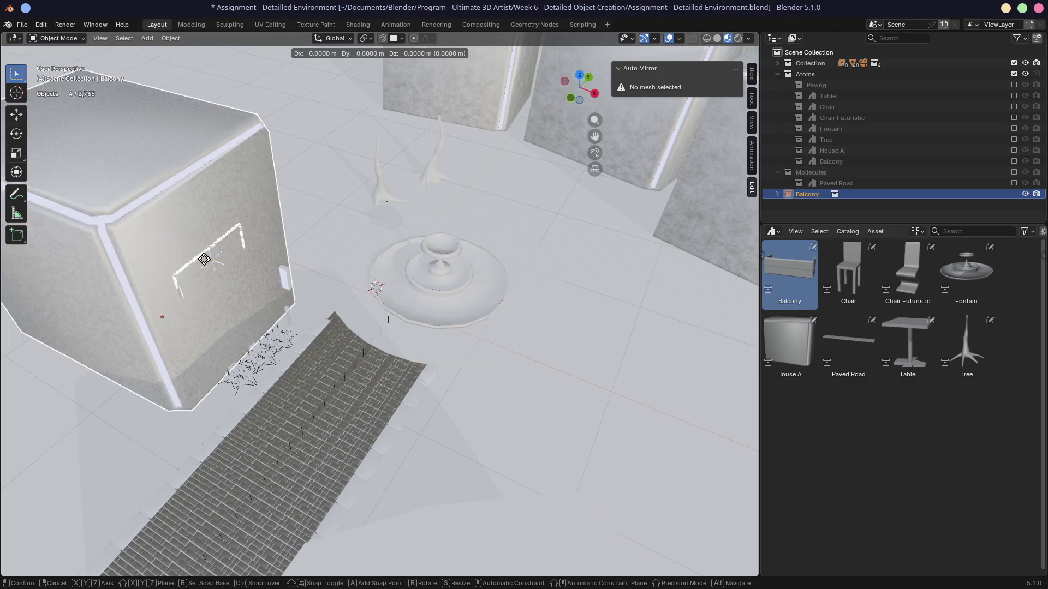
left_click(205, 262)
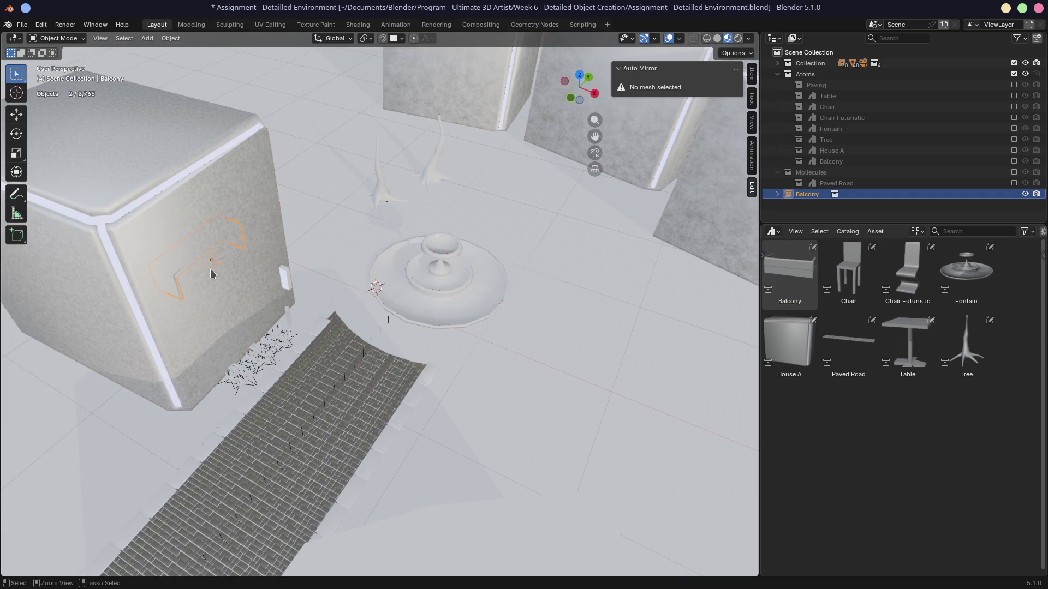
key("g")
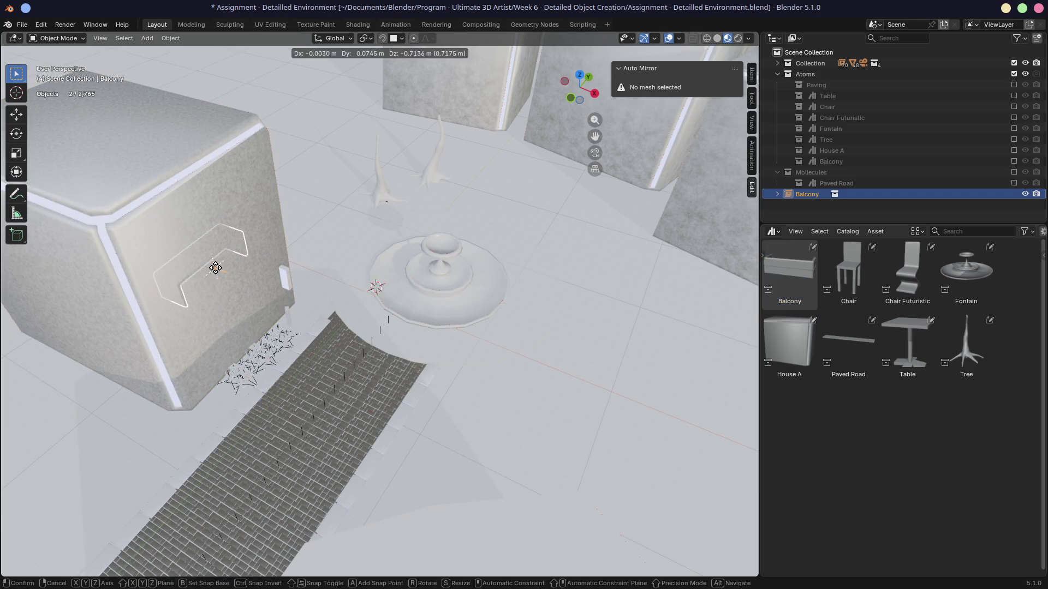
left_click(216, 267)
middle_click_drag(216, 269, 217, 240)
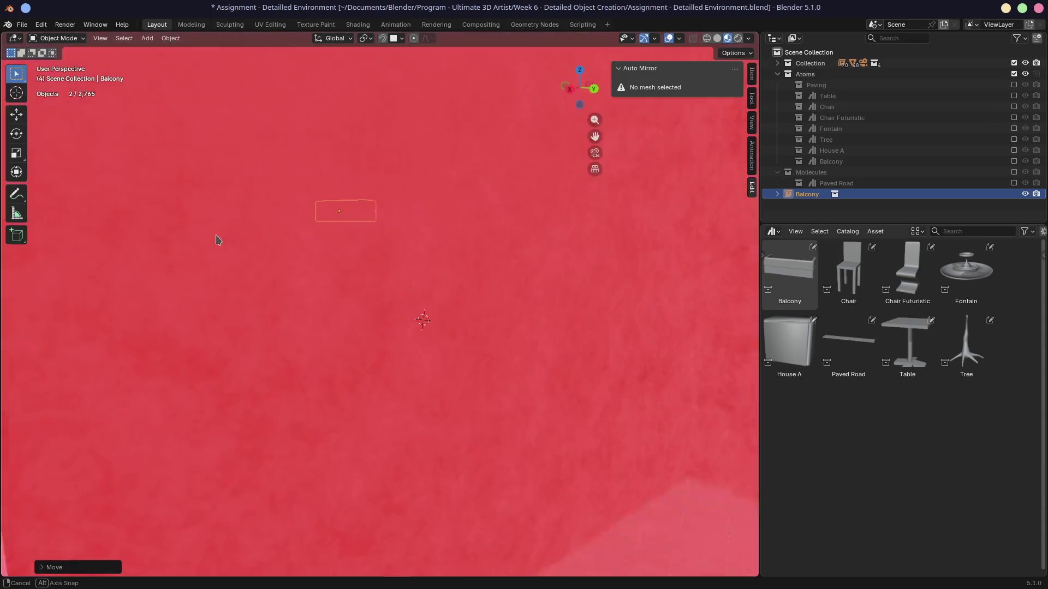
mouse_move(216, 239)
middle_mouse_down()
mouse_move(320, 243)
mouse_move(344, 132)
middle_mouse_up()
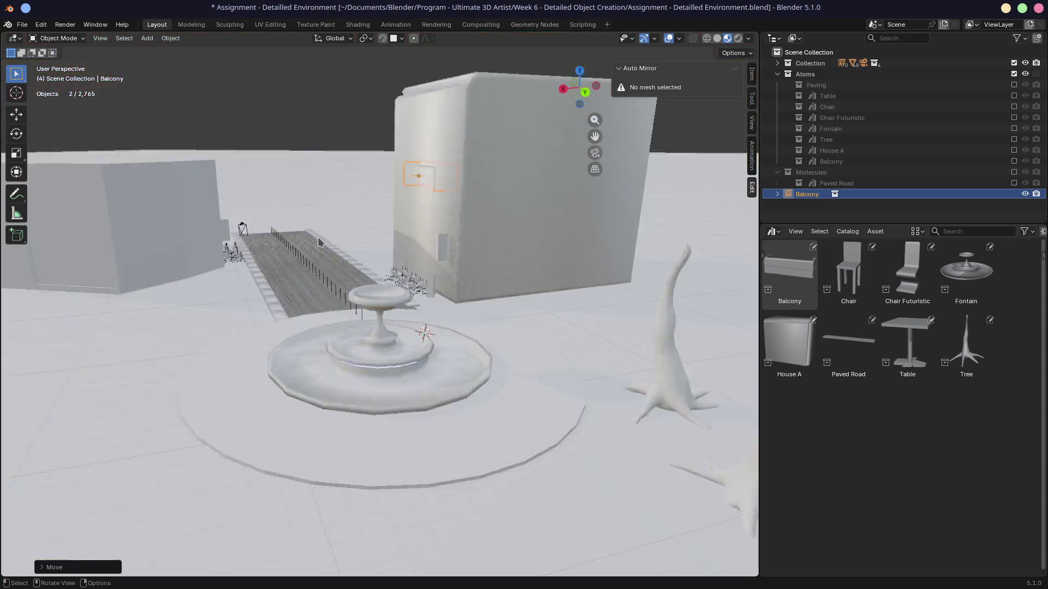
scroll(318, 237, "up", 5)
scroll(343, 133, "up", 4)
scroll(398, 204, "up", 3)
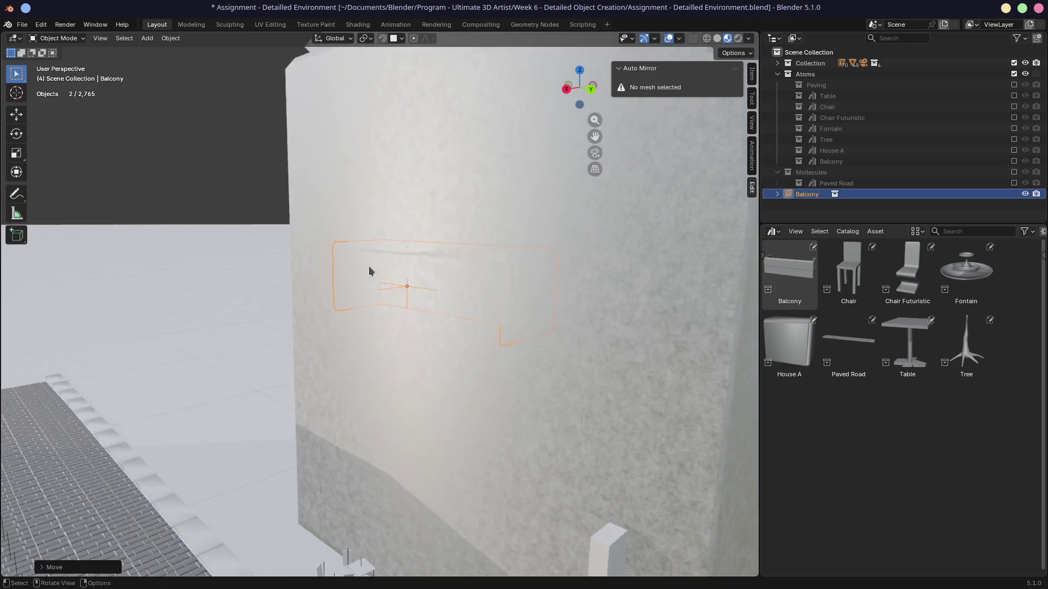
scroll(369, 267, "up", 3)
middle_click_drag(416, 256, 459, 270)
key("g")
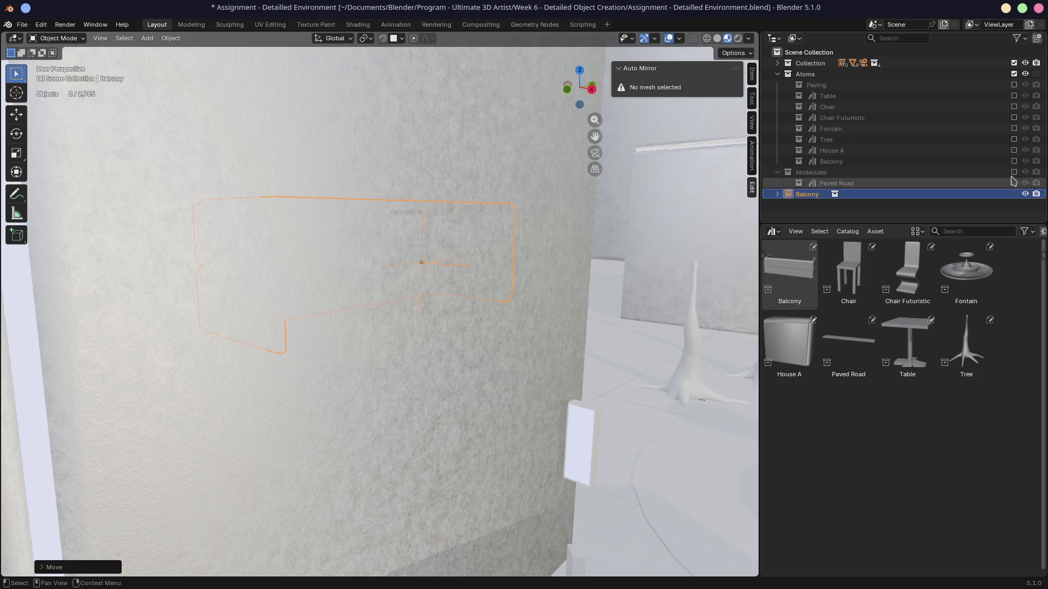
left_click(896, 155)
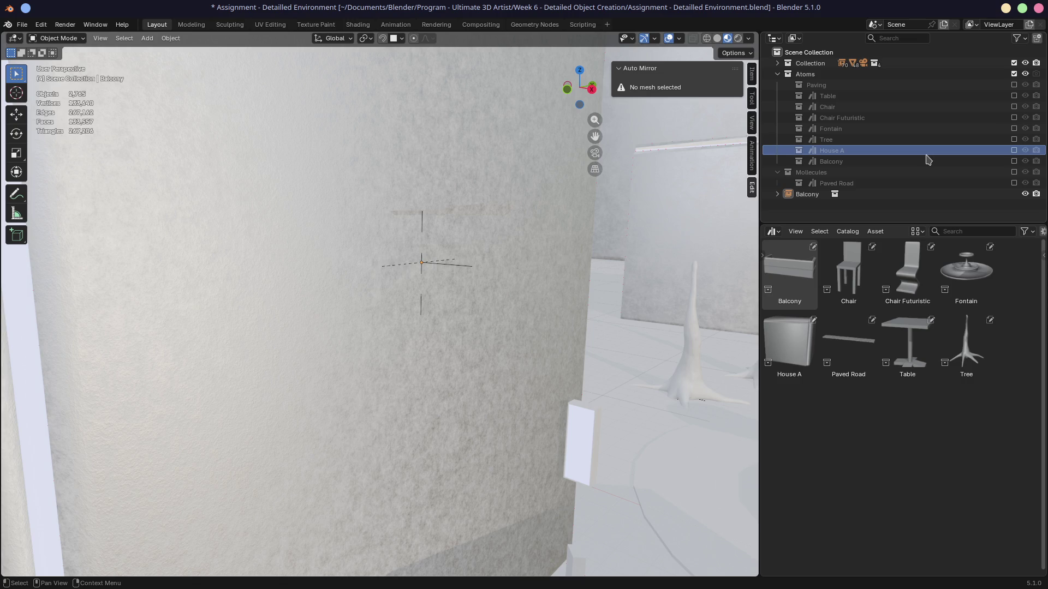
Toggle House A, include the Balcony collection and isolate its Cube.009 mesh in local view.
left_click(1014, 150)
left_click(1014, 151)
left_click(830, 172)
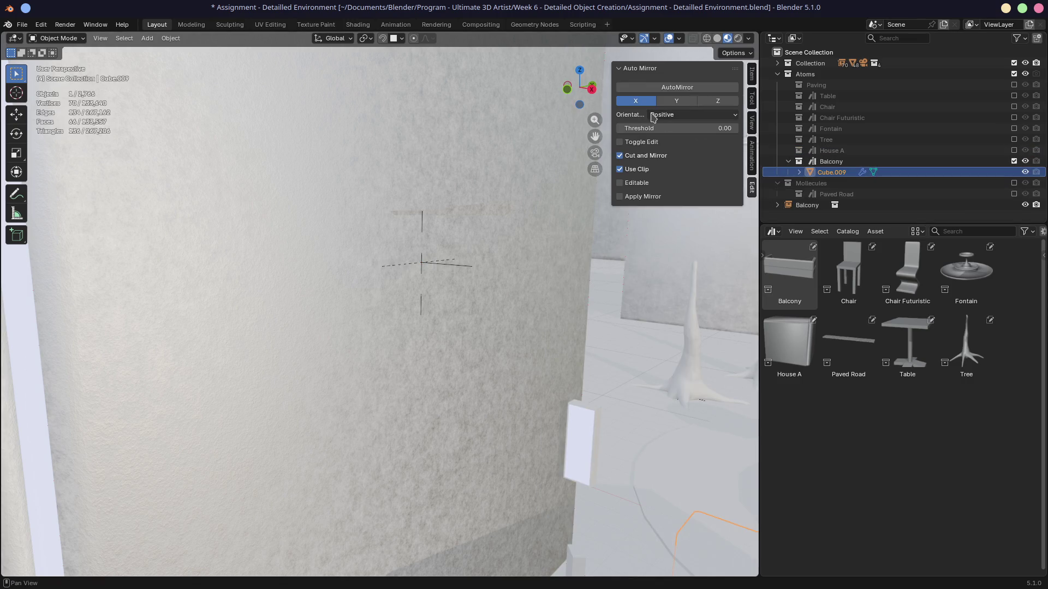
key("KP_Divide")
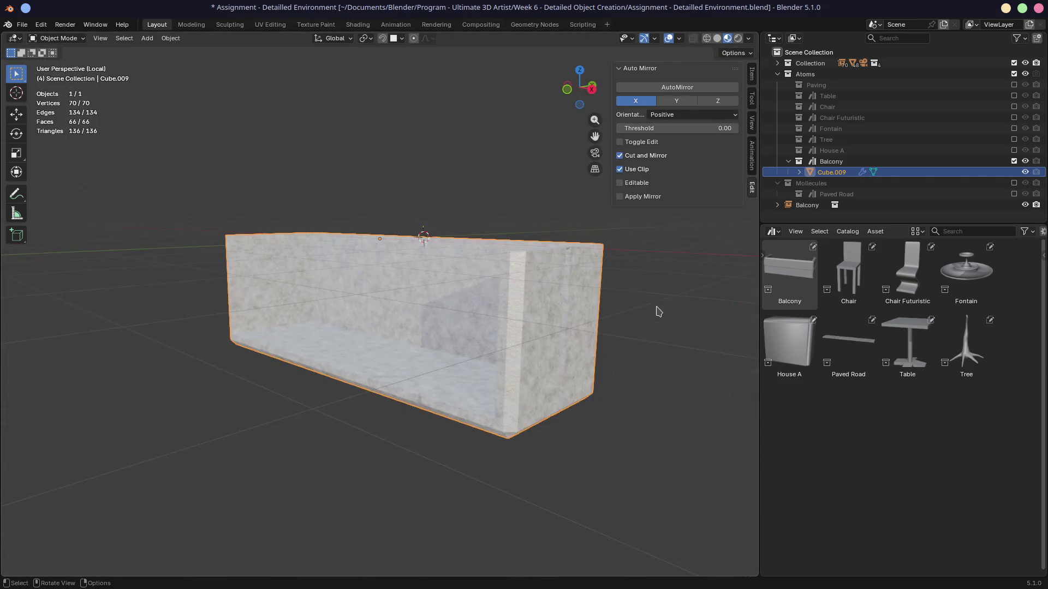
middle_click_drag(431, 224, 386, 226)
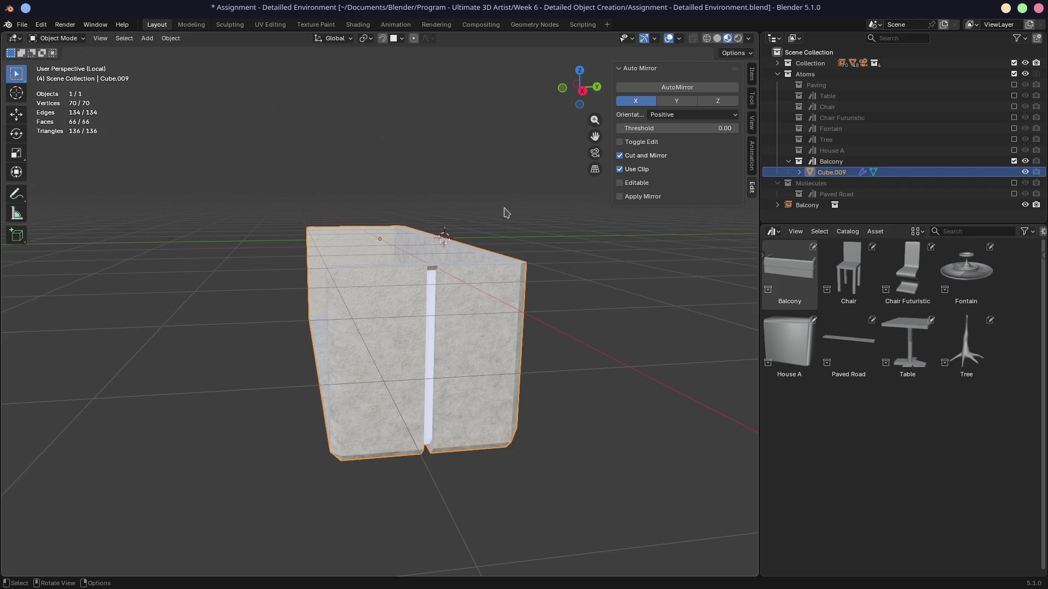
type("rz")
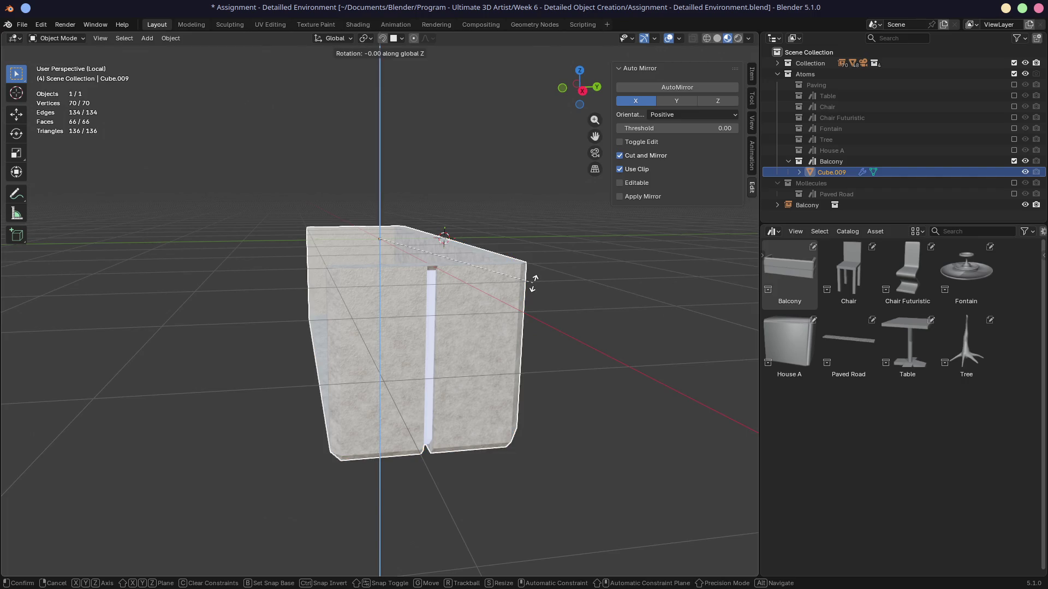
type("180")
Flip the balcony piece 180 degrees about Z and 180 degrees about X, inspecting the result.
key("Return")
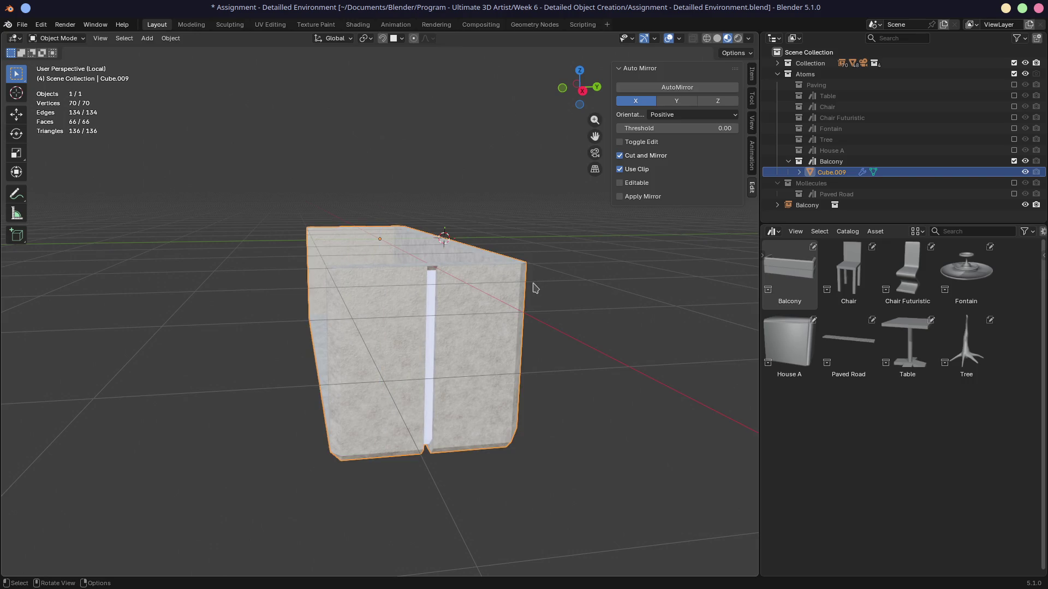
type("rx180")
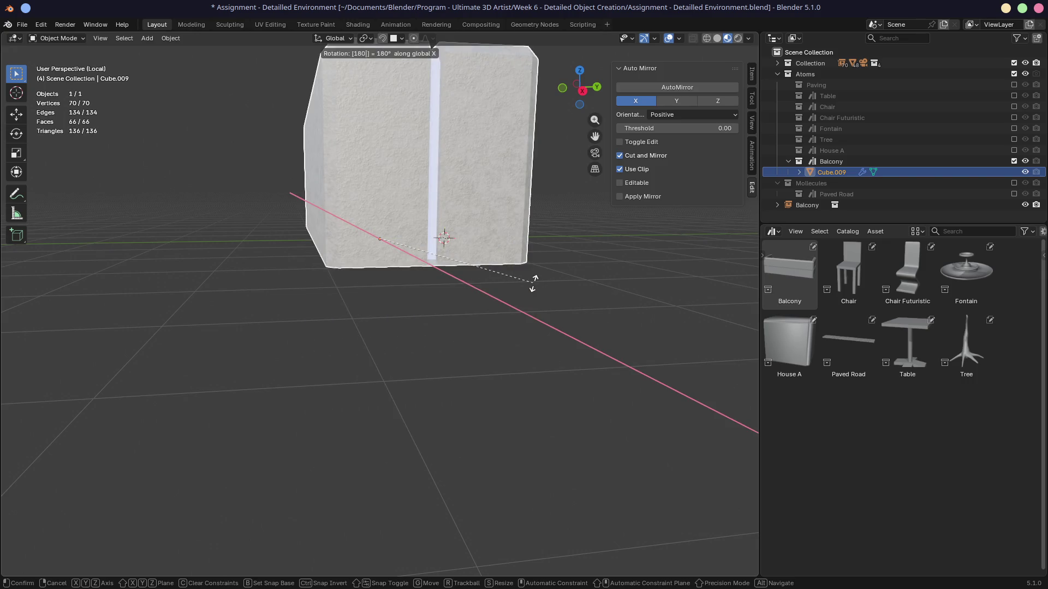
key("Return")
middle_click_drag(480, 198, 423, 297)
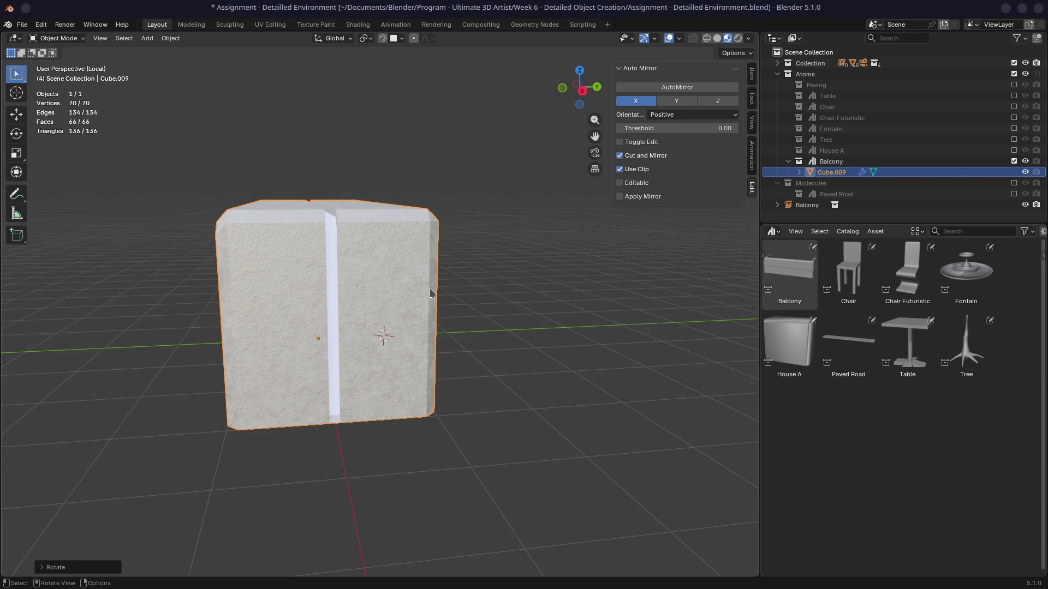
mouse_move(495, 293)
middle_mouse_down()
mouse_move(416, 256)
mouse_move(417, 300)
mouse_move(385, 307)
mouse_move(402, 307)
middle_mouse_up()
Save the file, exclude the Balcony collection again and leave local view.
key("ctrl+s")
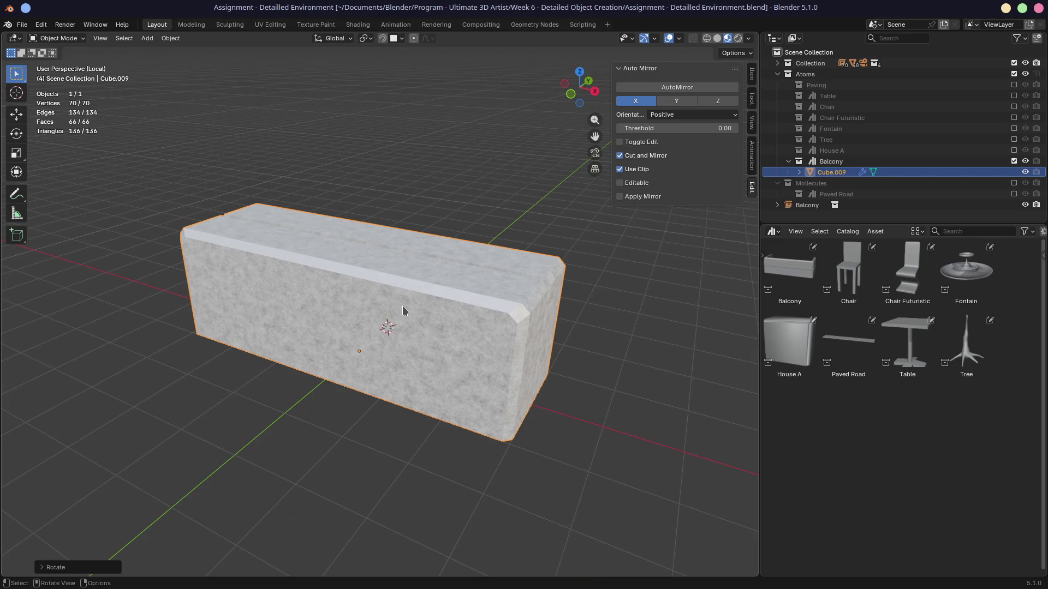
mouse_move(440, 194)
middle_mouse_down()
mouse_move(343, 197)
mouse_move(354, 194)
middle_mouse_up()
key("ctrl+s")
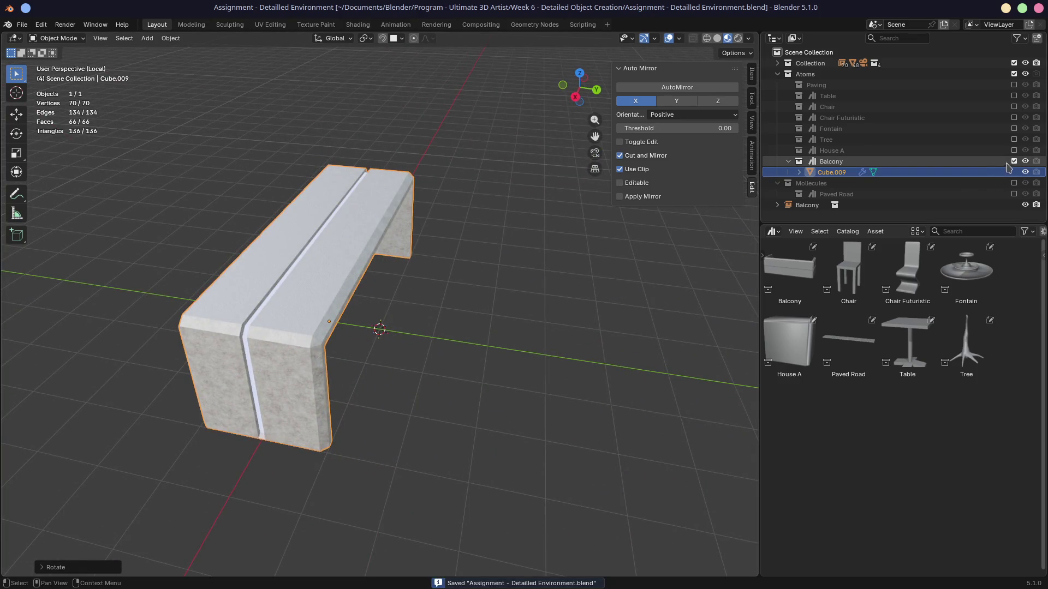
left_click(1014, 162)
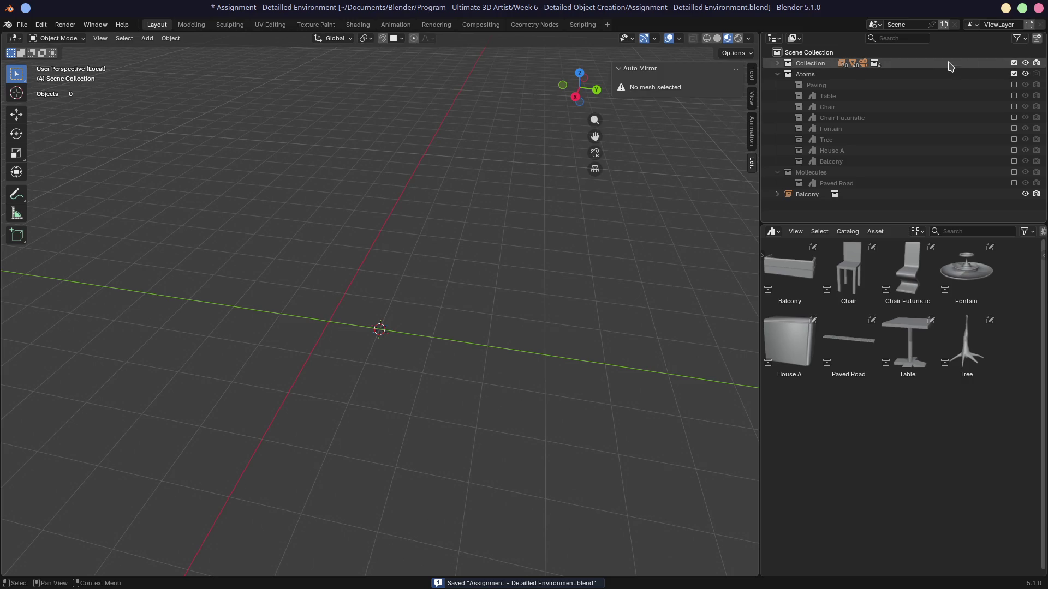
key("KP_Divide")
Move the Balcony instance into Collection in the Outliner.
mouse_move(438, 216)
middle_mouse_down()
mouse_move(423, 300)
mouse_move(531, 275)
mouse_move(478, 277)
mouse_move(576, 291)
mouse_move(603, 276)
mouse_move(482, 262)
middle_mouse_up()
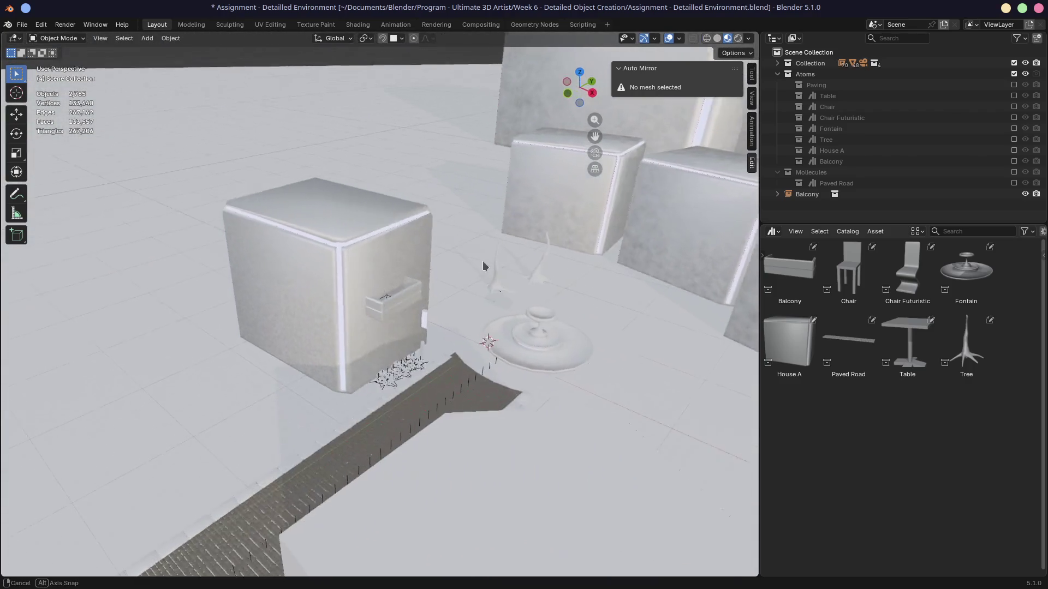
left_click_drag(801, 195, 811, 64)
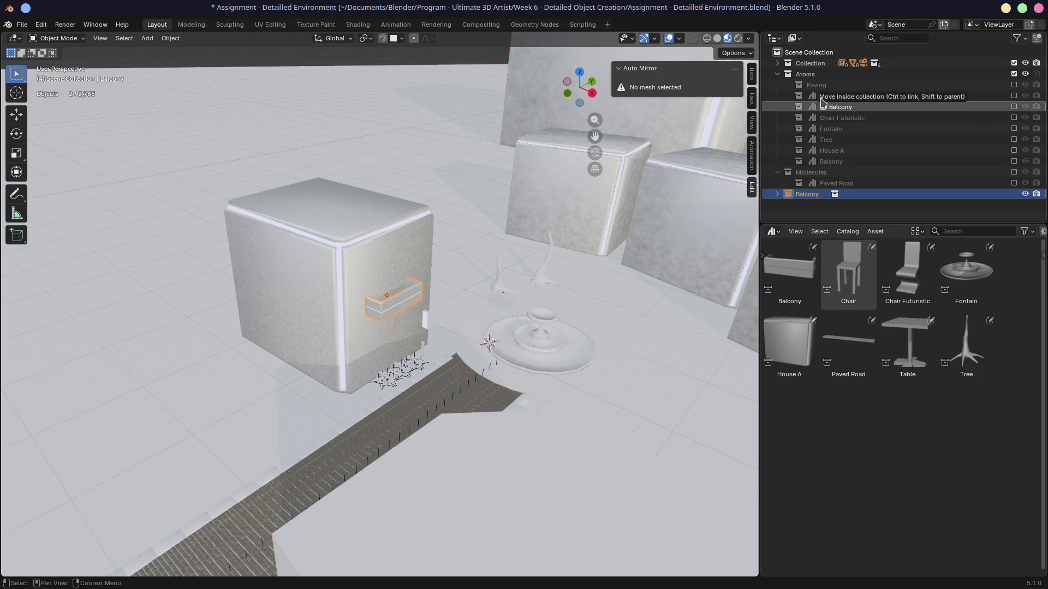
middle_click_drag(483, 294, 486, 325)
middle_click_drag(538, 354, 468, 302)
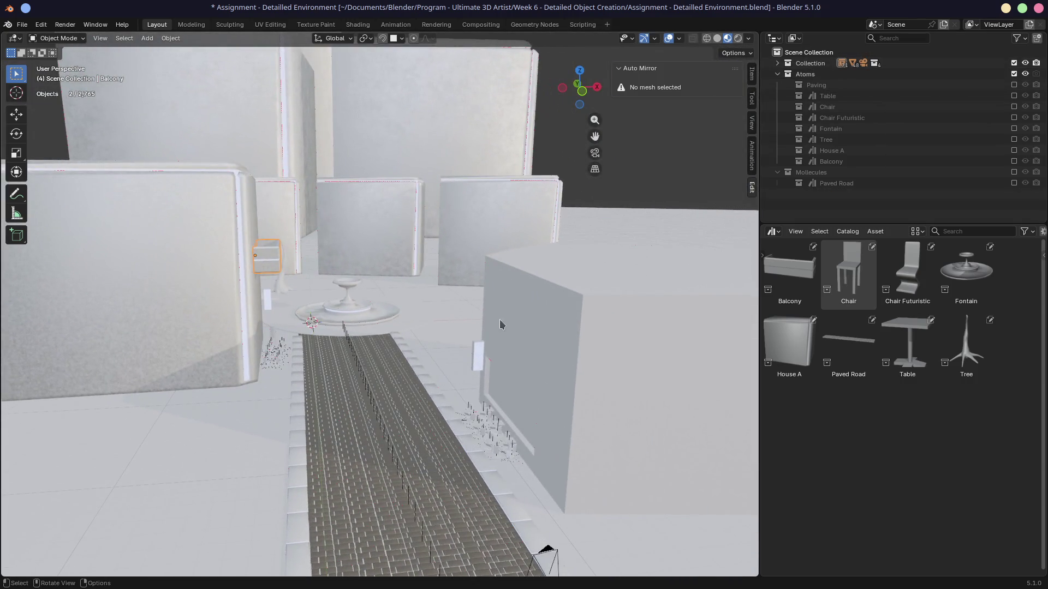
Add a linked balcony copy on the grey house across the road and check it through the camera.
key("shift+d")
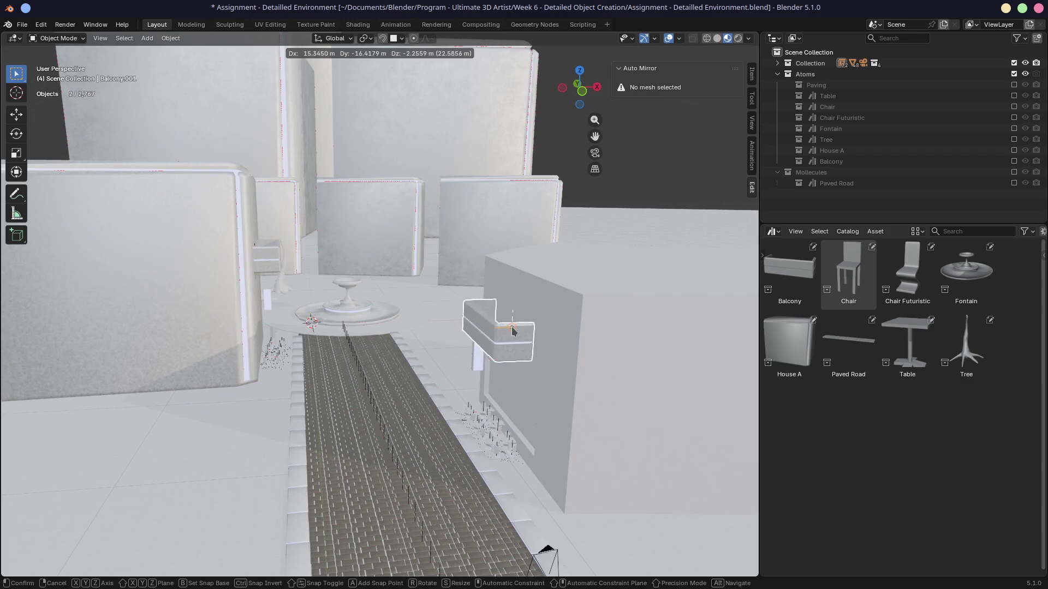
left_click(506, 325)
mouse_move(506, 326)
middle_mouse_down()
mouse_move(508, 346)
mouse_move(499, 336)
middle_mouse_up()
key("KP_0")
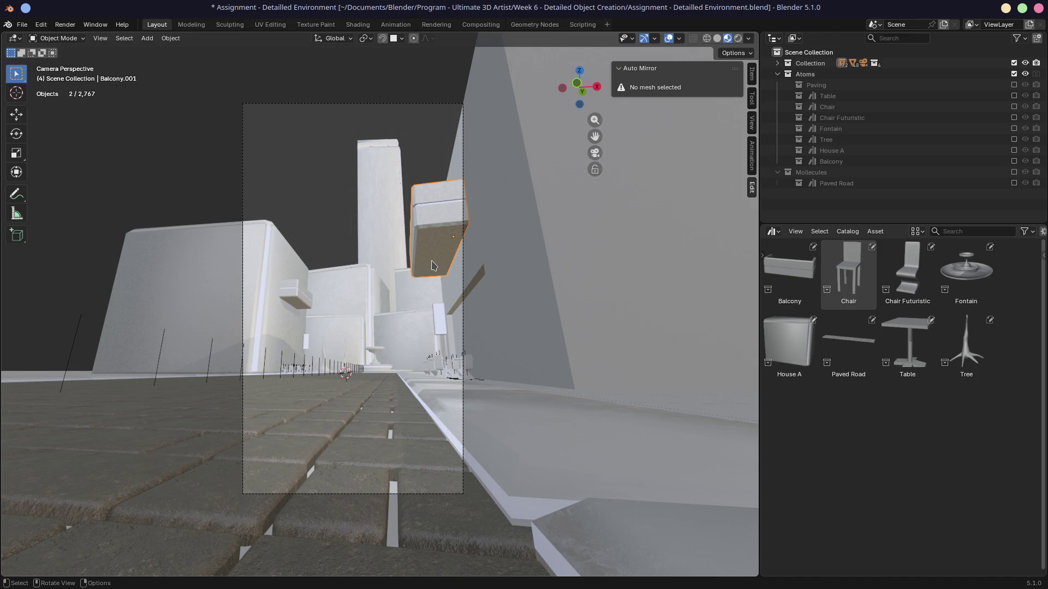
mouse_move(433, 265)
middle_mouse_down()
mouse_move(319, 246)
mouse_move(344, 253)
middle_mouse_up()
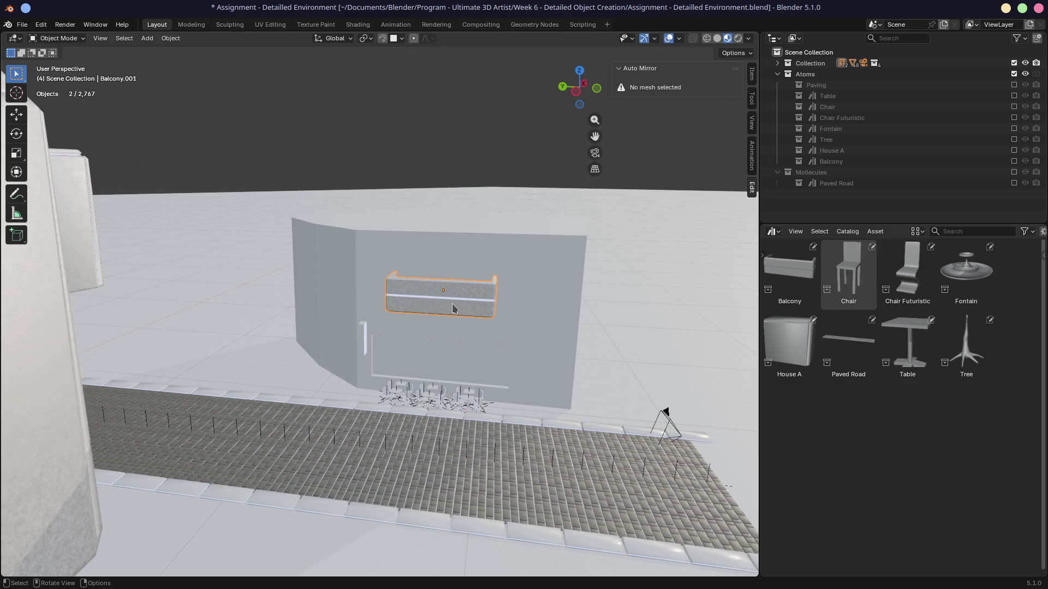
Adjust the copy's spot on the wall, verify in camera view, and select the original Balcony.
key("g")
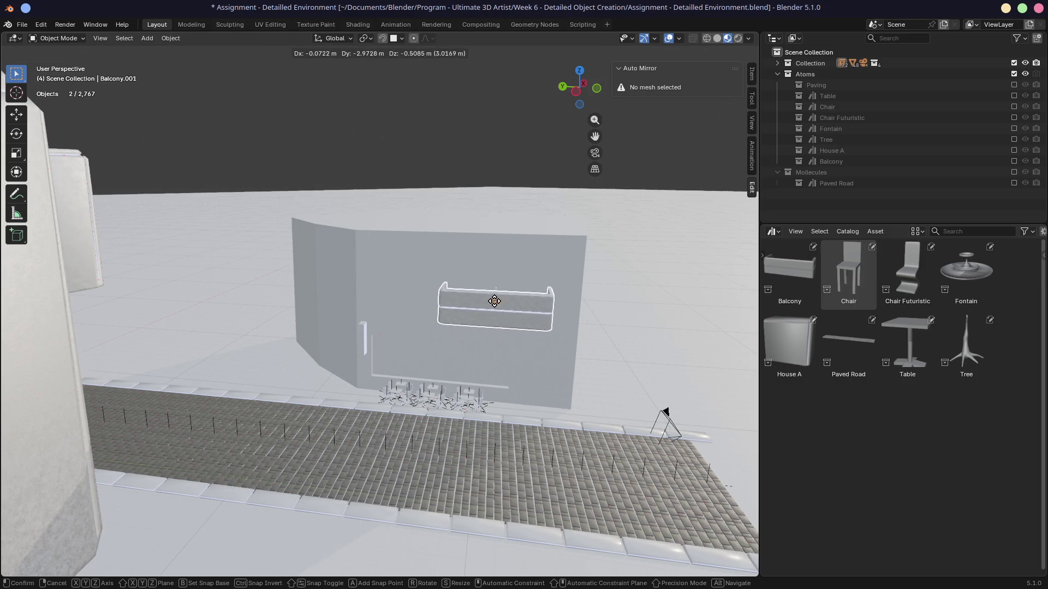
left_click(524, 315)
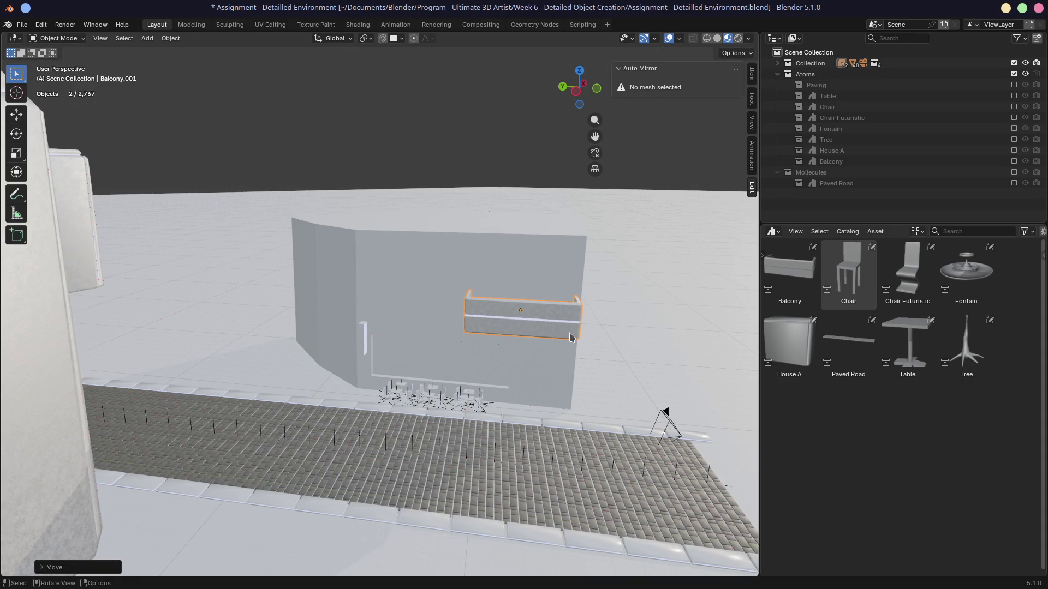
key("KP_0")
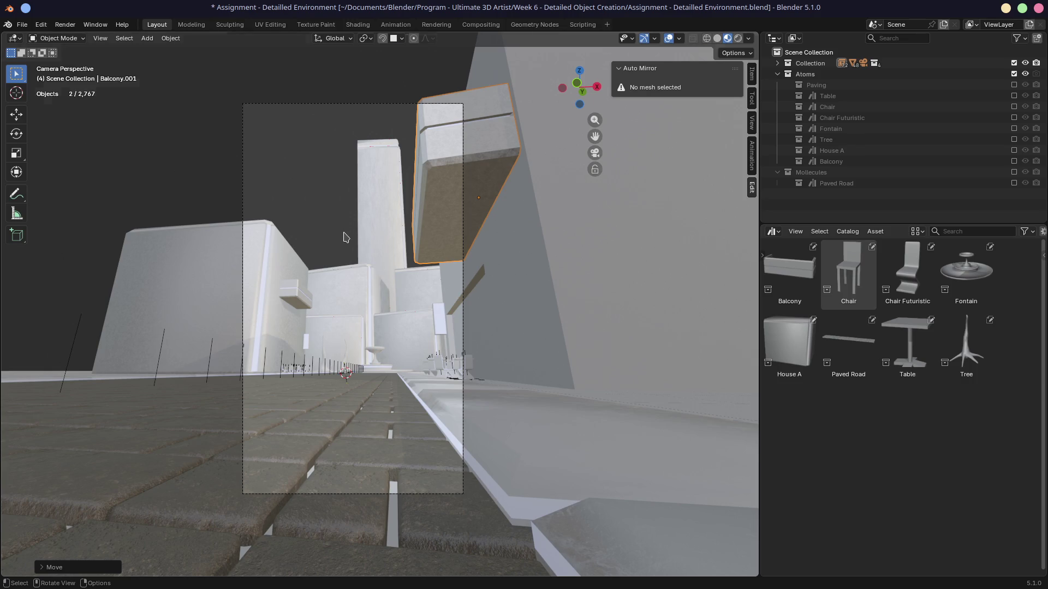
key("KP_0")
left_click(287, 164)
Lay a row of six linked balcony copies across the left, middle and right houses.
mouse_move(329, 140)
middle_mouse_down()
mouse_move(344, 407)
mouse_move(383, 268)
middle_mouse_up()
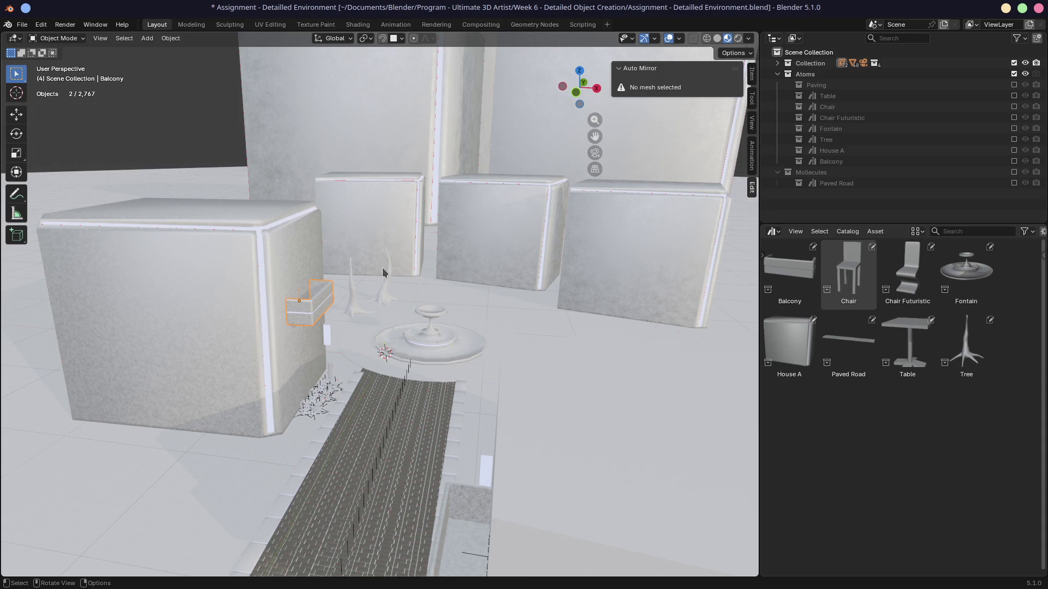
key("shift+d")
left_click(347, 227)
key("alt+d")
left_click(389, 230)
key("alt+d")
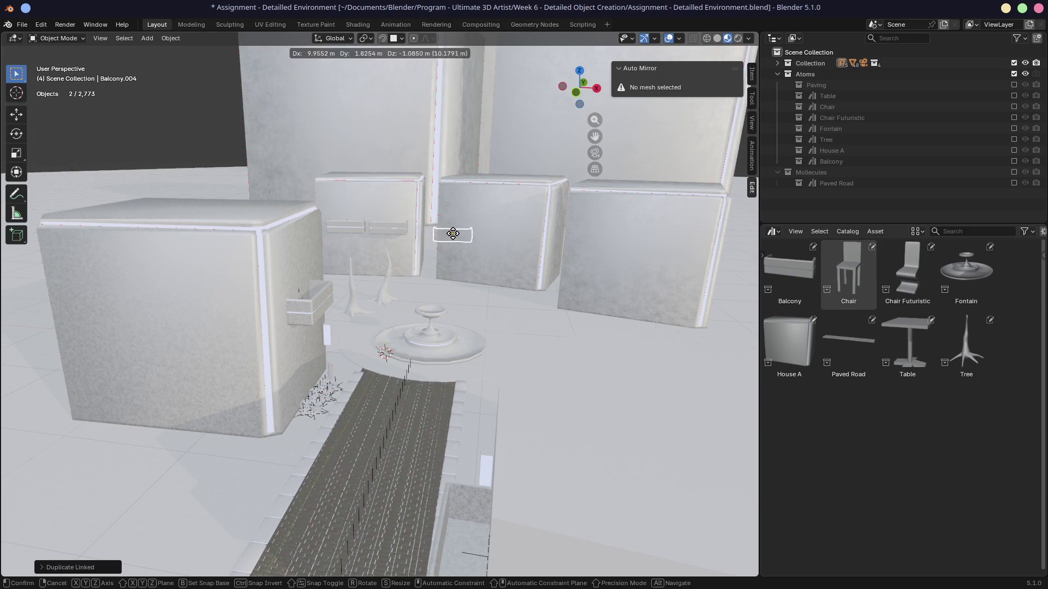
left_click(467, 233)
key("alt+d")
left_click(513, 236)
key("alt+d")
left_click(604, 255)
key("alt+d")
left_click(671, 259)
mouse_move(475, 175)
middle_mouse_down()
mouse_move(433, 263)
mouse_move(402, 281)
middle_mouse_up()
Build a row of five linked balconies along the left tall house's front.
key("alt+d")
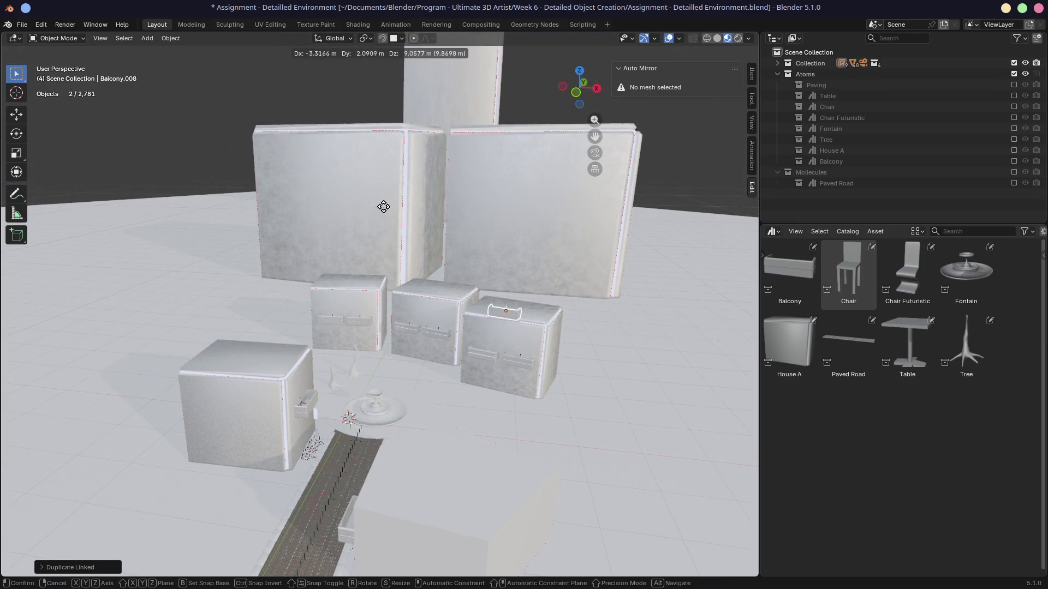
left_click(379, 172)
key("alt+d")
left_click(354, 174)
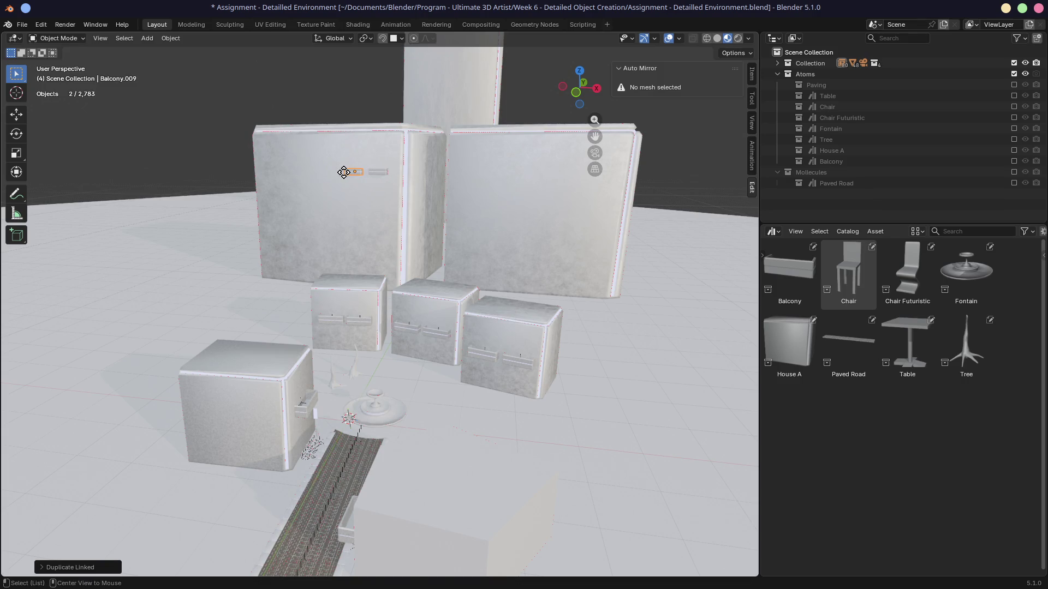
key("alt+d")
left_click(331, 171)
key("alt+d")
left_click(310, 171)
key("alt+d")
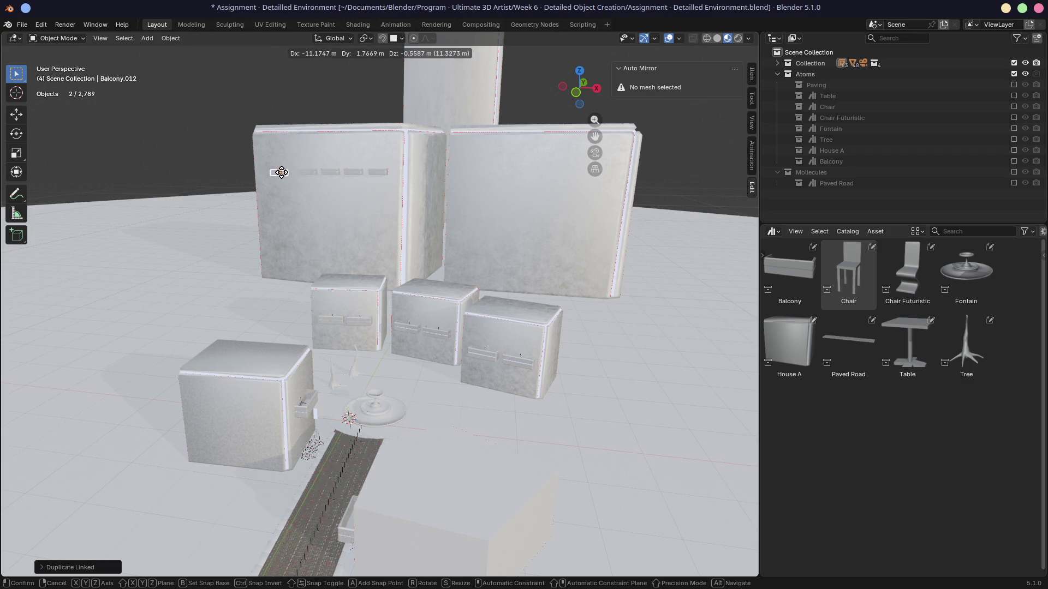
left_click(283, 172)
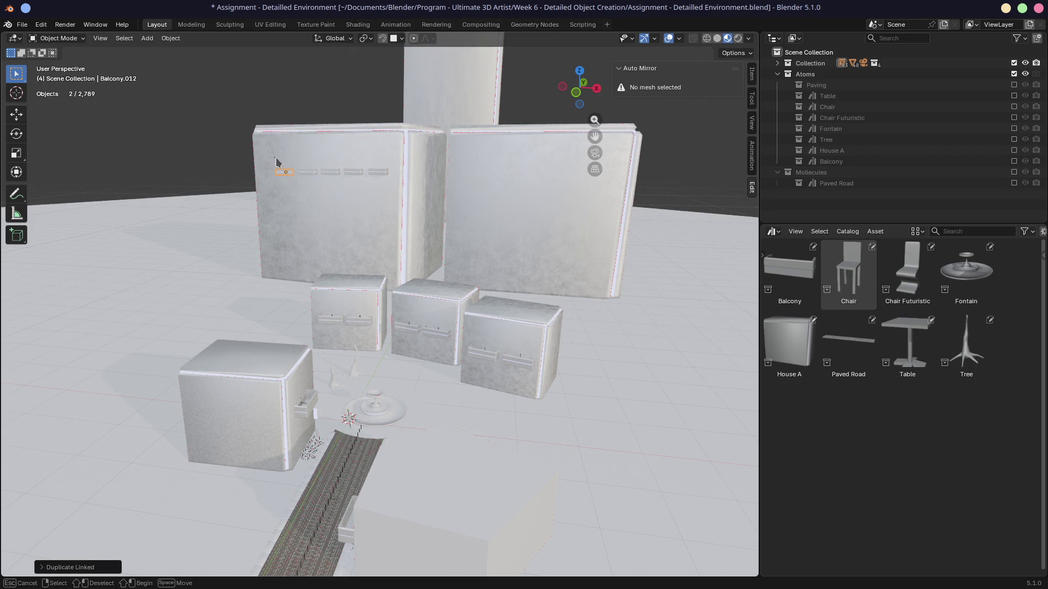
Select the five-balcony row and duplicate it upward along Z twice for three rows.
left_click(310, 172, "shift")
left_click(355, 172, "shift")
left_click(378, 173, "shift")
key("alt+d")
key("z")
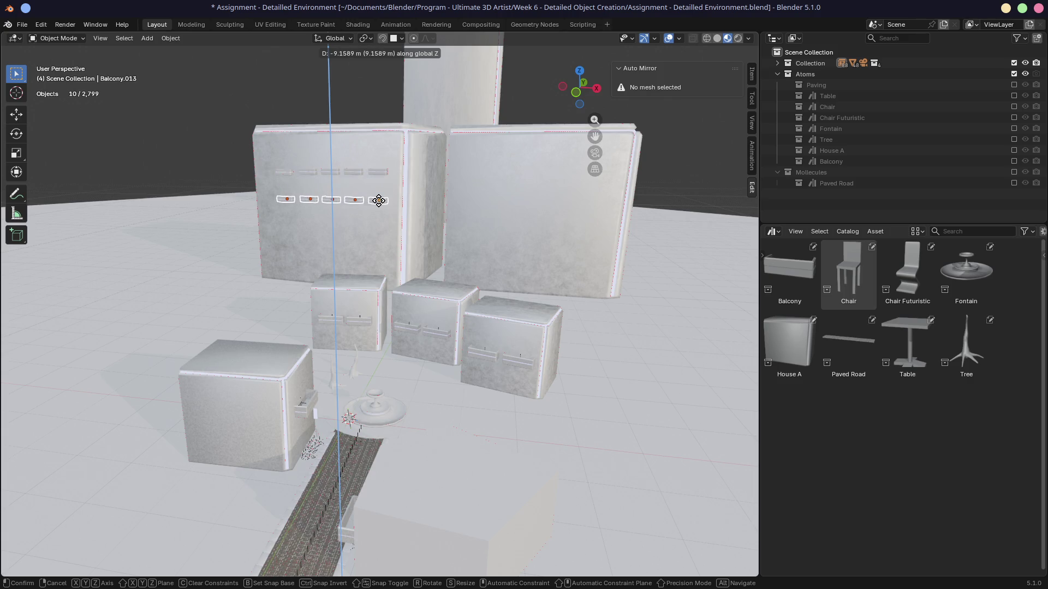
left_click(379, 201)
key("alt+d")
key("z")
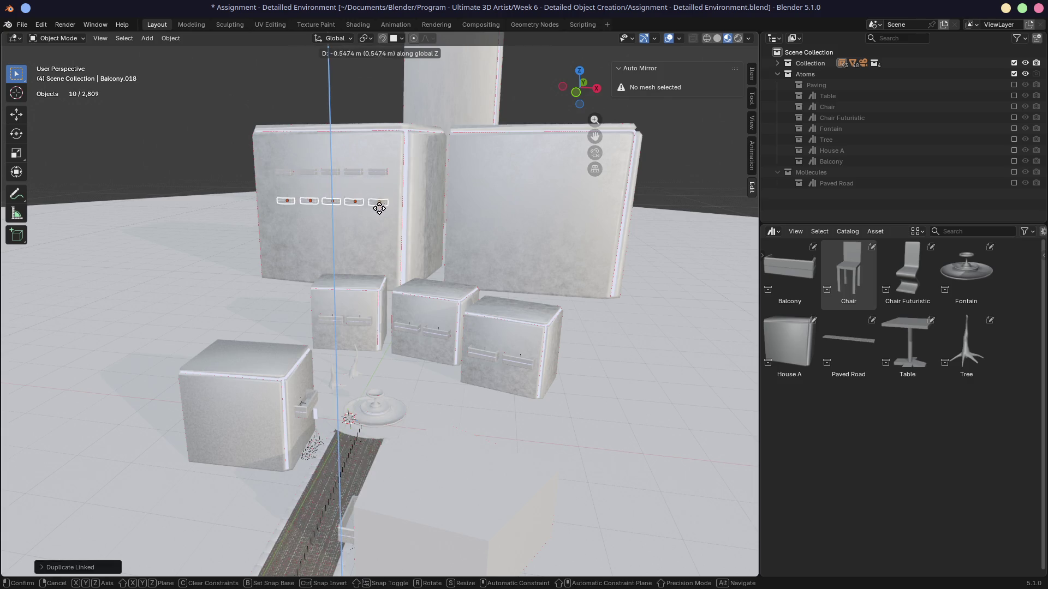
left_click(348, 207)
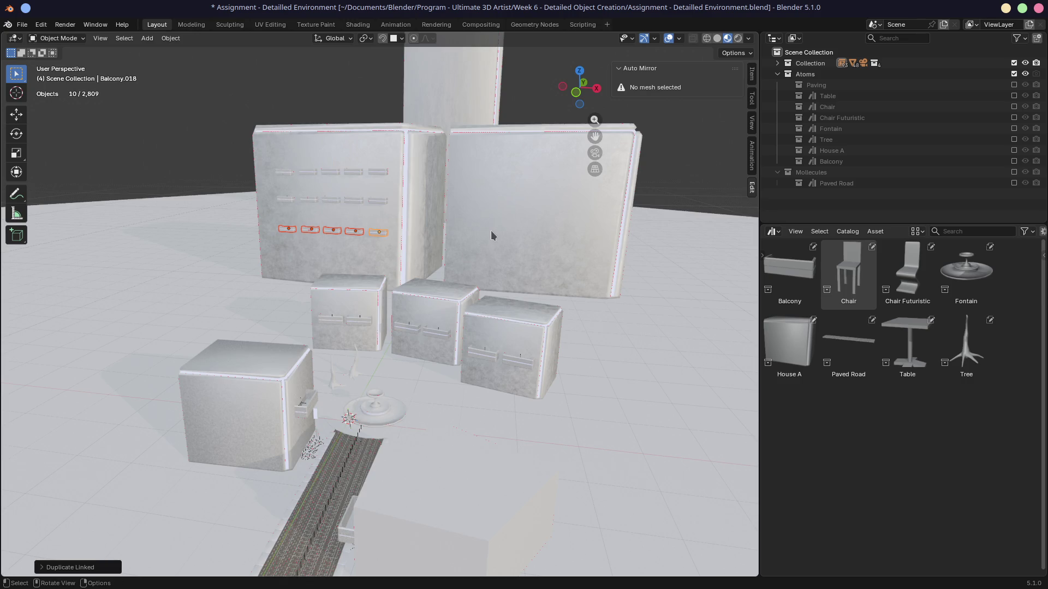
Copy the row onto the right tall house as three stacked rows, then render the scene.
key("alt+d")
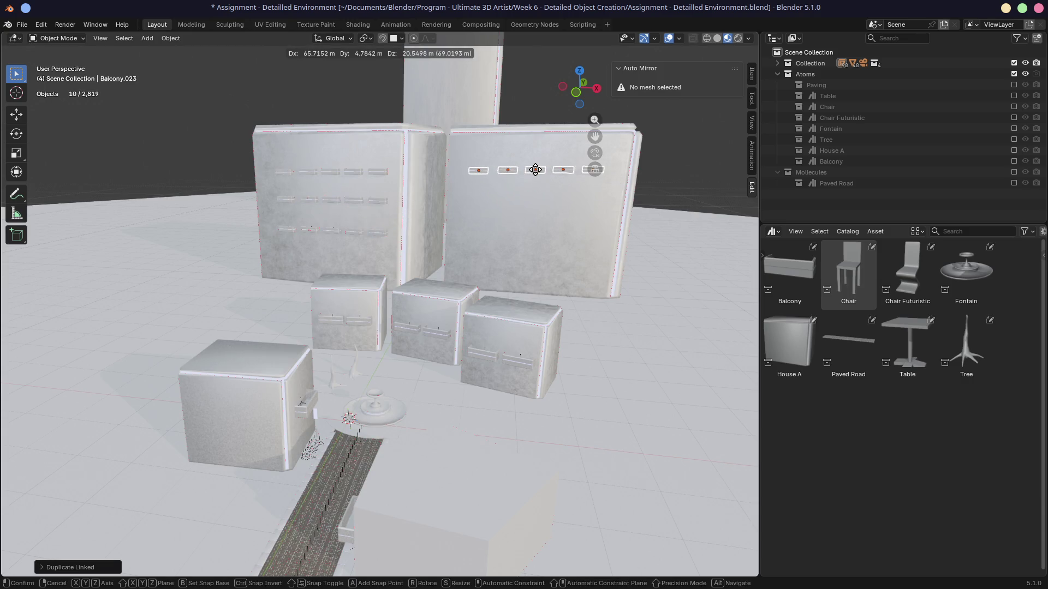
left_click(539, 172)
key("alt+d")
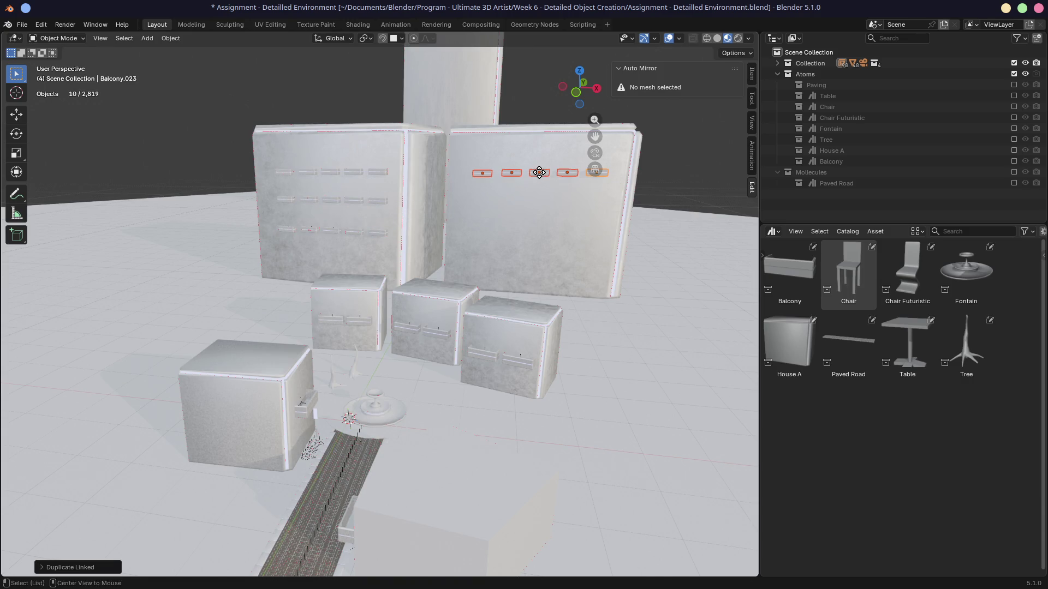
left_click(538, 207)
key("alt+d")
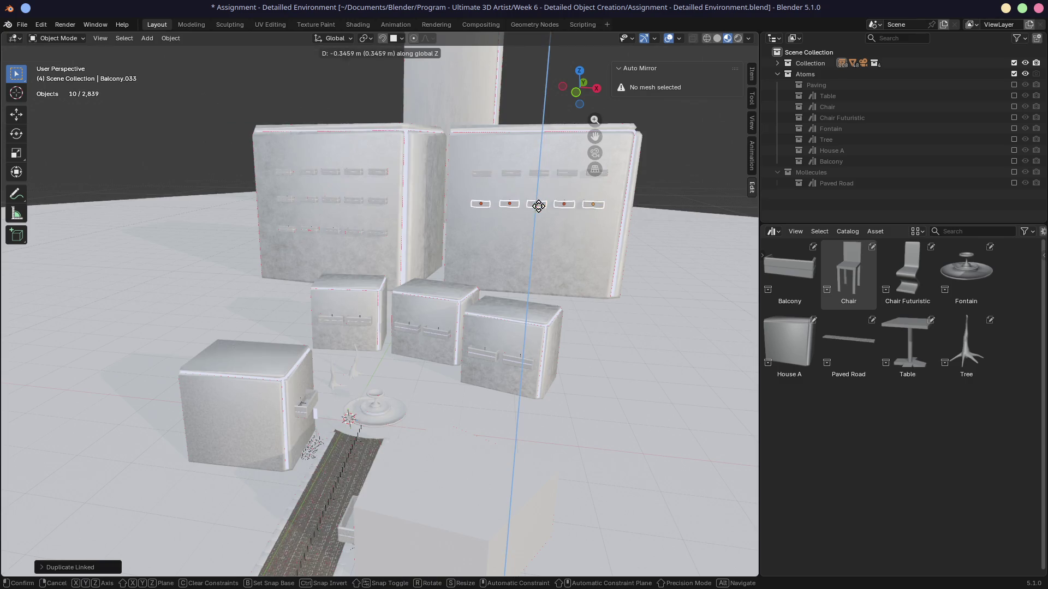
left_click(534, 231)
scroll(483, 211, "down", 2)
key("F12")
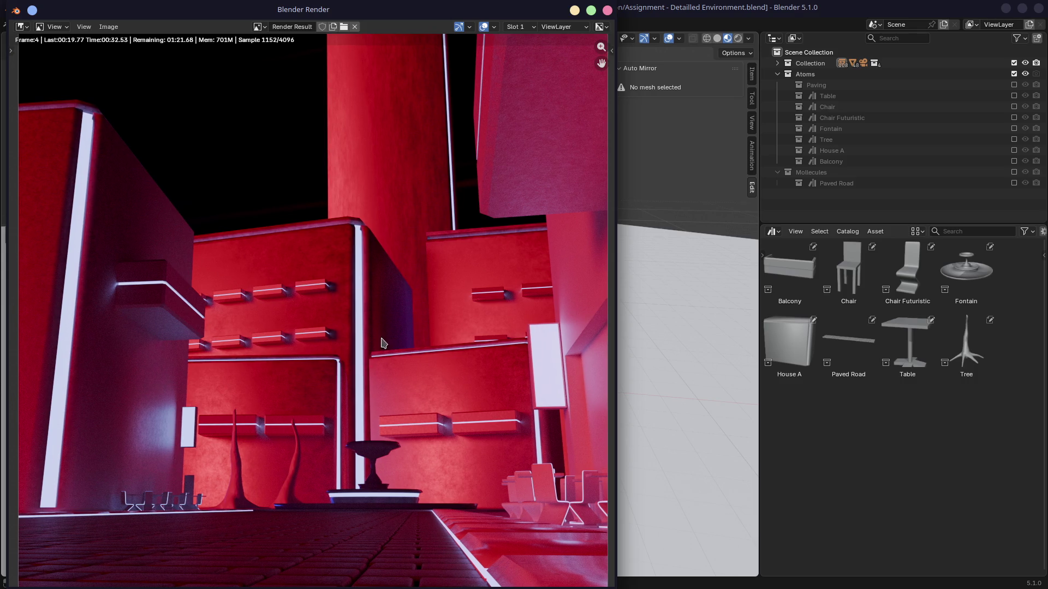
Pan over the red neon render result, then close the render preview.
mouse_move(416, 270)
middle_mouse_down()
mouse_move(397, 316)
mouse_move(417, 211)
middle_mouse_up()
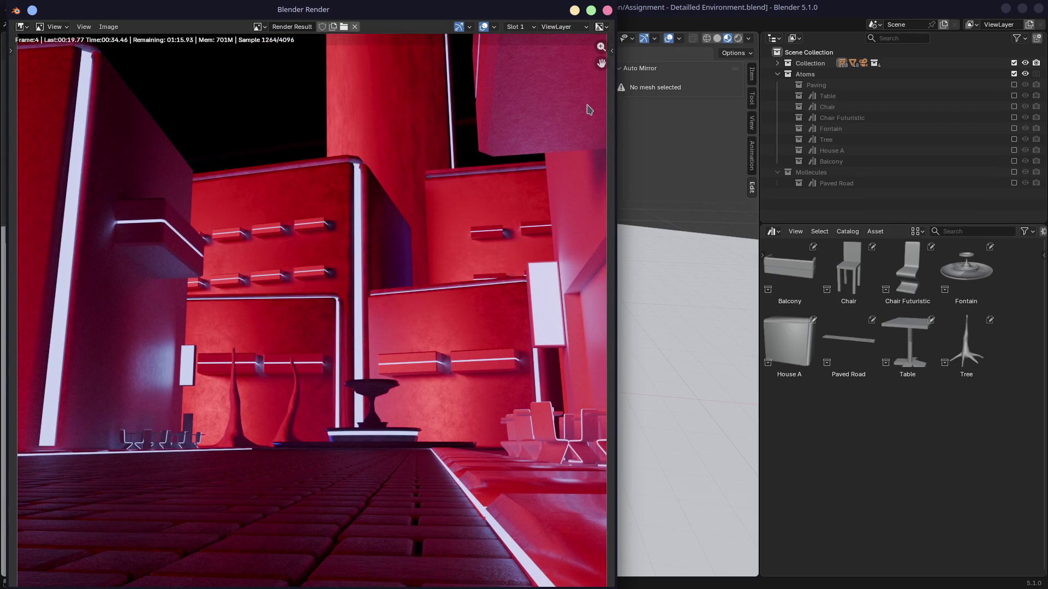
key("Escape")
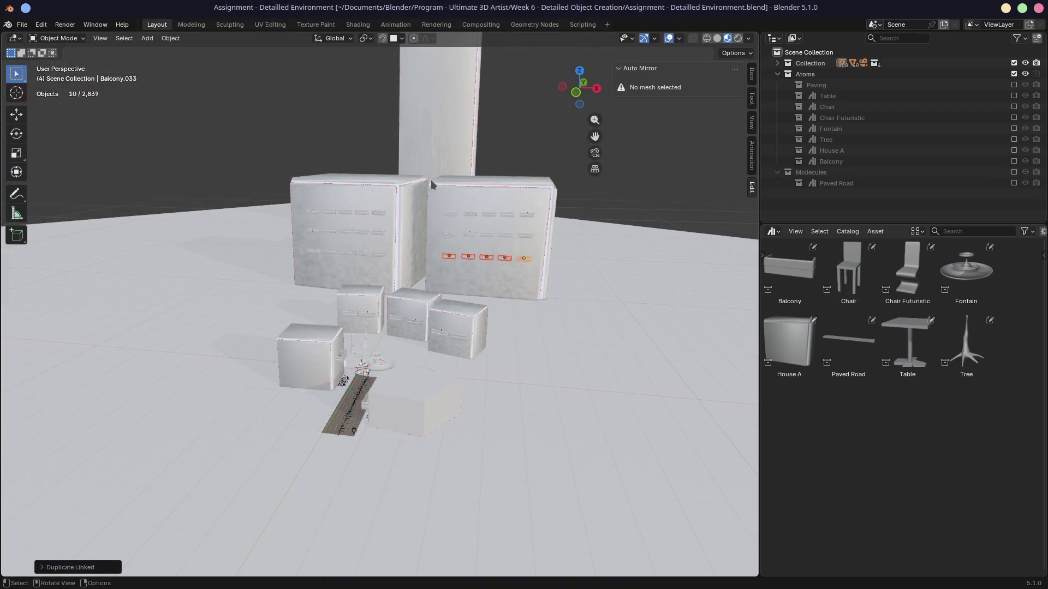
scroll(432, 187, "up", 1)
scroll(433, 203, "up", 1)
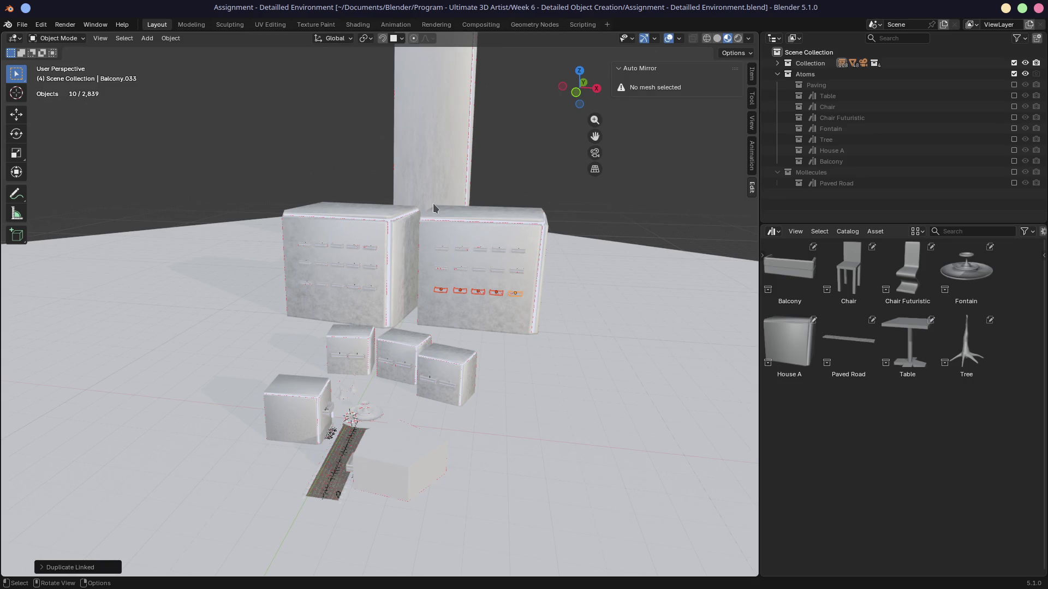
Switch to the Shading workspace with the viewport in rendered lighting.
middle_click_drag(433, 203, 540, 115)
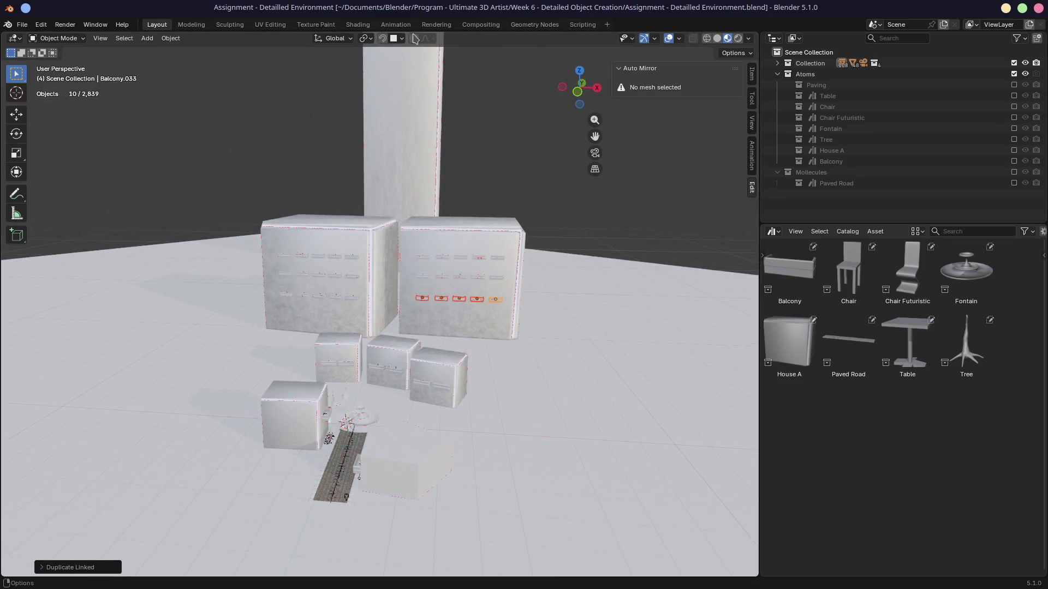
left_click(275, 24)
left_click(315, 25)
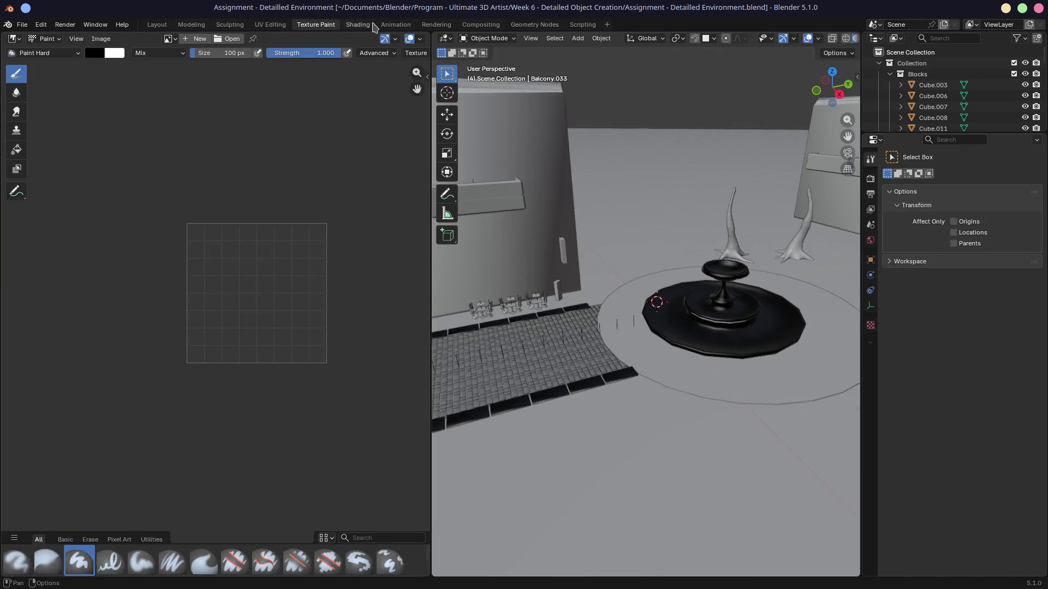
left_click(357, 26)
left_click(643, 38)
mouse_move(347, 229)
middle_mouse_down()
mouse_move(298, 247)
mouse_move(345, 227)
mouse_move(393, 254)
middle_mouse_up()
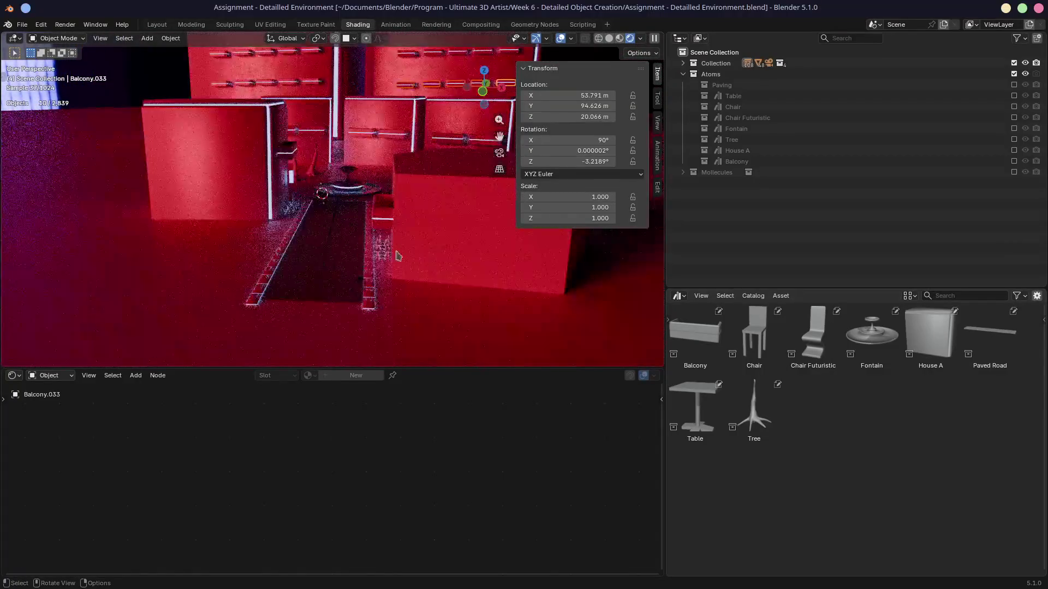
Set the lower editor to show the World shader node tree.
left_click(15, 376)
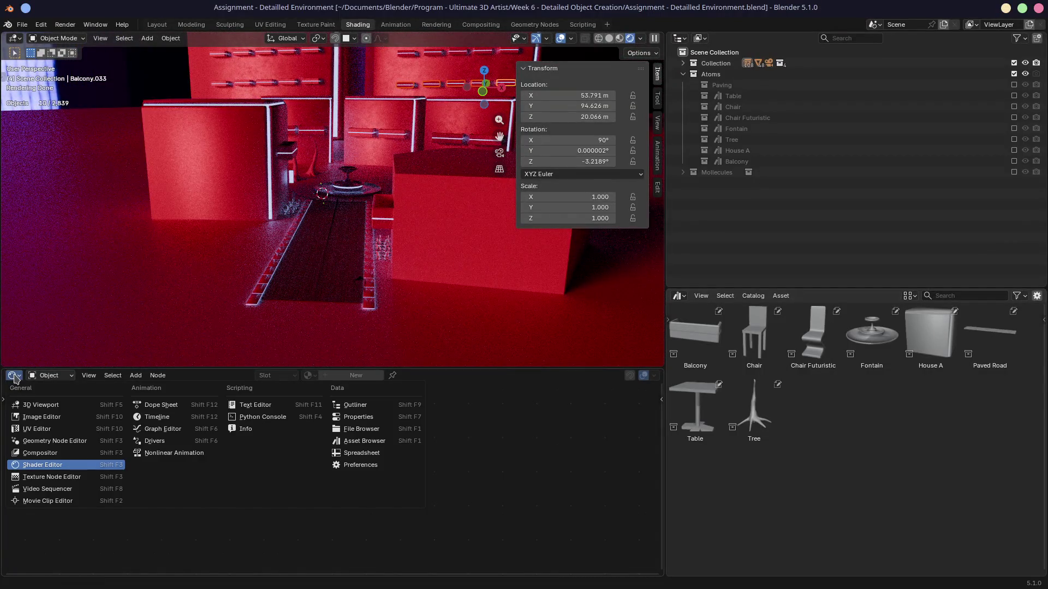
left_click(42, 404)
left_click(57, 375)
left_click(17, 375)
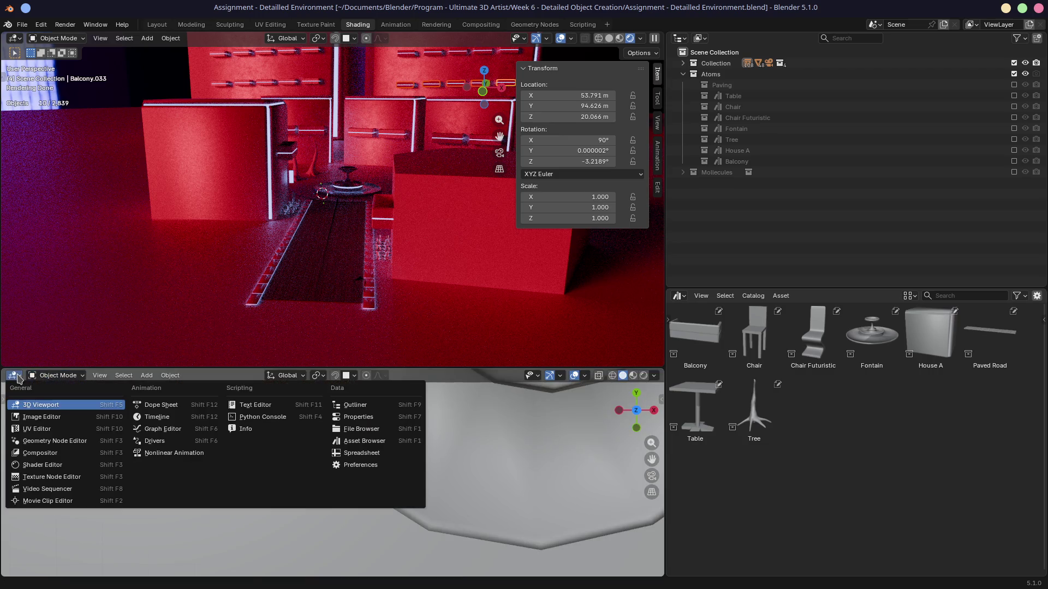
left_click(41, 465)
left_click(50, 375)
left_click(66, 418)
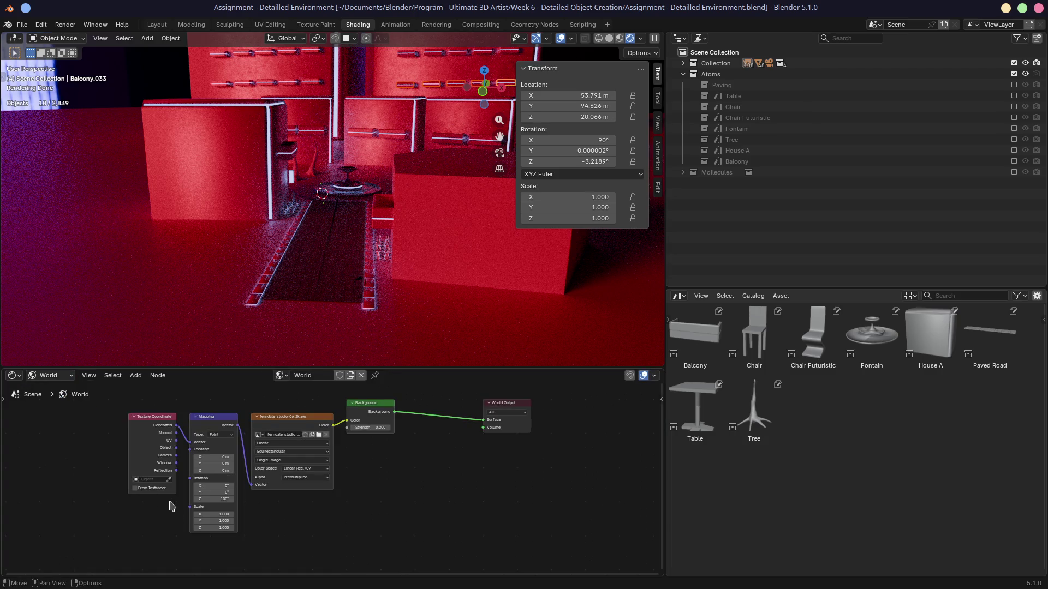
Rotate the world environment's Mapping Z to 177°, checking it through the camera.
left_click_drag(215, 499, 226, 500)
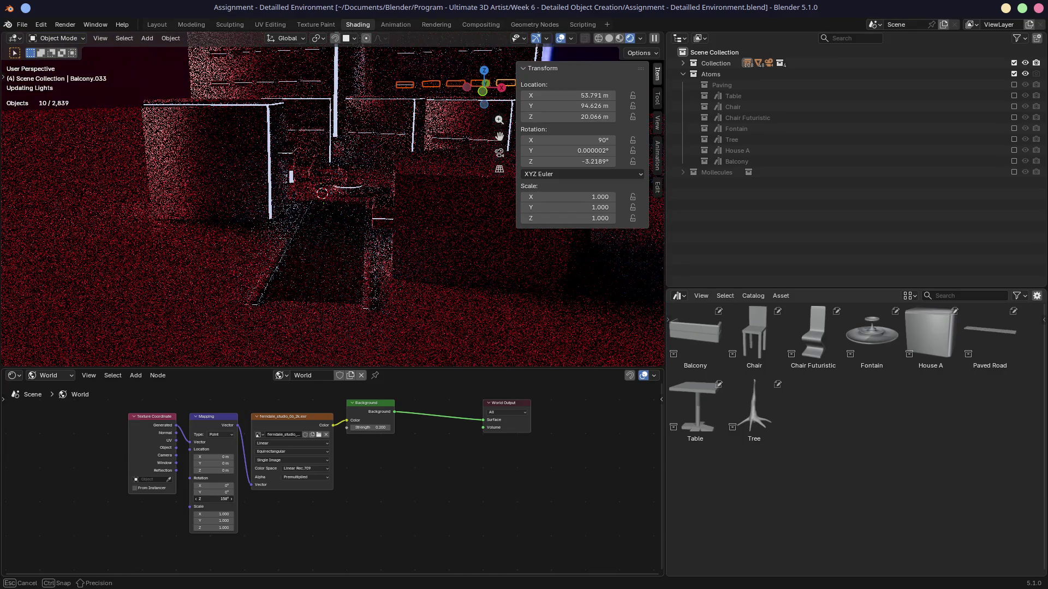
left_click_drag(227, 500, 226, 499)
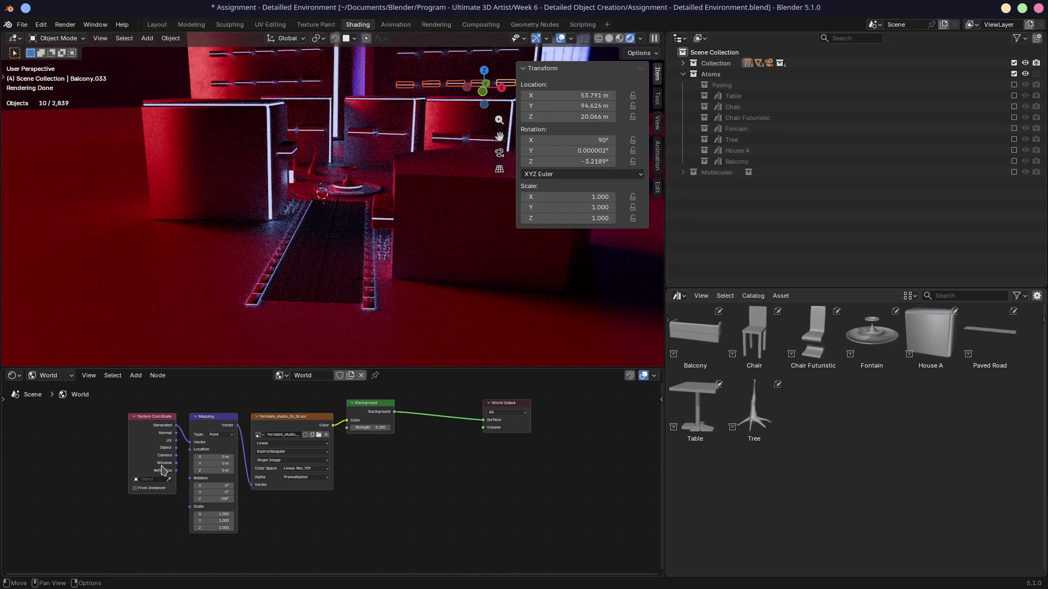
left_click_drag(218, 499, 238, 499)
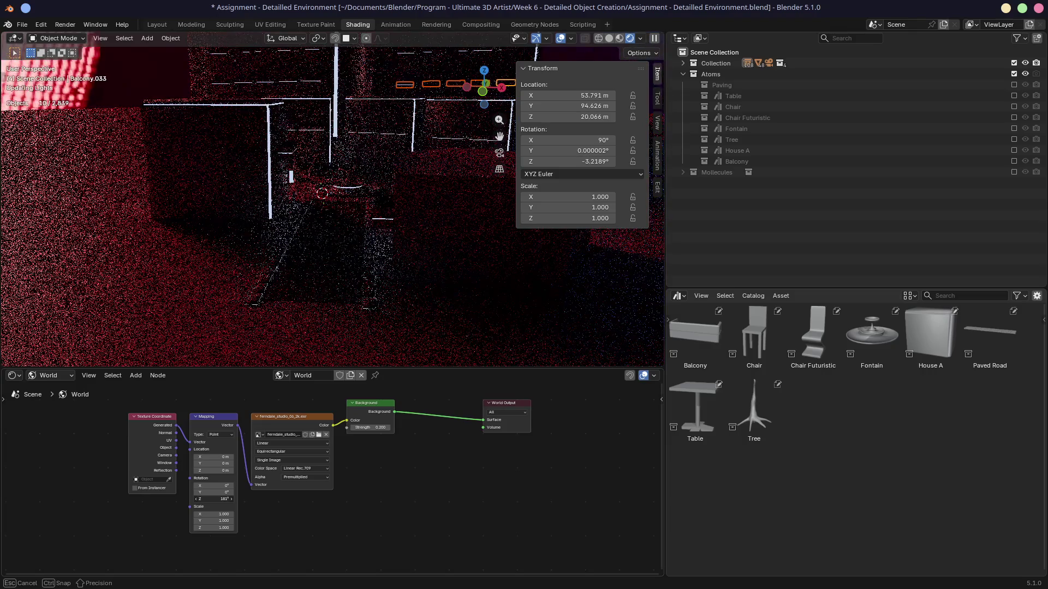
left_click_drag(238, 500, 240, 499)
key("KP_0")
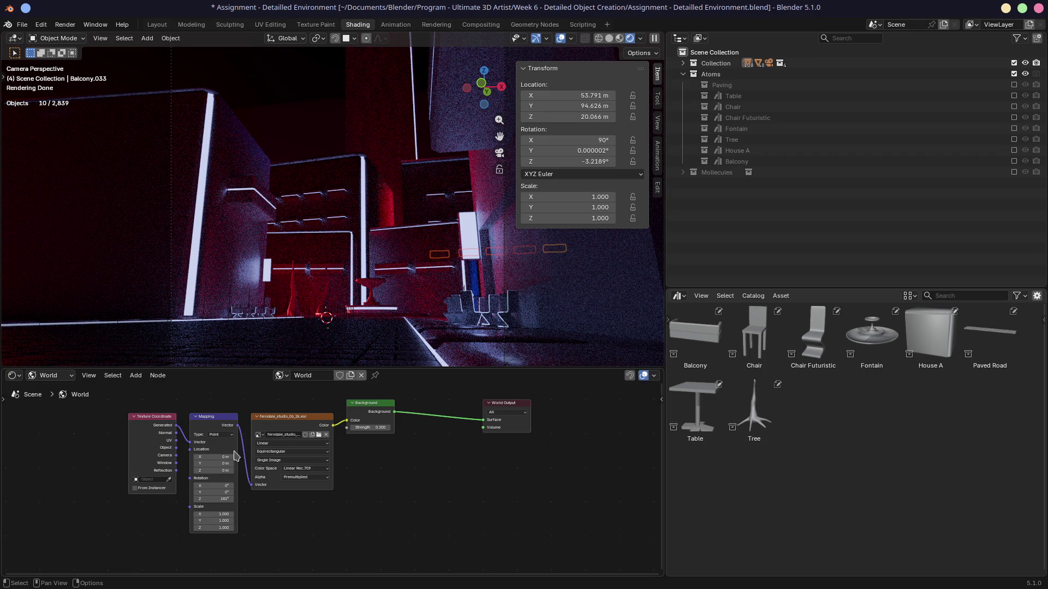
left_click_drag(225, 499, 230, 498)
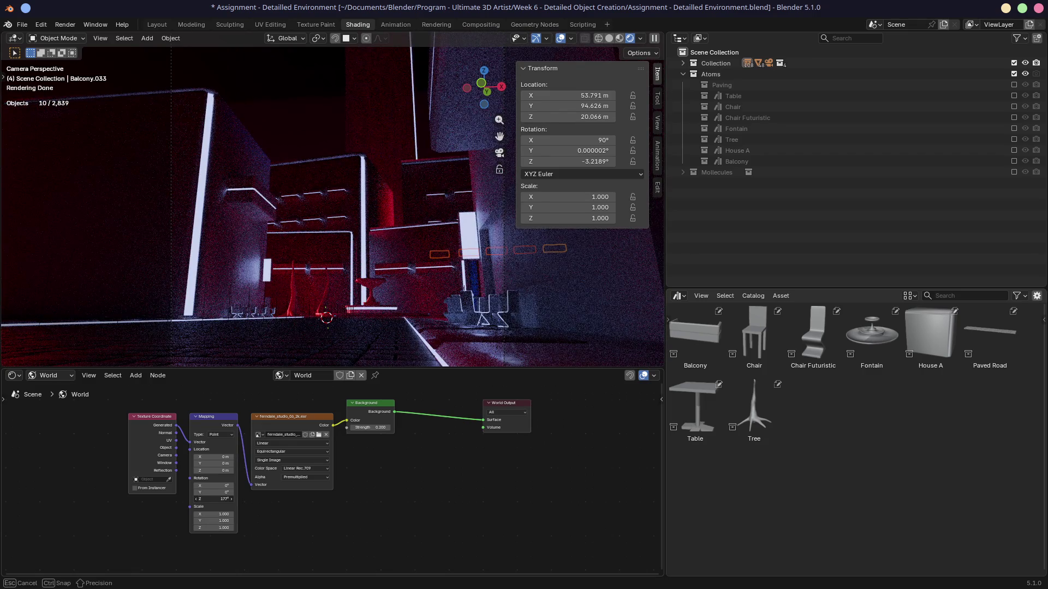
left_click_drag(221, 498, 221, 499)
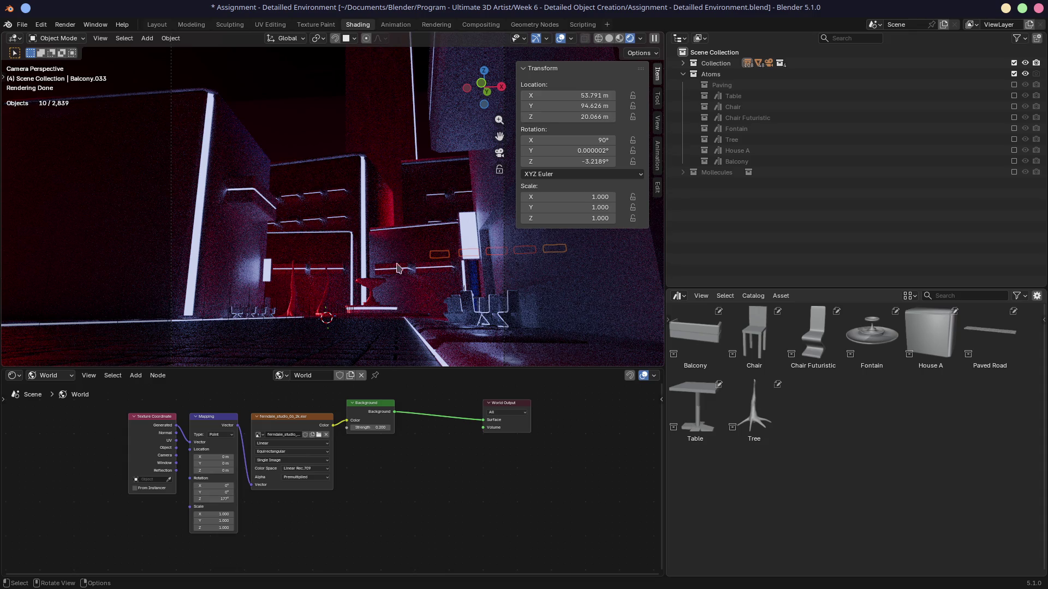
Save the file and start an F12 render from the camera view.
key("ctrl+s")
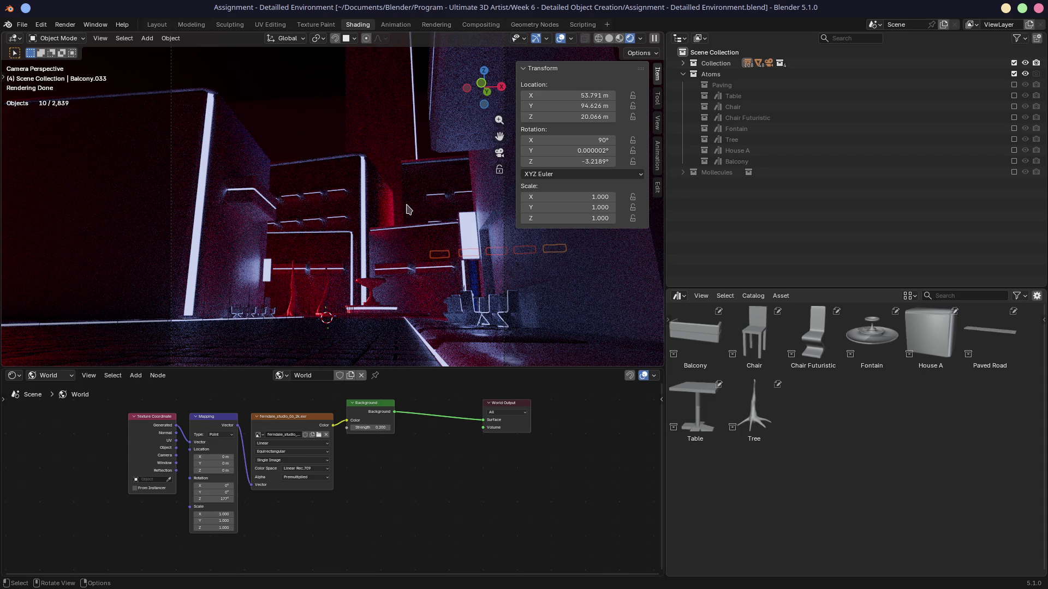
middle_click_drag(410, 214, 406, 231)
key("ctrl+s")
scroll(406, 230, "down", 2)
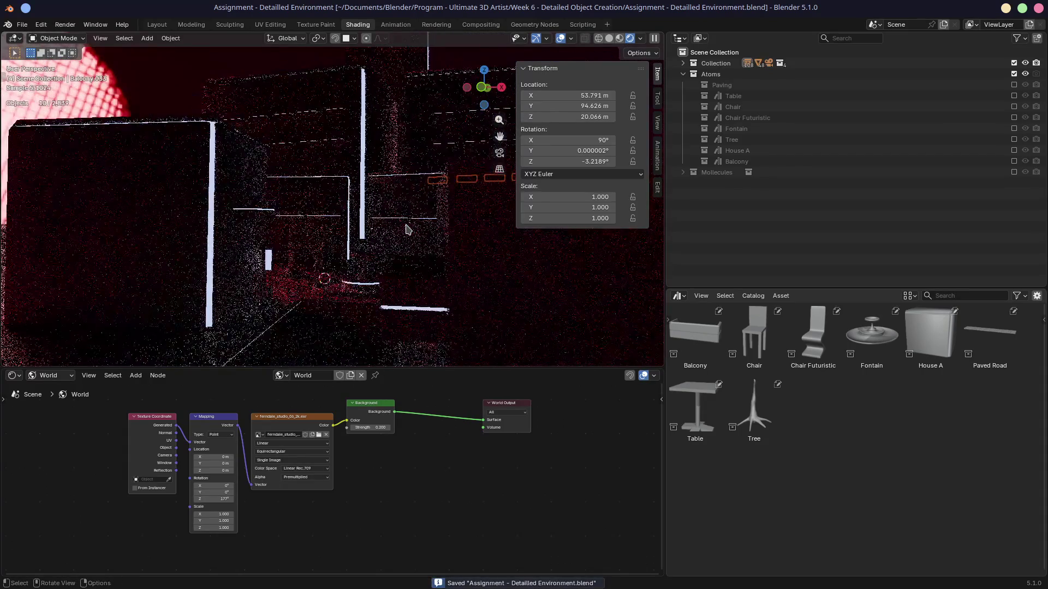
scroll(407, 229, "down", 1)
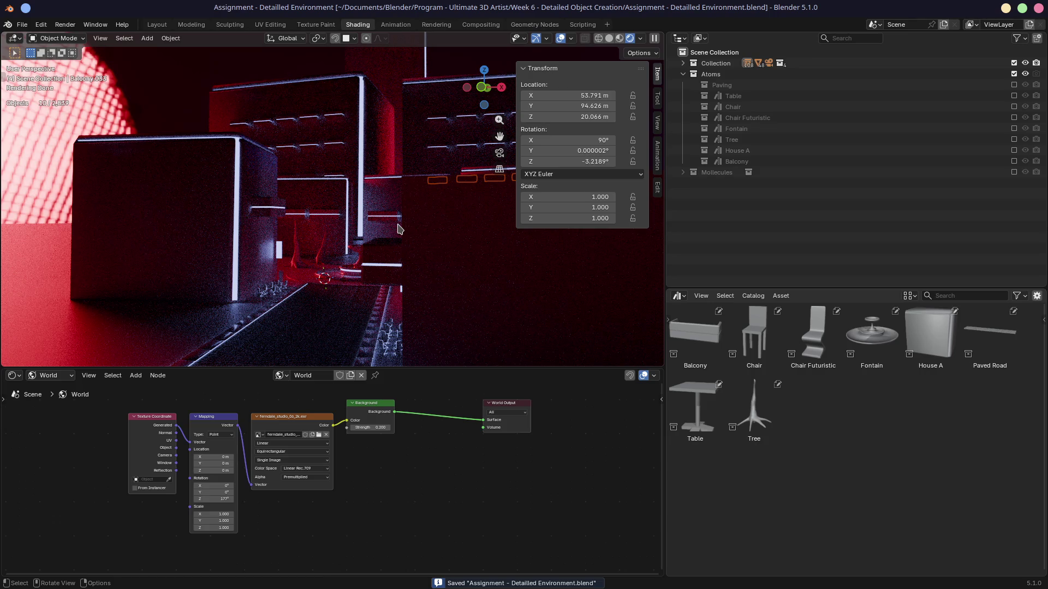
middle_click_drag(316, 222, 269, 227)
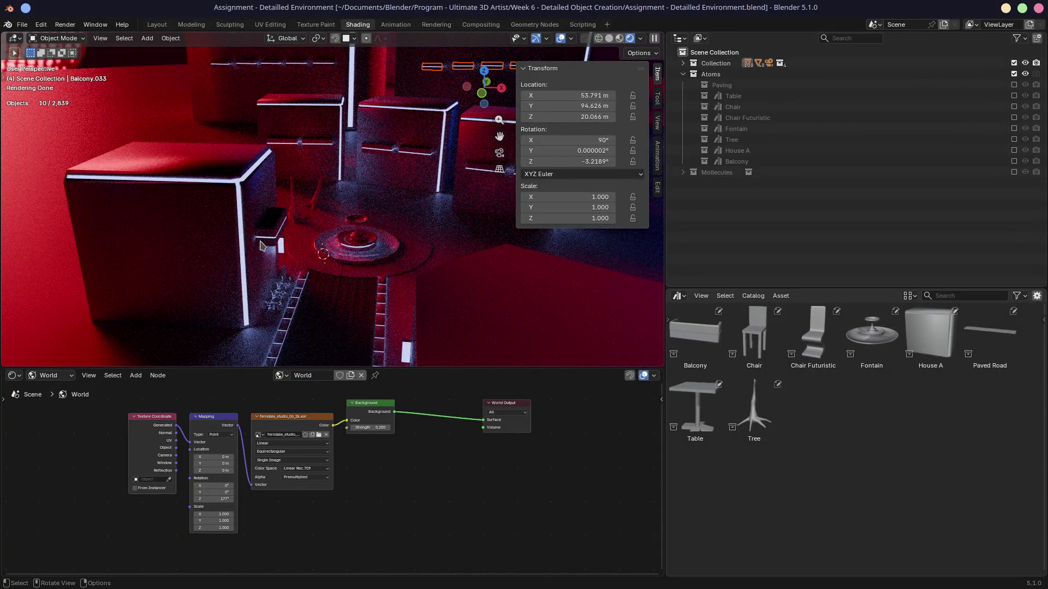
key("KP_0")
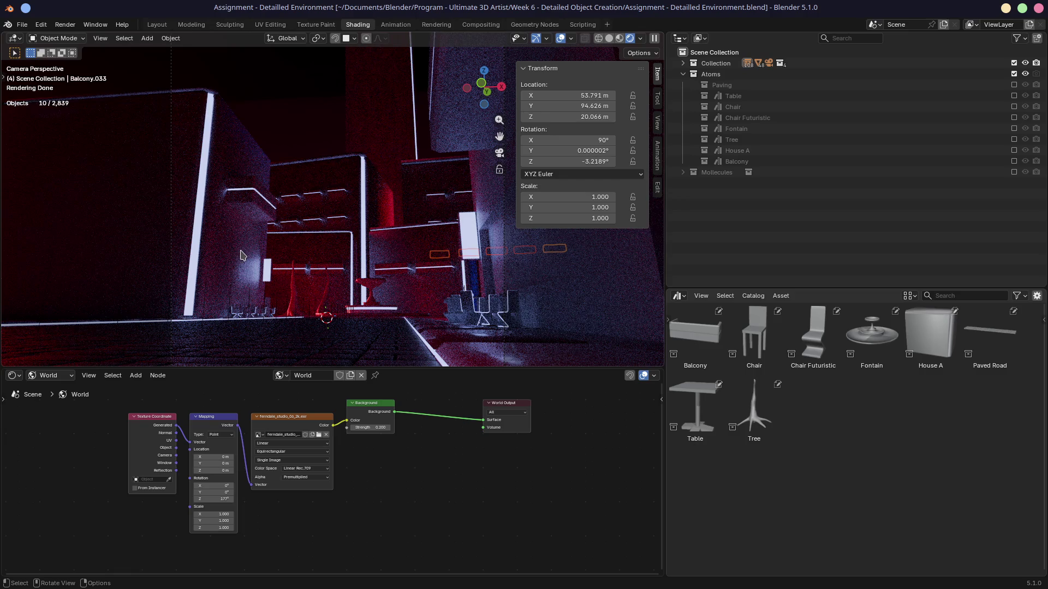
key("F12")
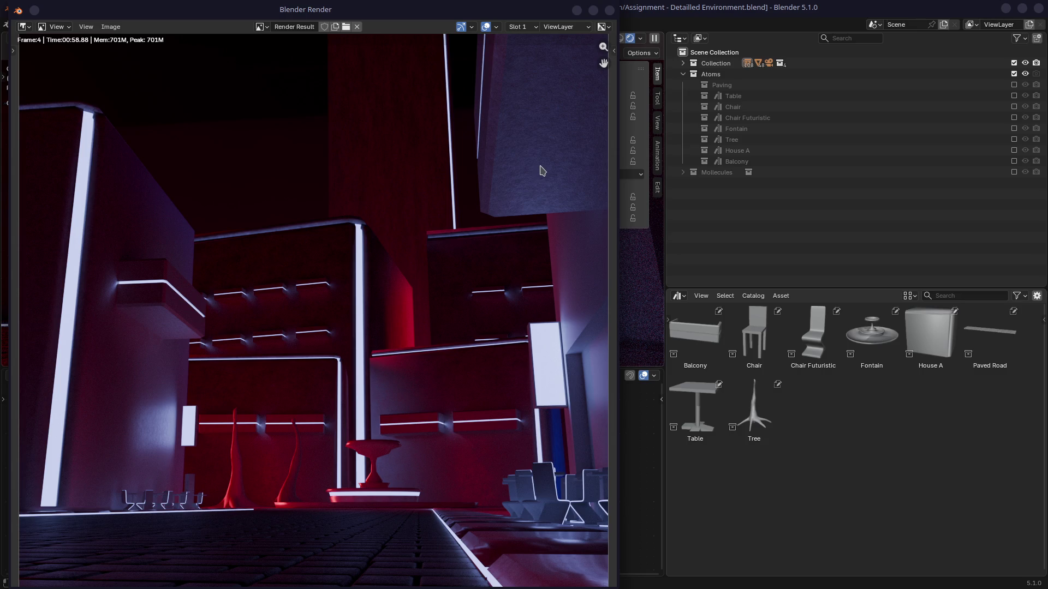
Close the finished render window to return to the Shading workspace.
left_click(608, 10)
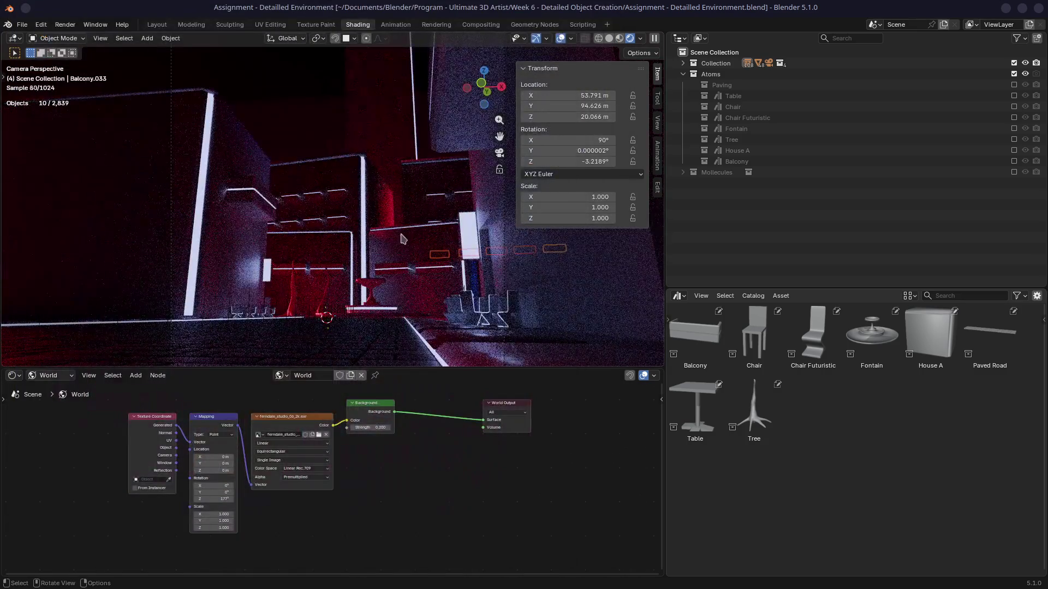
In Layout, make the tall pillar single-user and apply its rotation and scale.
left_click(157, 24)
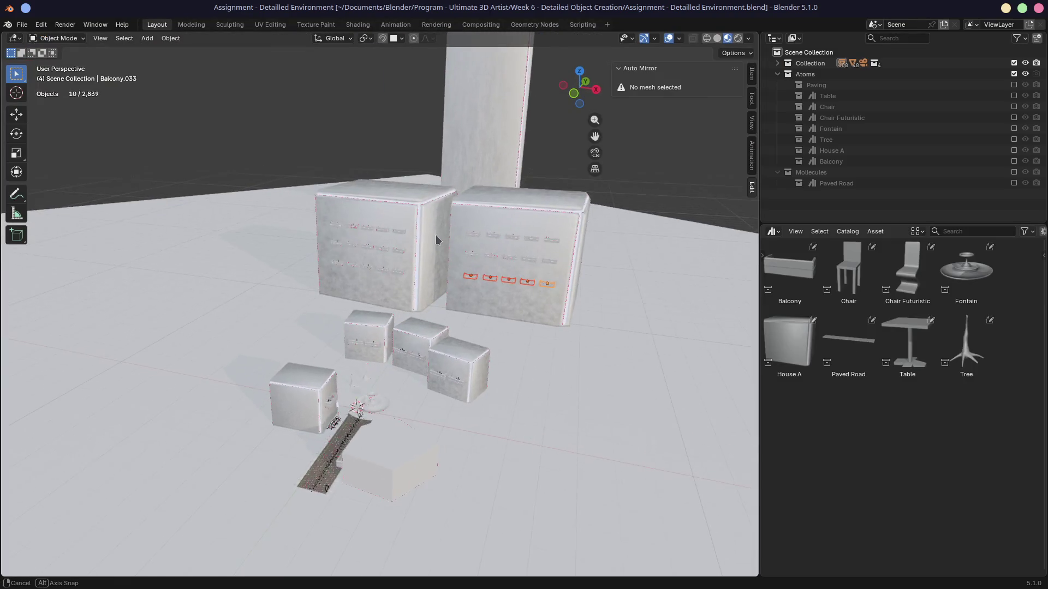
middle_click_drag(436, 235, 439, 165)
left_click(439, 164)
right_click(457, 144)
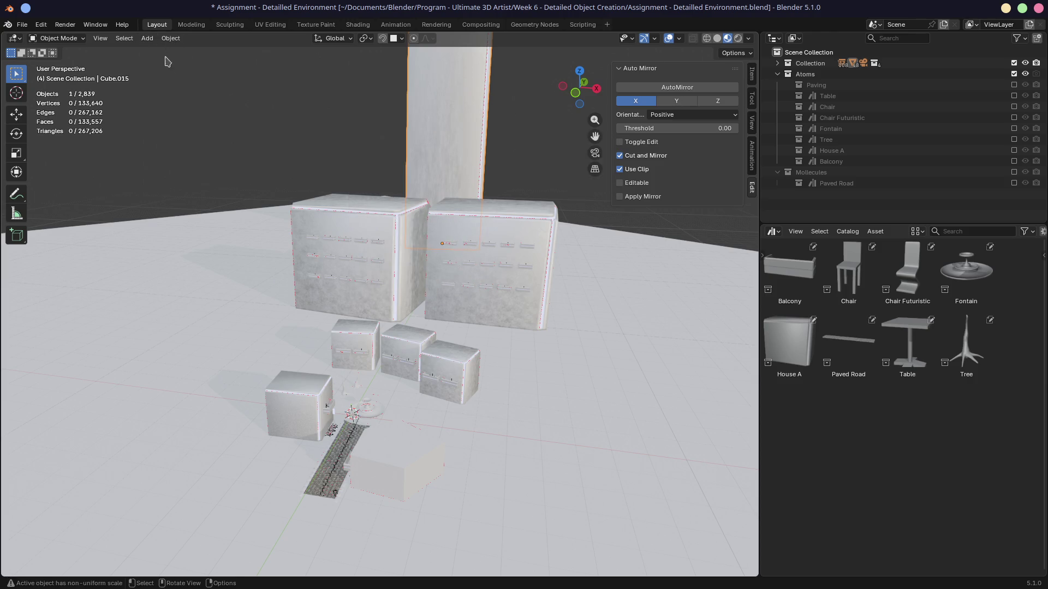
left_click(170, 38)
mouse_move(308, 244)
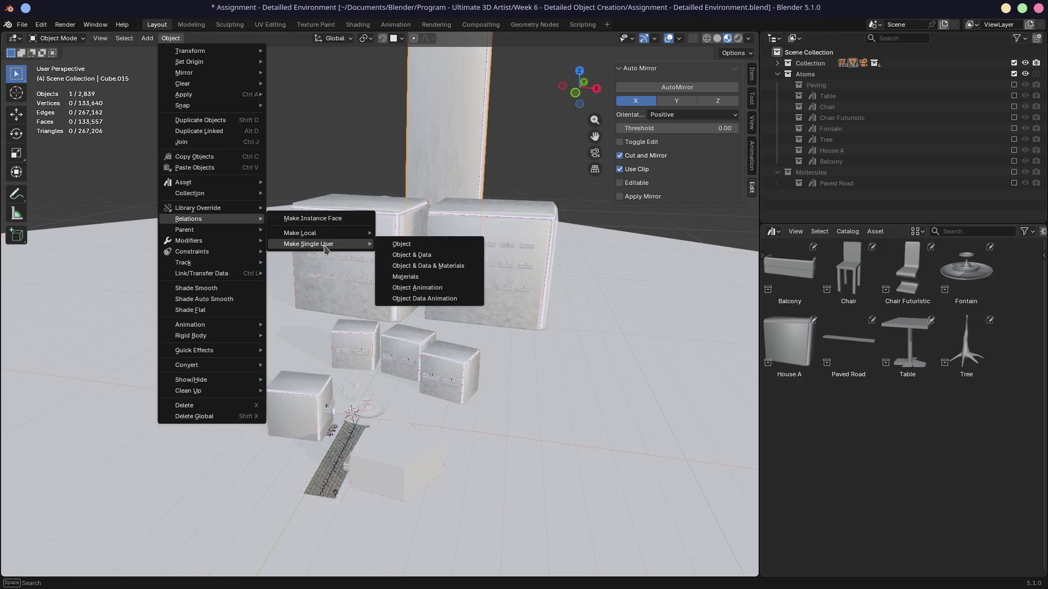
left_click(411, 257)
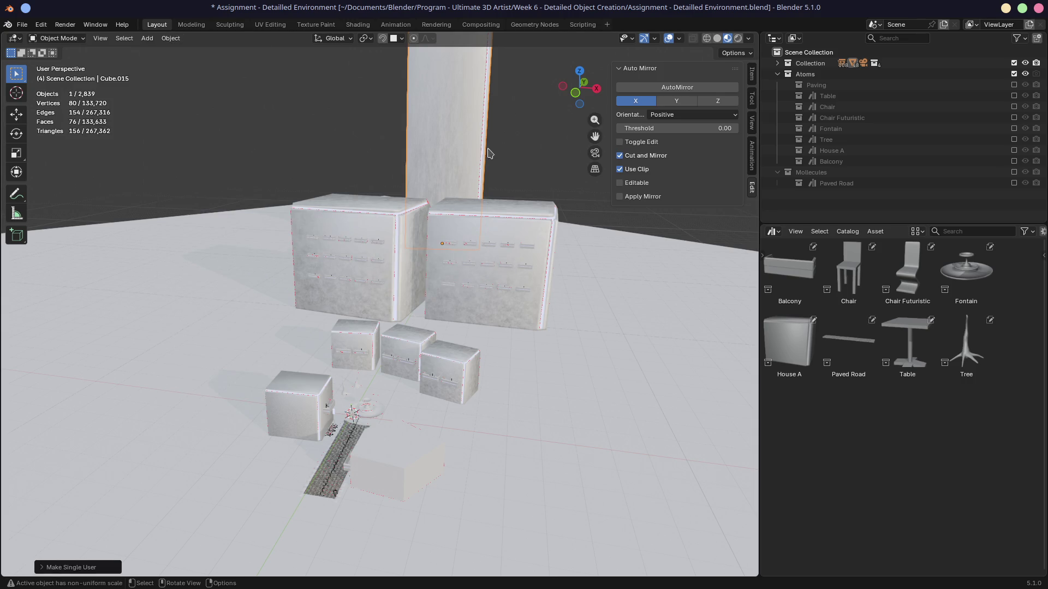
middle_click_drag(411, 257, 337, 282, "shift")
key("ctrl+a")
left_click(397, 174)
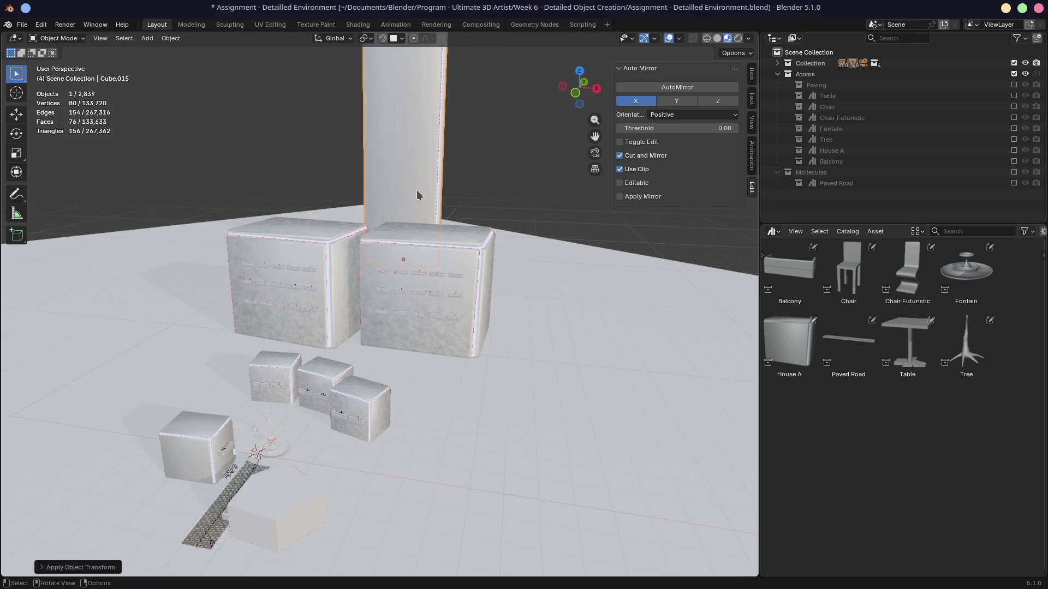
key("KP_Decimal")
mouse_move(390, 188)
middle_mouse_down()
mouse_move(321, 146)
mouse_move(371, 216)
middle_mouse_up()
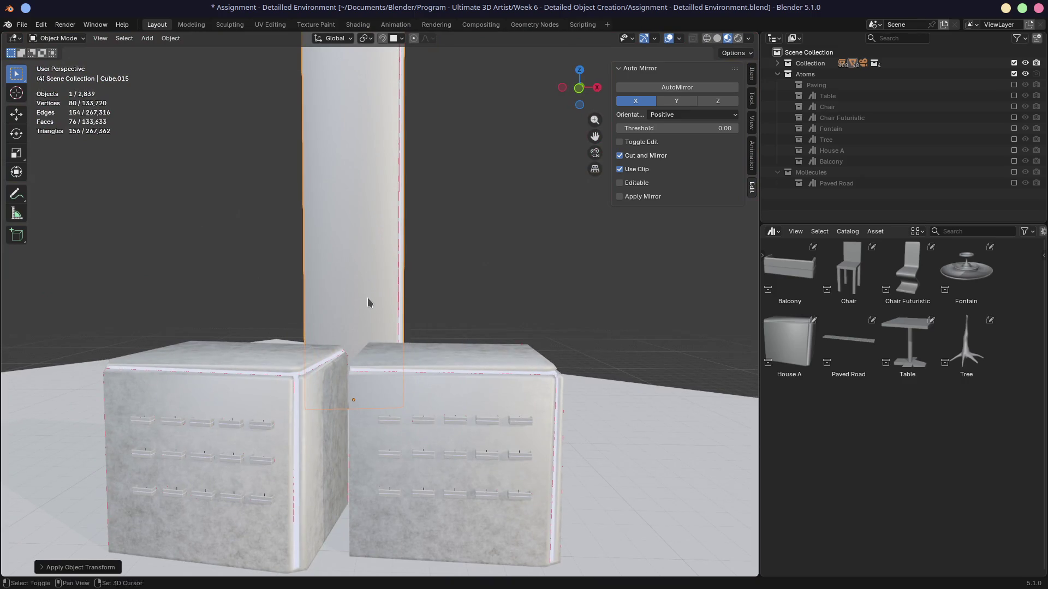
scroll(370, 208, "down", 4)
Make both large buildings single-user via Quick Favorites and apply their rotation and scale.
left_click(370, 208)
left_click(752, 75)
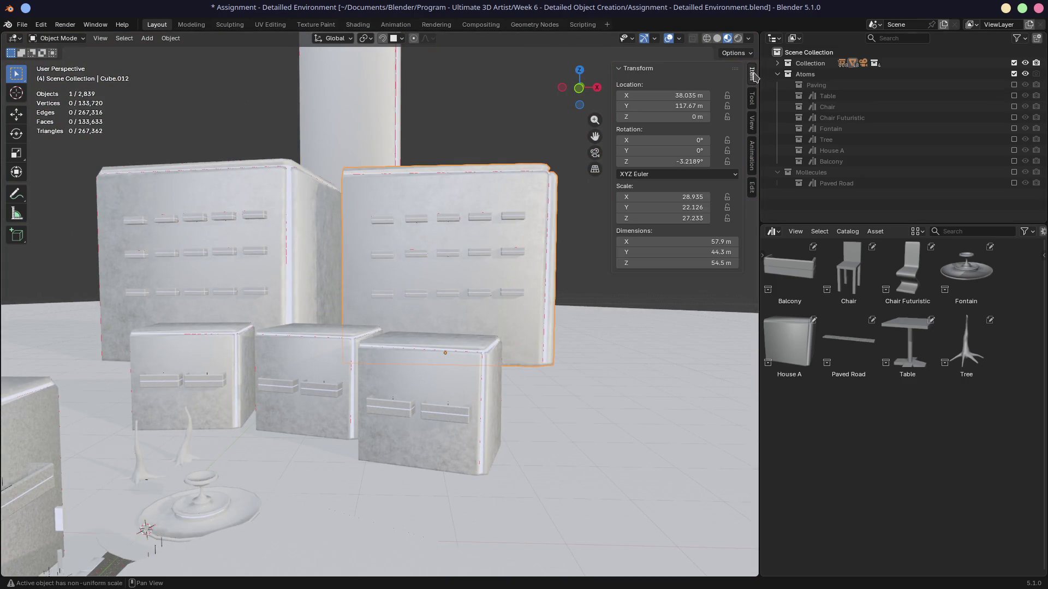
scroll(423, 213, "up", 3)
mouse_move(423, 213)
middle_mouse_down()
mouse_move(396, 211)
mouse_move(407, 206)
middle_mouse_up()
scroll(407, 206, "down", 2)
scroll(407, 205, "down", 3)
scroll(403, 265, "up", 5)
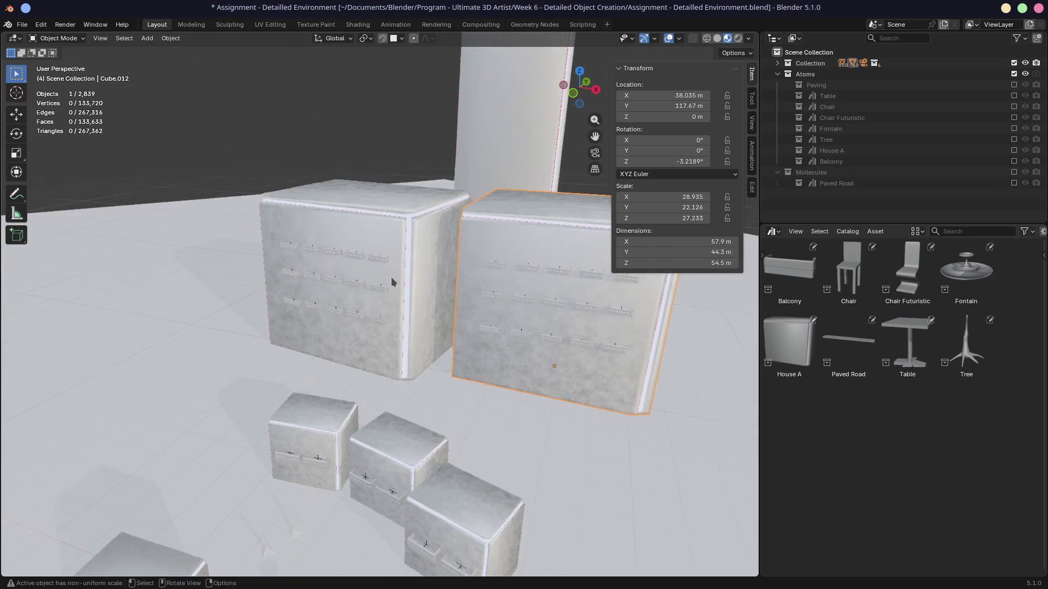
key("shift")
left_click(390, 231, "shift")
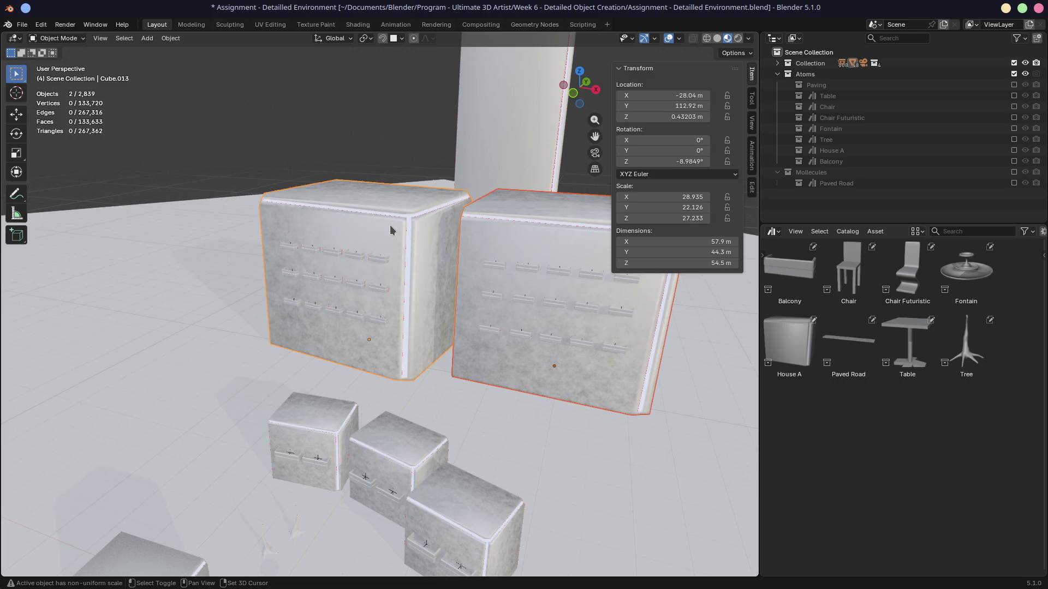
key("q")
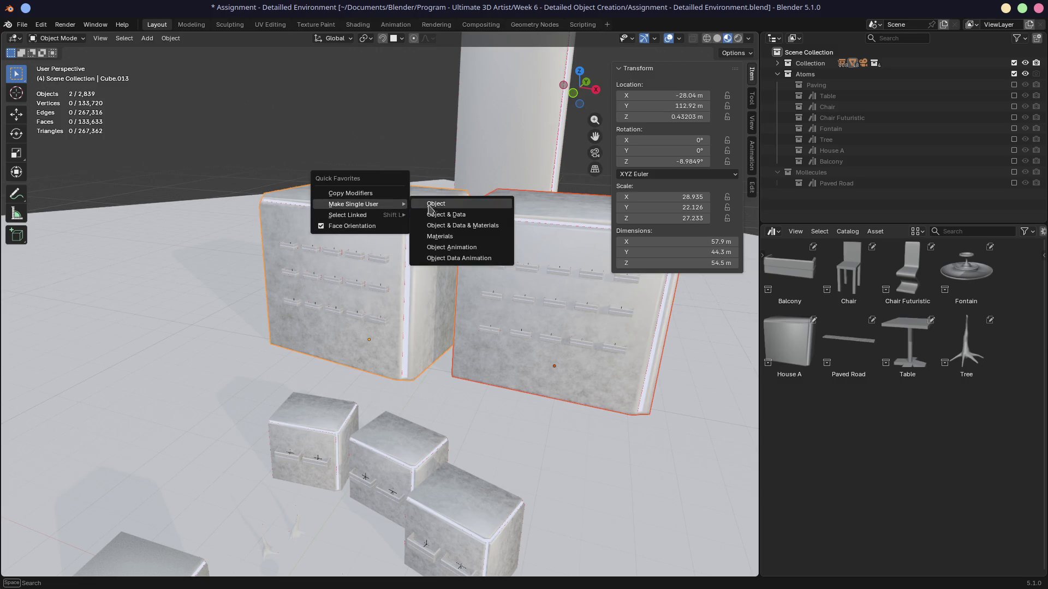
left_click(437, 213)
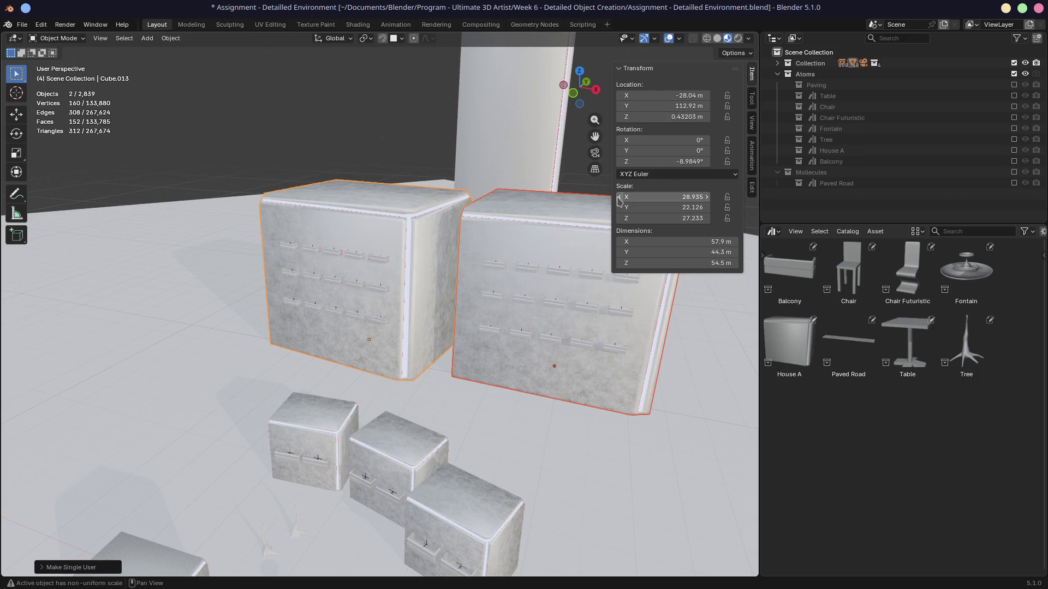
key("ctrl+a")
left_click(562, 210)
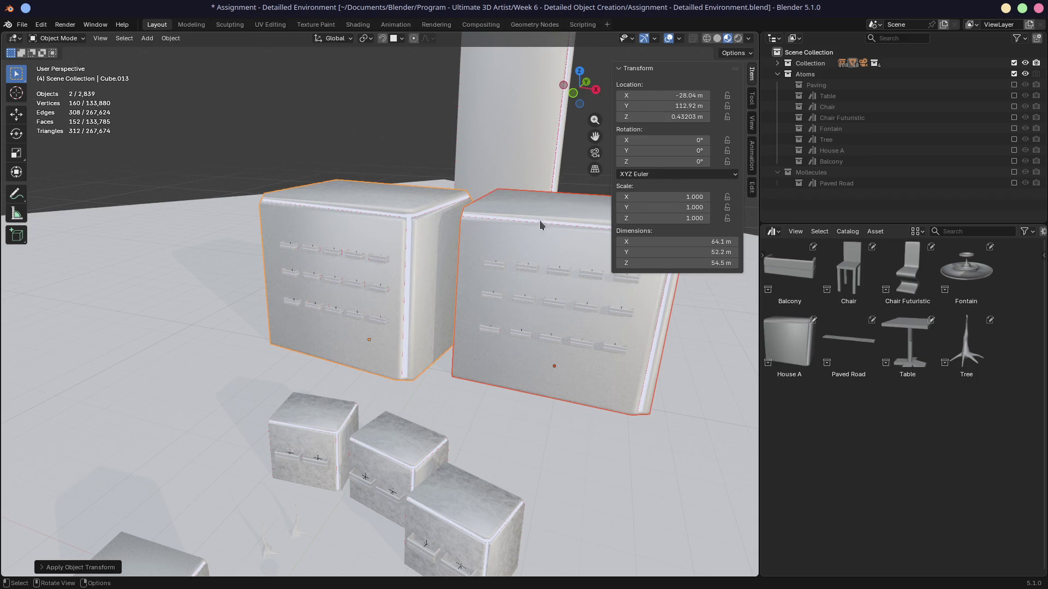
left_click(380, 238)
left_click(492, 236)
scroll(491, 236, "down", 3)
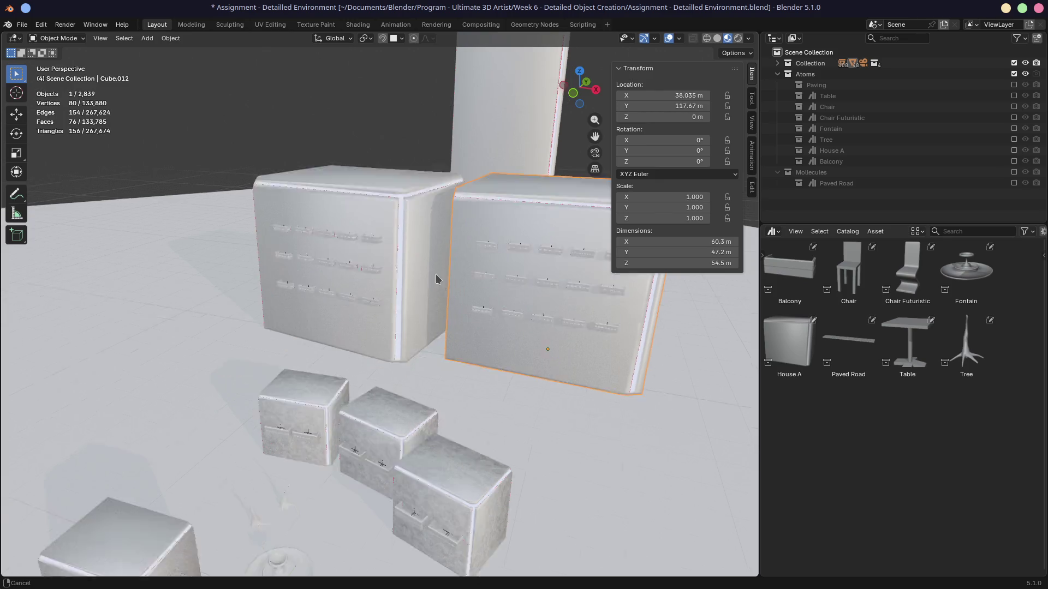
scroll(436, 274, "down", 3)
Select the three small house cubes along the road.
mouse_move(348, 249)
middle_mouse_down()
mouse_move(305, 256)
mouse_move(292, 270)
middle_mouse_up()
left_click(292, 262)
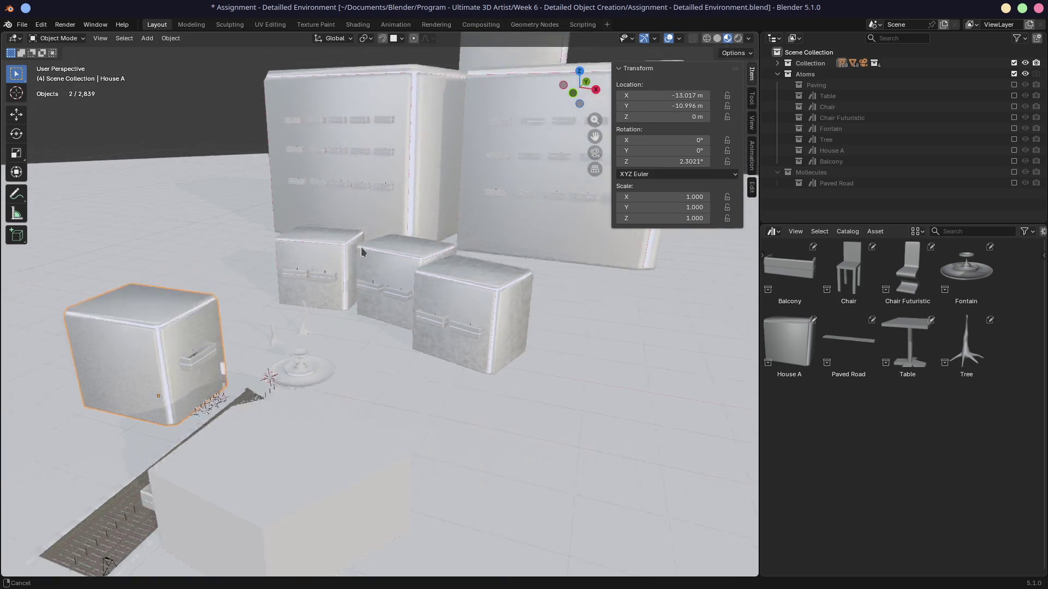
scroll(291, 277, "up", 2)
left_click(225, 299)
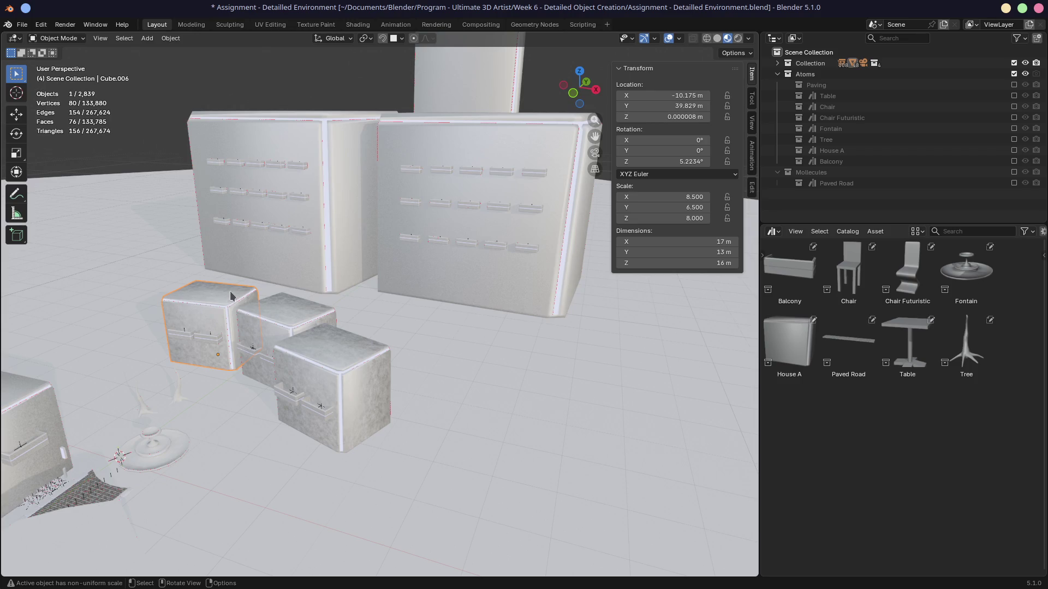
scroll(220, 305, "down", 3)
left_click(232, 306)
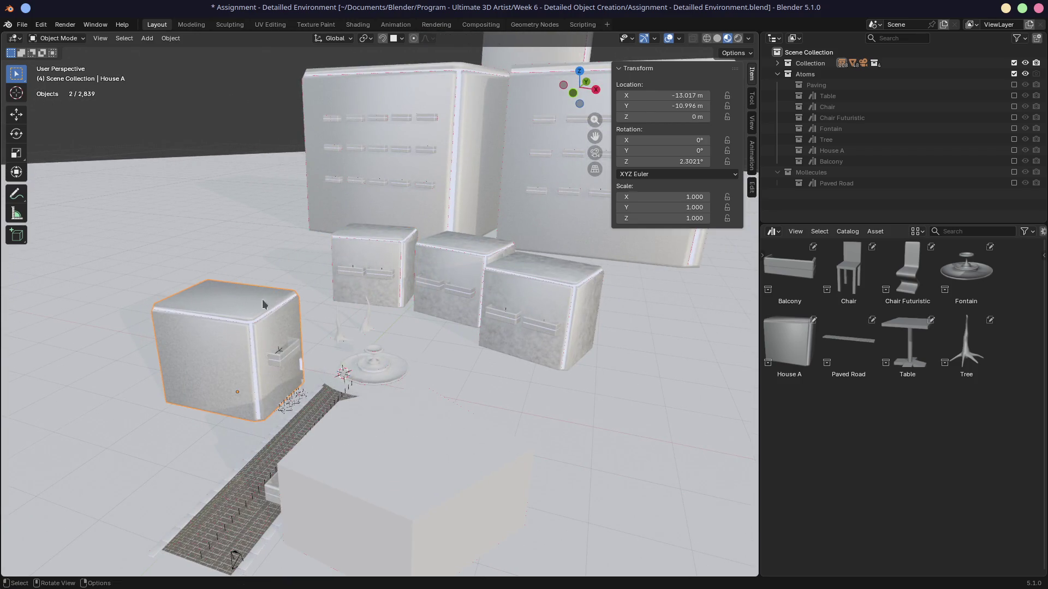
left_click(393, 250)
left_click(458, 265, "shift")
left_click(506, 285, "shift")
Make the three cubes single-user Object & Data and apply their rotation and scale.
key("q")
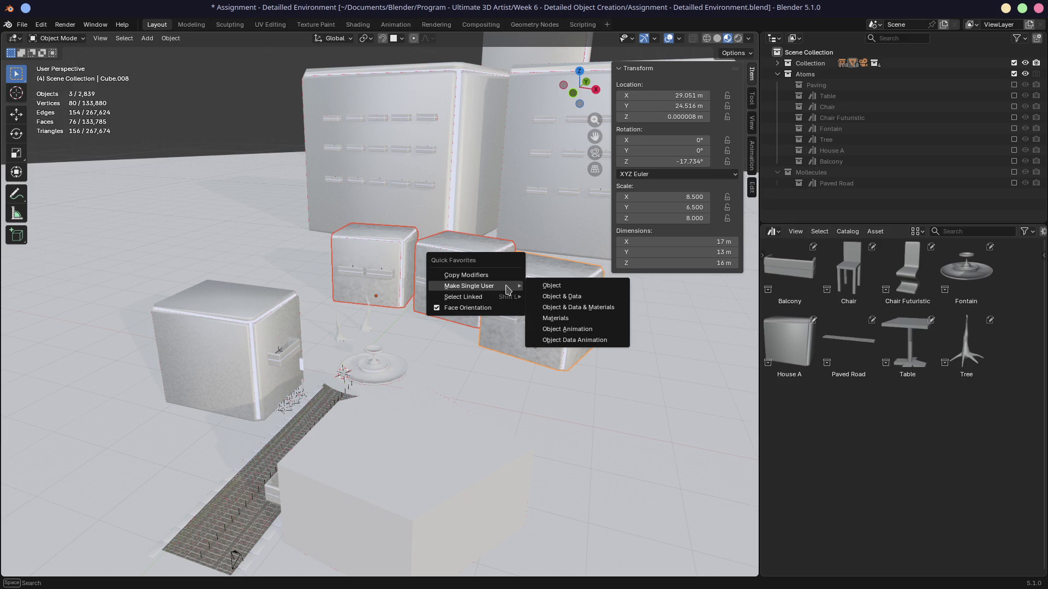
mouse_move(469, 286)
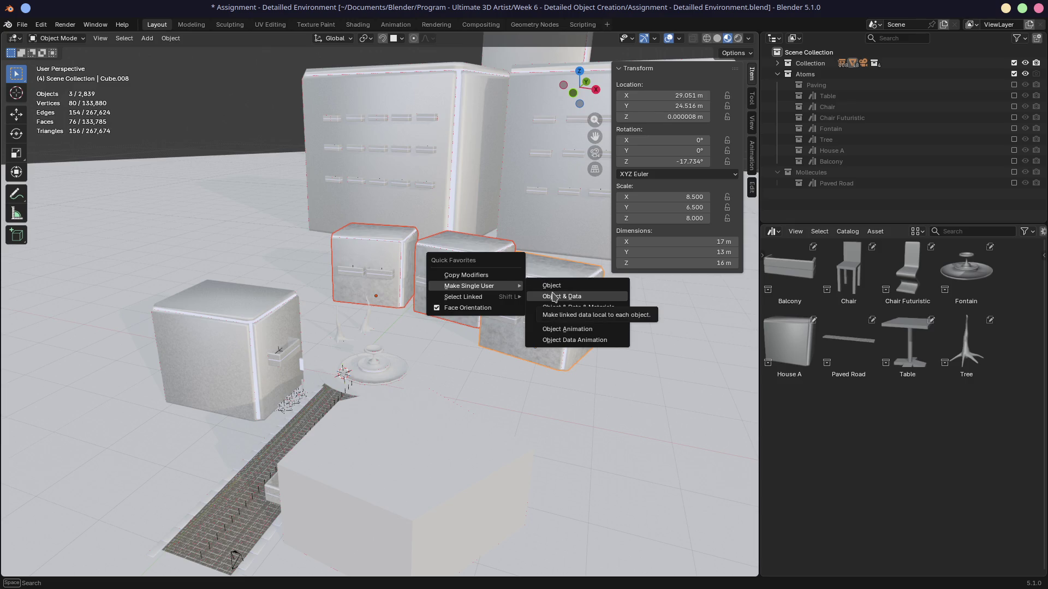
left_click(553, 295)
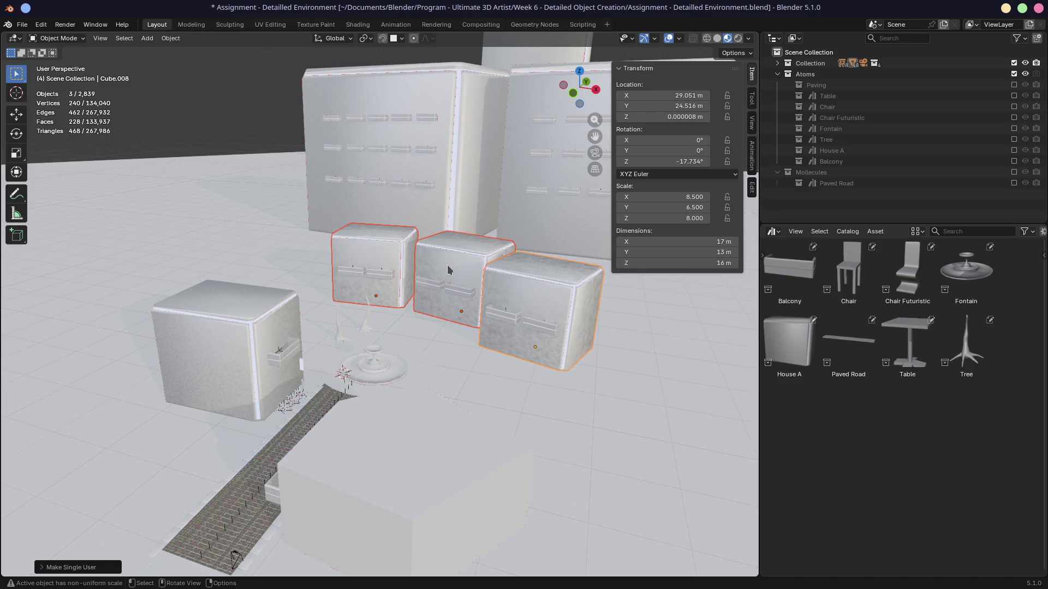
key("ctrl+a")
left_click(447, 265)
scroll(447, 271, "down", 3)
mouse_move(268, 343)
middle_mouse_down()
mouse_move(350, 307)
mouse_move(352, 319)
mouse_move(316, 327)
mouse_move(276, 311)
mouse_move(281, 300)
mouse_move(318, 308)
middle_mouse_up()
scroll(306, 335, "up", 3)
scroll(307, 335, "up", 3)
scroll(307, 336, "up", 3)
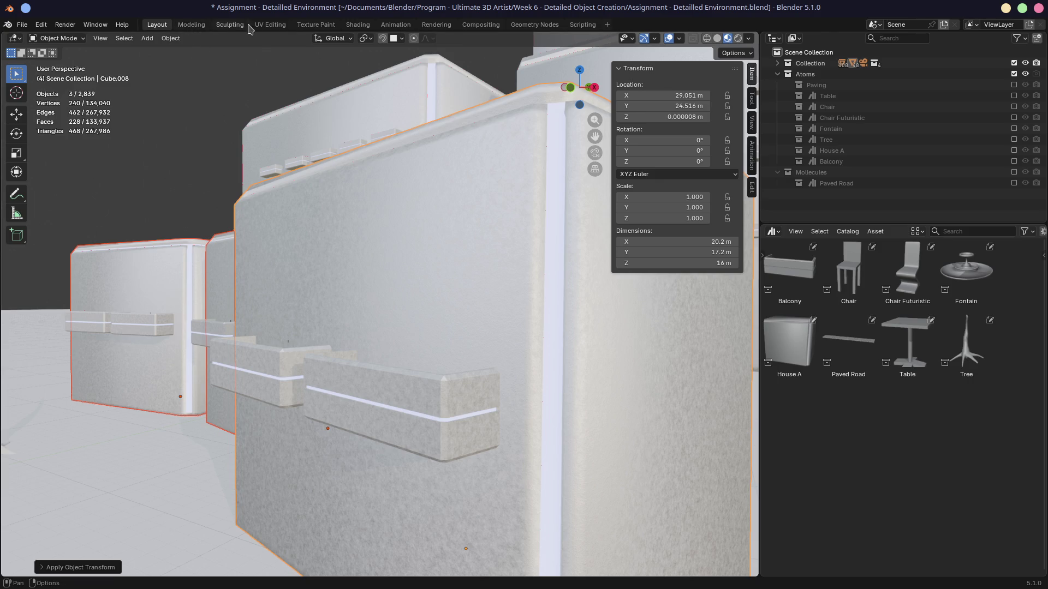
left_click(434, 157)
Show the cube's HouseMetalPanel object material nodes in Shading with Material Preview, framed close up.
left_click(357, 23)
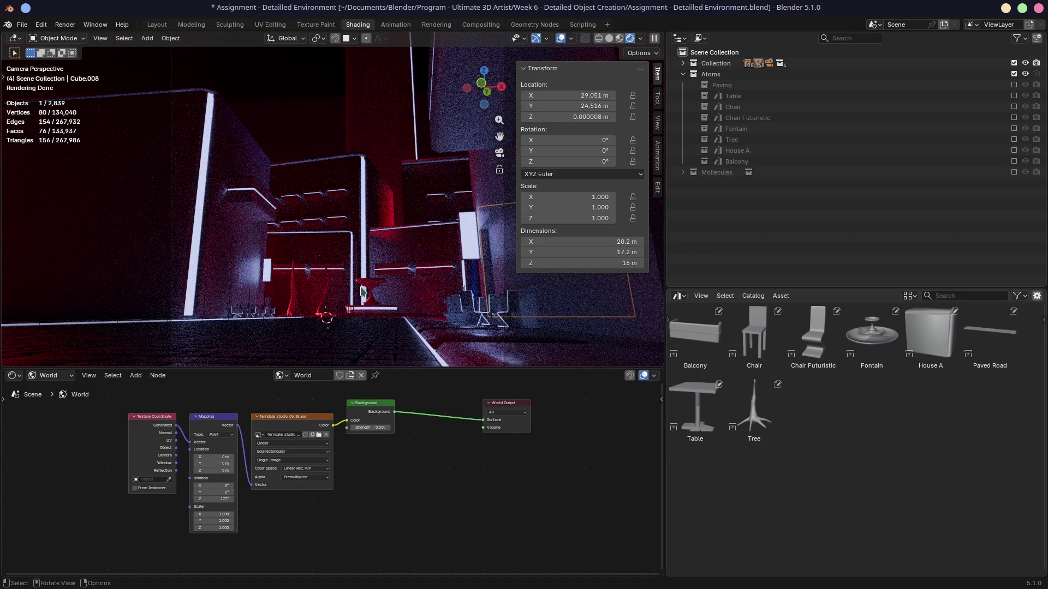
left_click(281, 376)
left_click(51, 375)
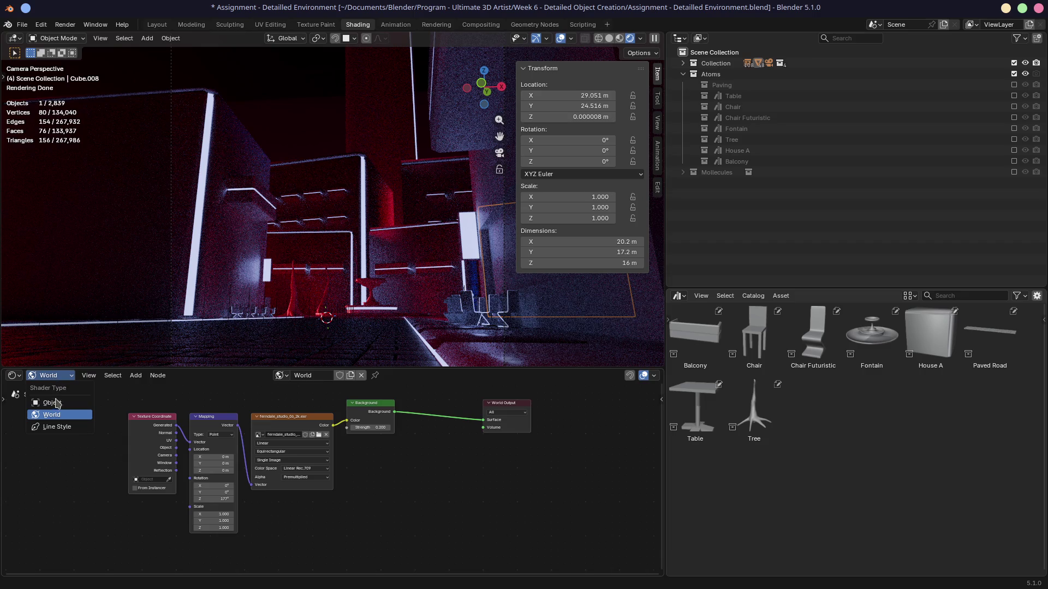
left_click(50, 403)
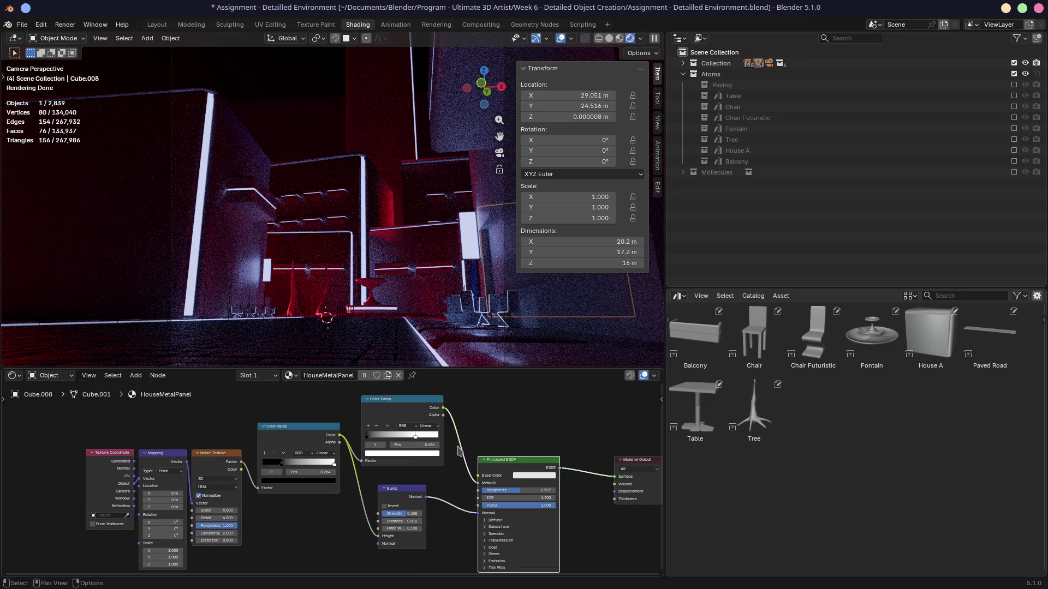
mouse_move(477, 444)
middle_mouse_down("shift")
mouse_move(456, 410)
mouse_move(400, 407)
middle_mouse_up("shift")
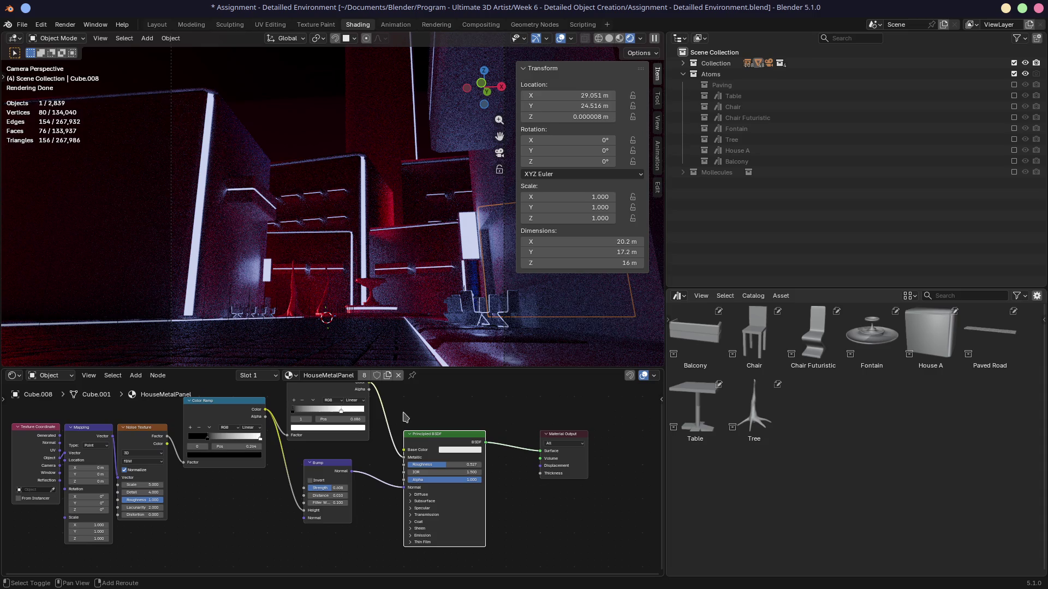
left_click(619, 38)
key("KP_Decimal")
mouse_move(400, 243)
middle_mouse_down()
mouse_move(377, 211)
mouse_move(377, 237)
middle_mouse_up()
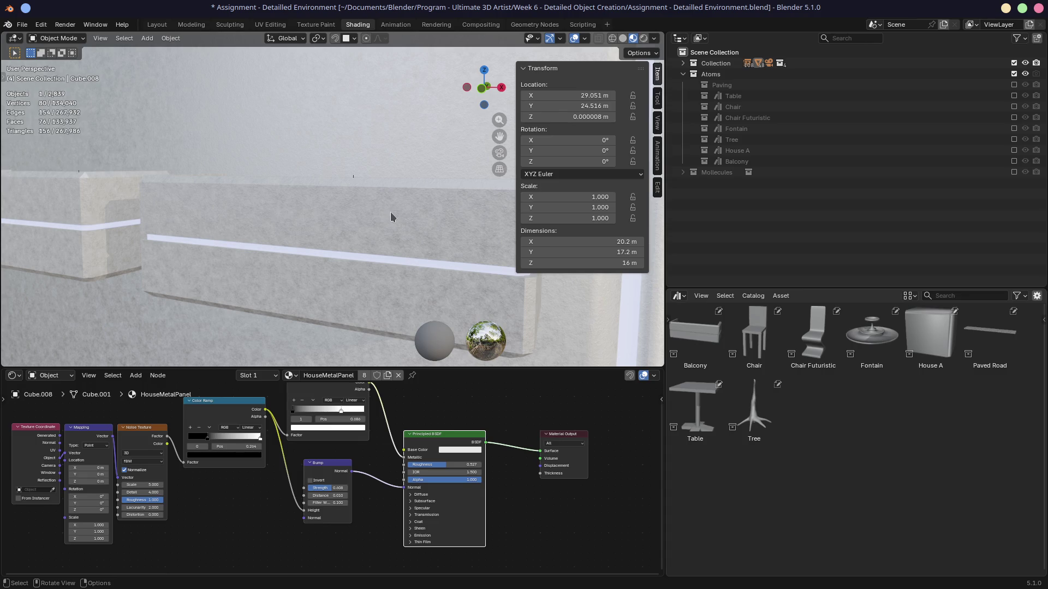
mouse_move(390, 229)
middle_mouse_down()
mouse_move(355, 220)
mouse_move(369, 222)
middle_mouse_up()
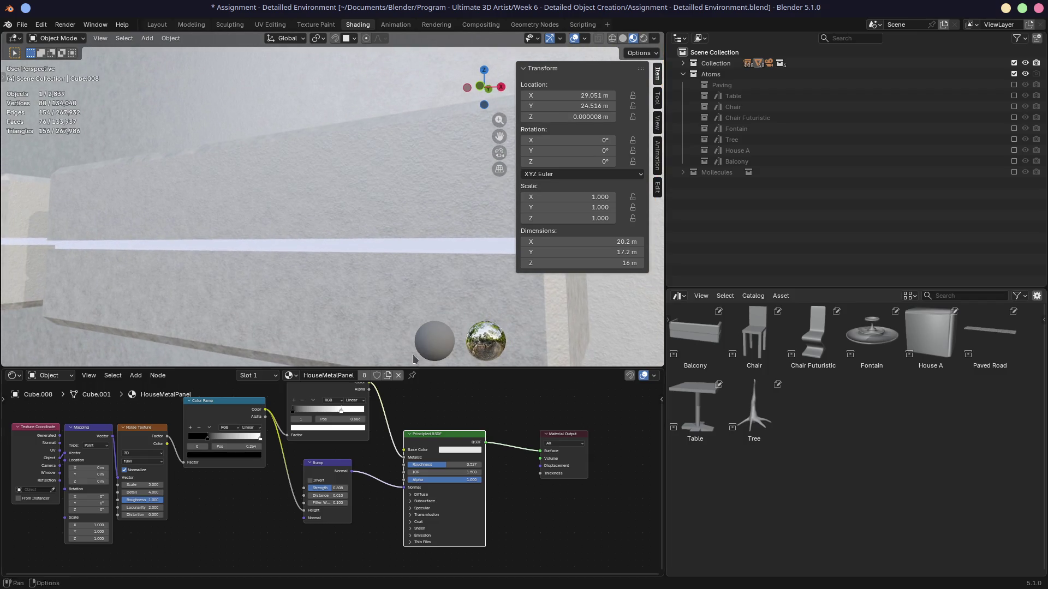
Link the top Color Ramp into Metallic and set the Bump Strength to 0.300.
mouse_move(405, 487)
left_mouse_down()
mouse_move(383, 482)
mouse_move(406, 488)
left_mouse_up()
mouse_move(405, 489)
left_mouse_down()
mouse_move(381, 487)
mouse_move(406, 488)
left_mouse_up()
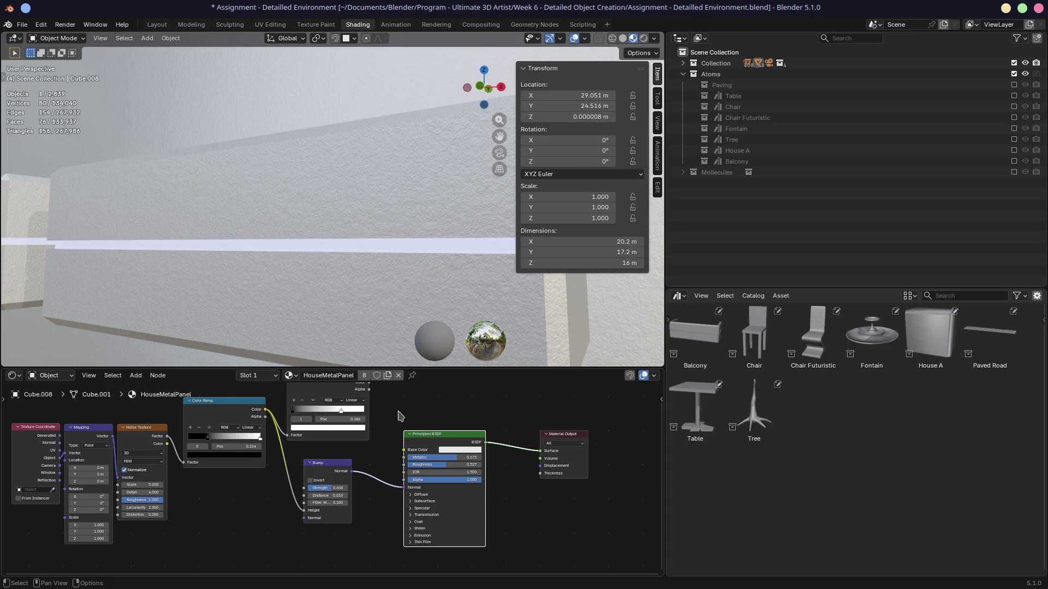
middle_click_drag(383, 402, 377, 422)
left_click_drag(363, 404, 399, 479)
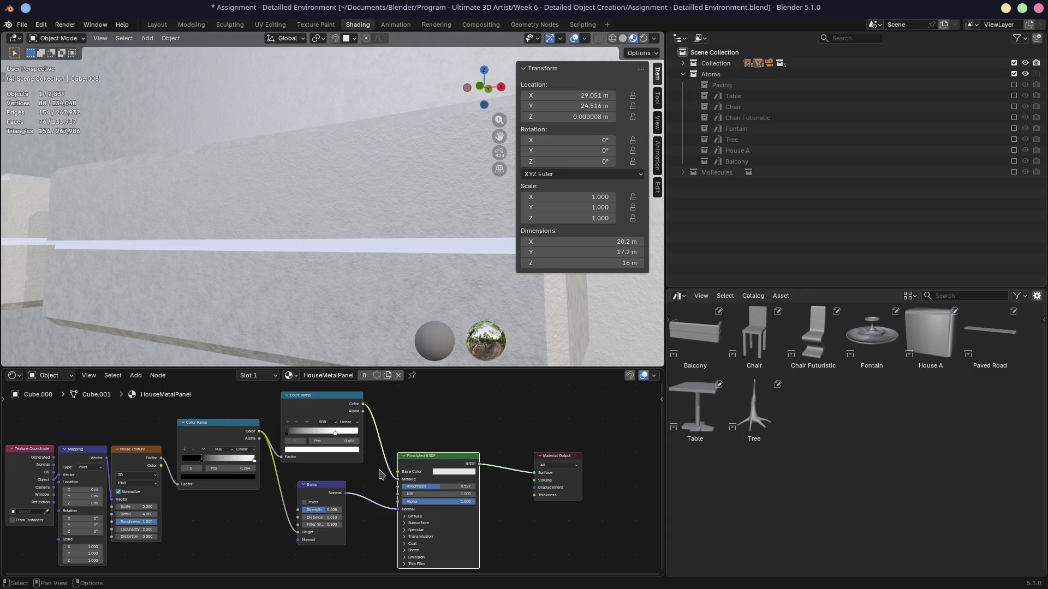
mouse_move(323, 509)
left_mouse_down()
mouse_move(353, 509)
mouse_move(342, 510)
left_mouse_up()
mouse_move(290, 300)
middle_mouse_down()
mouse_move(382, 290)
mouse_move(219, 300)
middle_mouse_up()
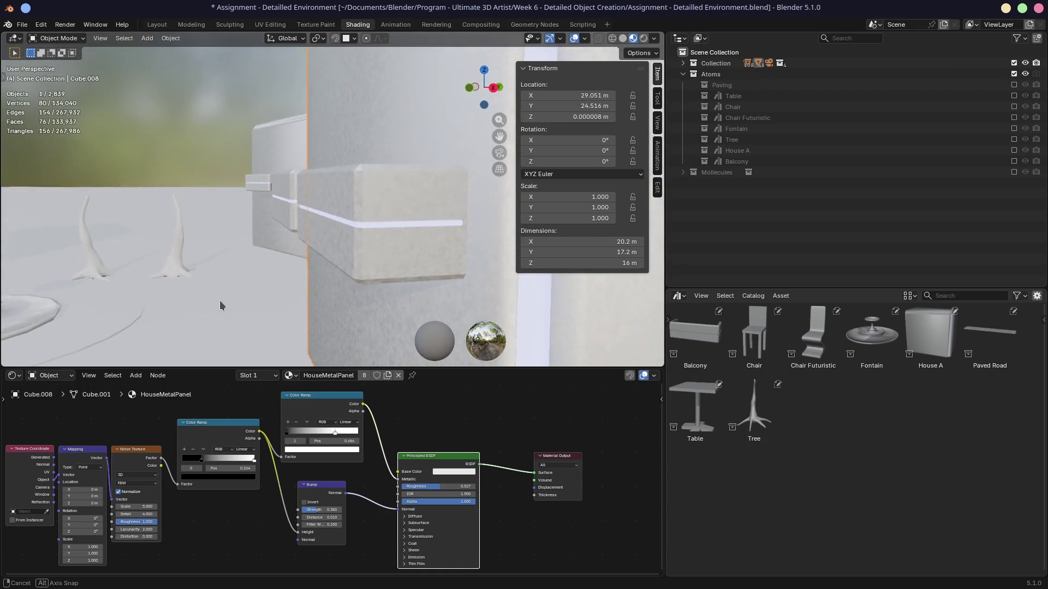
scroll(219, 301, "down", 3)
scroll(219, 301, "down", 3)
scroll(249, 298, "down", 2)
scroll(249, 298, "up", 3)
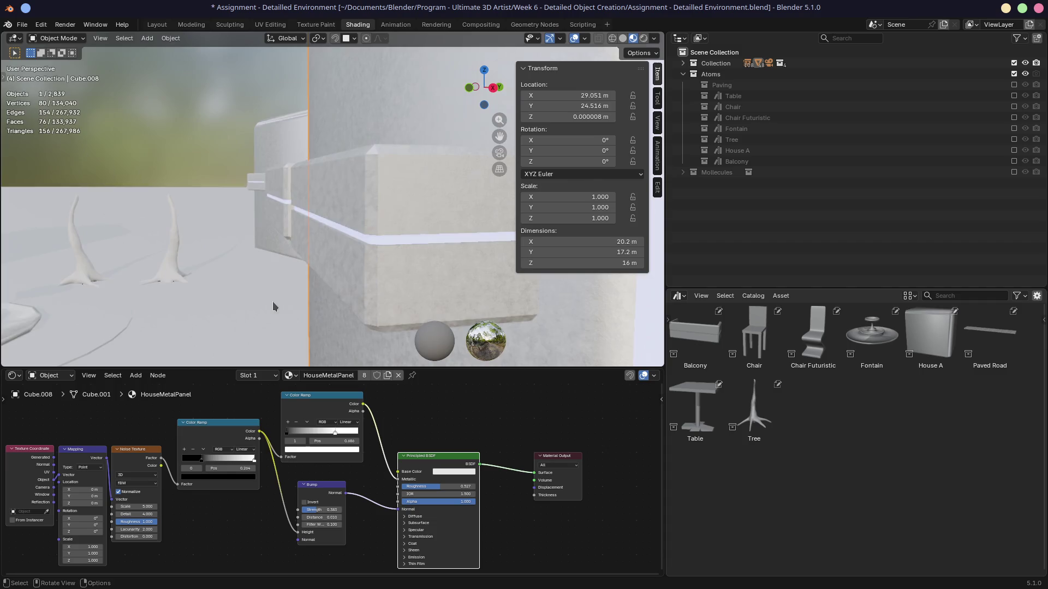
scroll(272, 301, "up", 3)
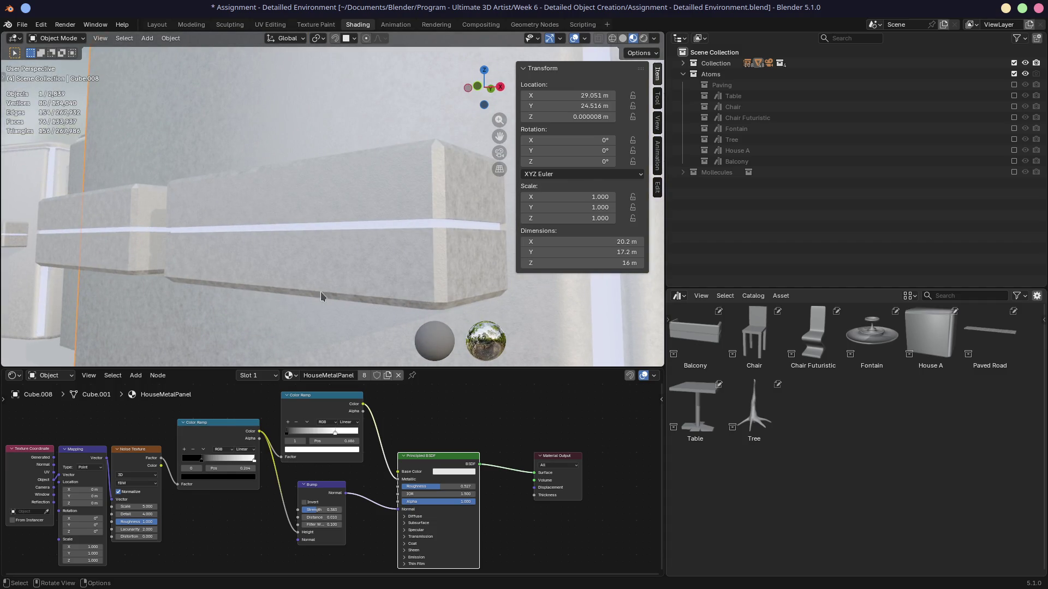
scroll(320, 292, "down", 2)
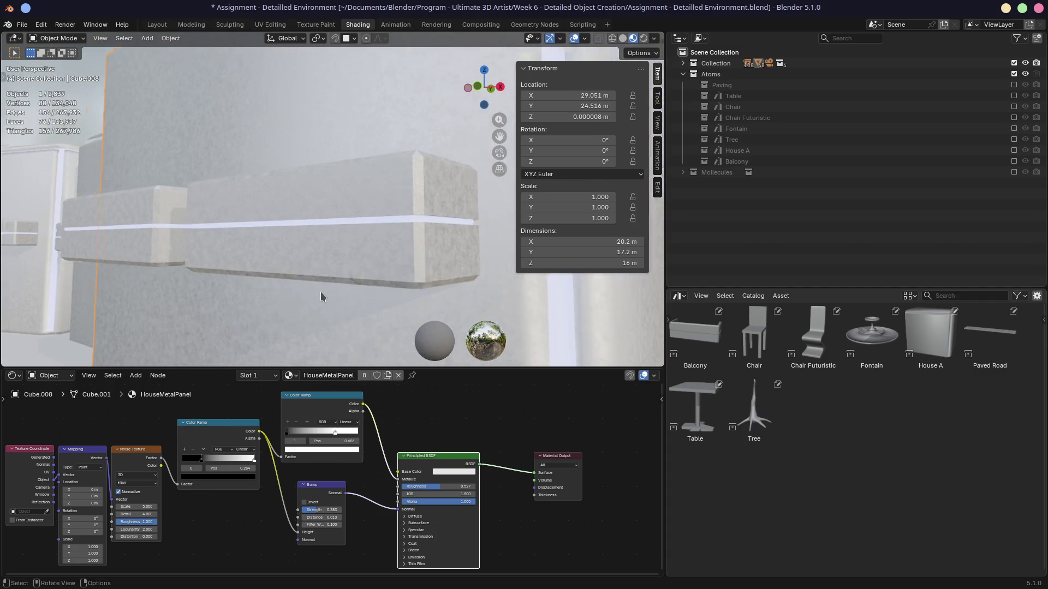
scroll(320, 291, "down", 2)
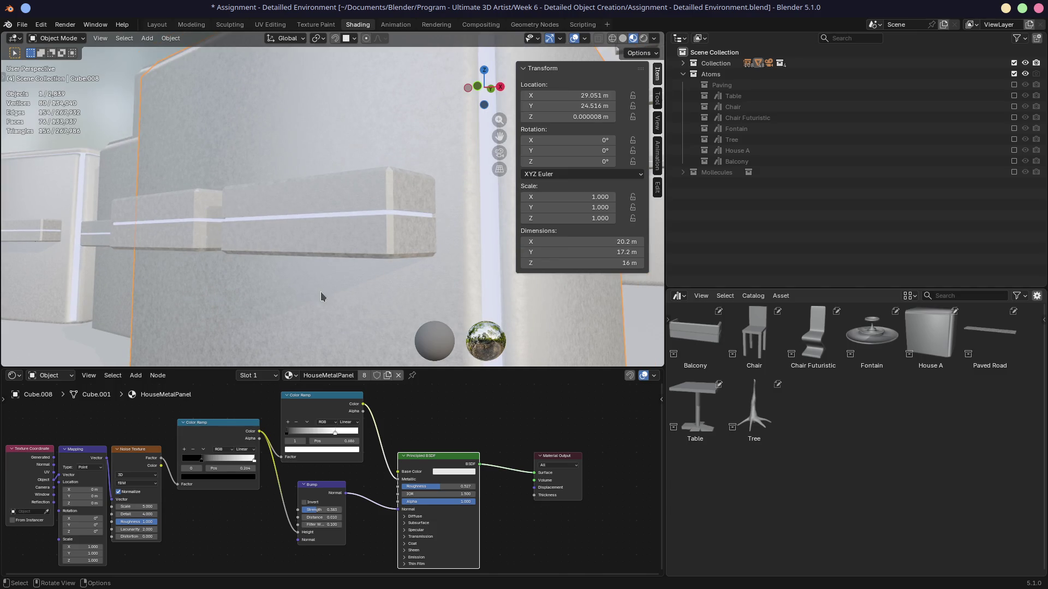
Look over the balconied houses and select Balcony.006 on the front house.
middle_click_drag(317, 279, 341, 300)
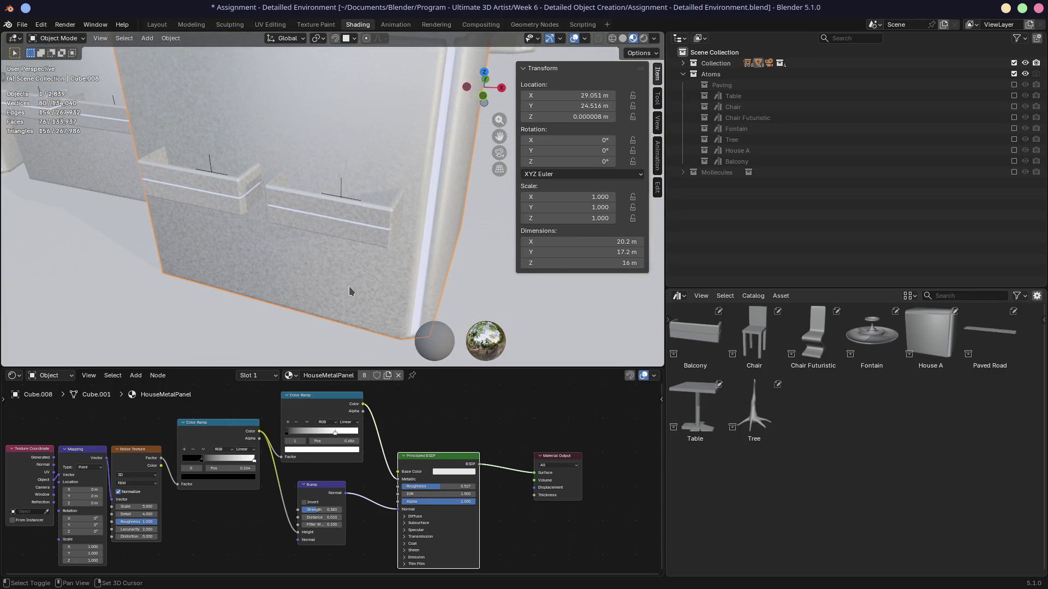
scroll(363, 265, "down", 3)
scroll(361, 264, "down", 3)
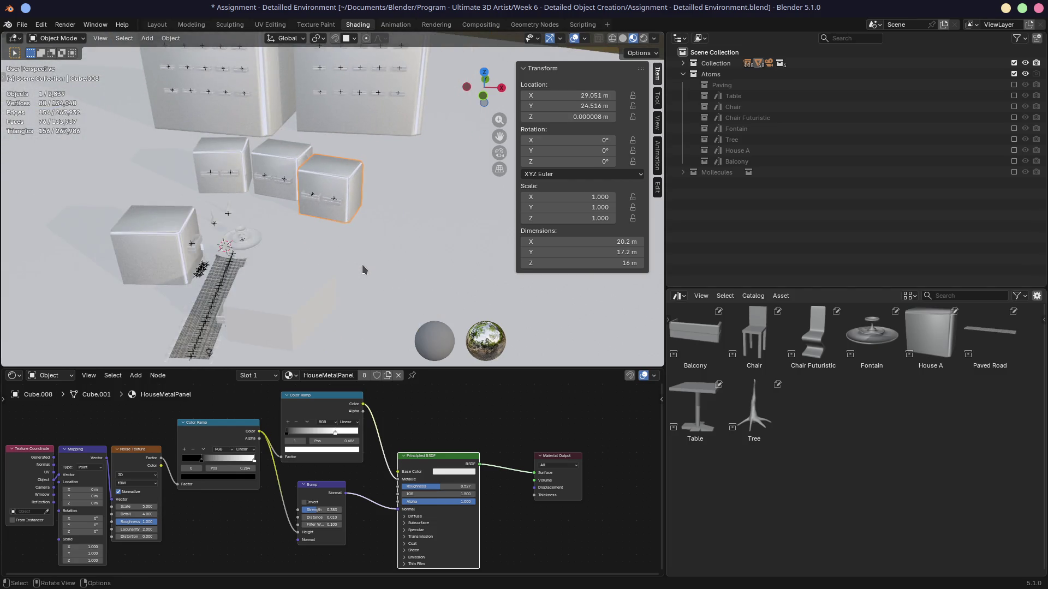
middle_click_drag(363, 264, 351, 307, "shift")
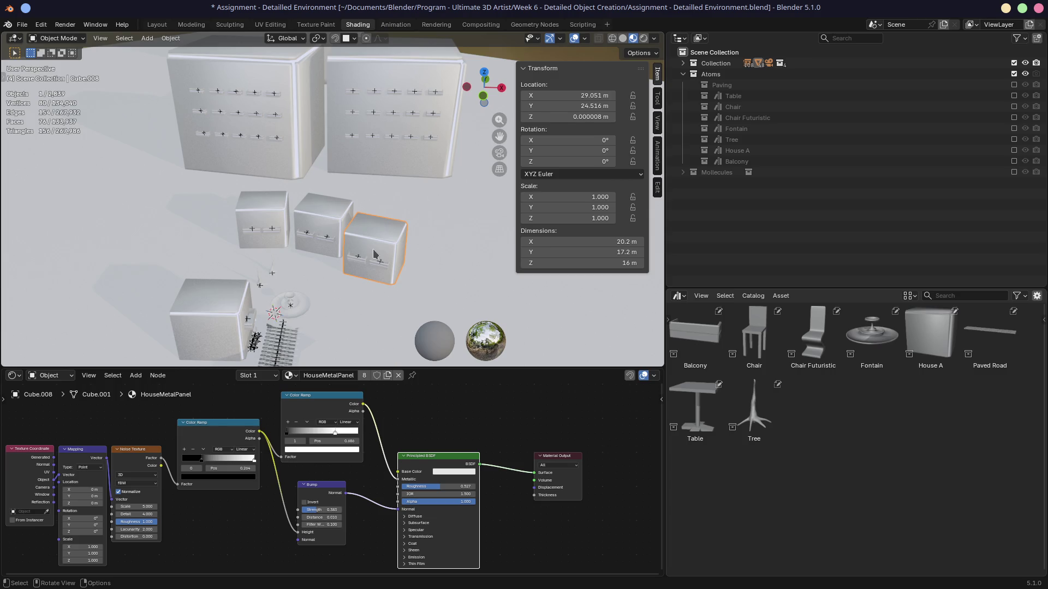
scroll(375, 255, "down", 2)
scroll(375, 254, "down", 1)
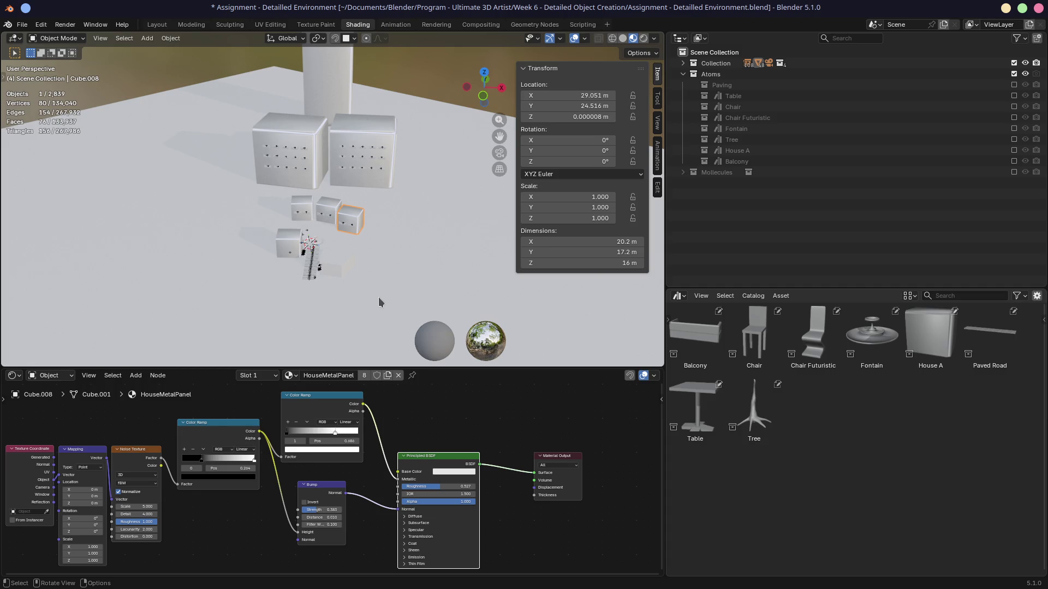
scroll(378, 302, "up", 1)
scroll(370, 294, "up", 2)
scroll(368, 295, "up", 1)
scroll(379, 215, "up", 2)
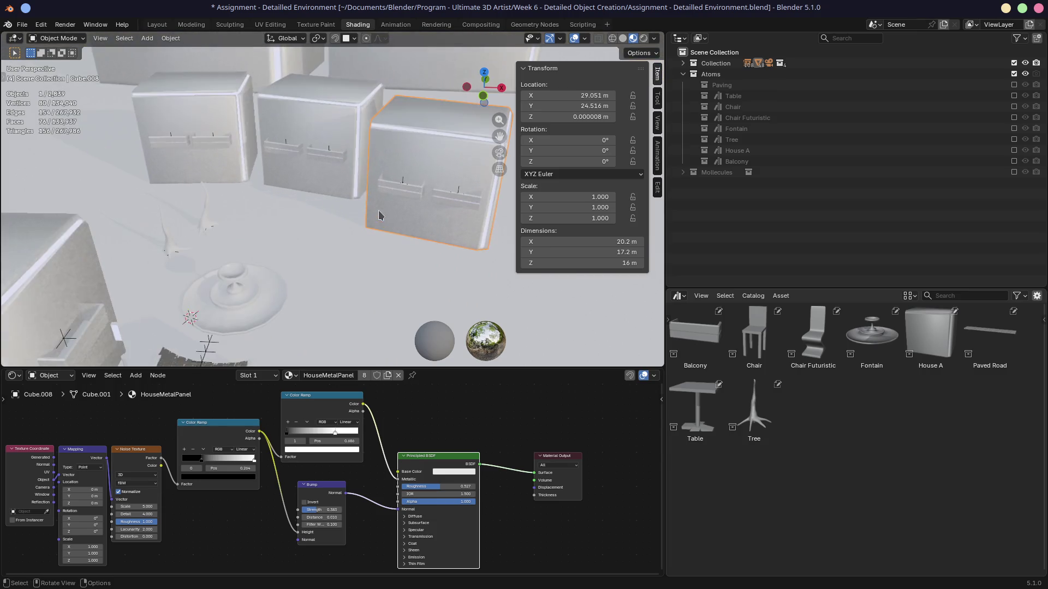
middle_click_drag(379, 215, 352, 196, "shift")
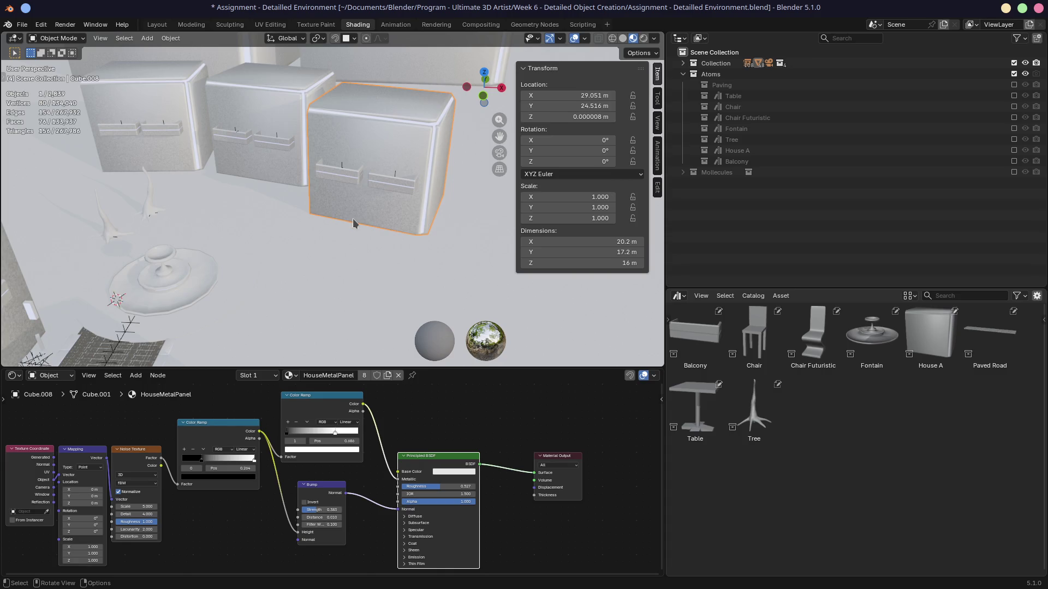
middle_click_drag(353, 219, 410, 217, "shift")
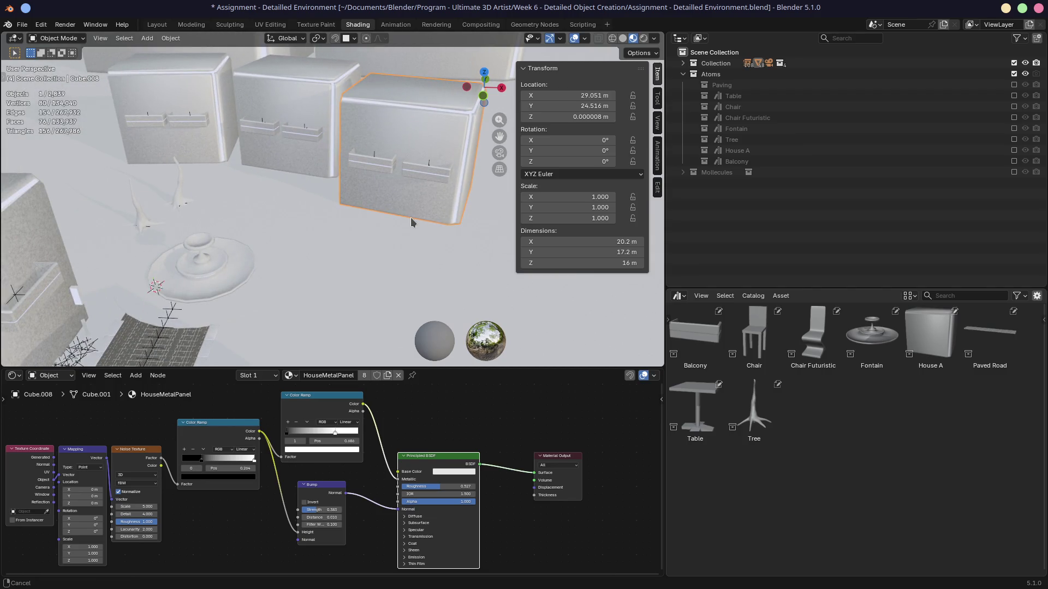
middle_click_drag(410, 217, 393, 216, "shift")
left_click(354, 159)
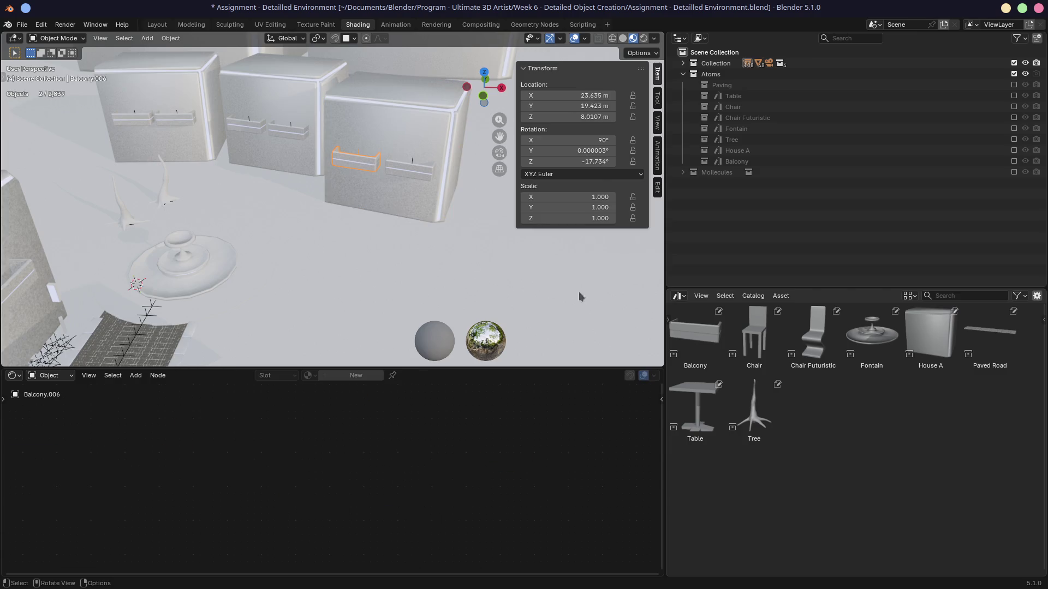
Exclude the main collection, re-include Balcony and frame its base model Cube.009.
left_click(1014, 63)
left_click(1013, 161)
left_click(737, 172)
key("KP_1")
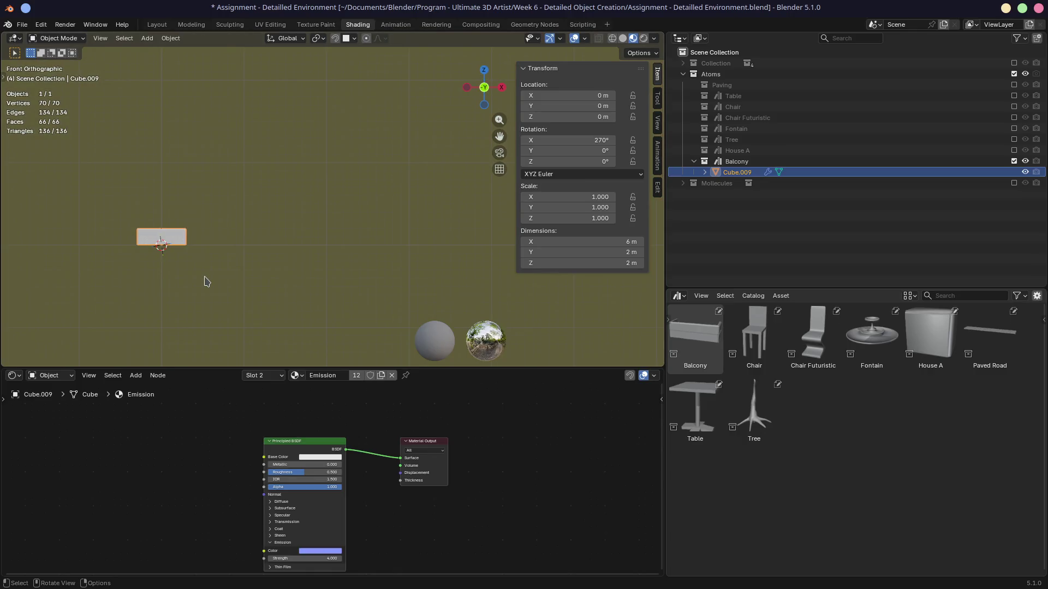
key("KP_Decimal")
key("KP_7")
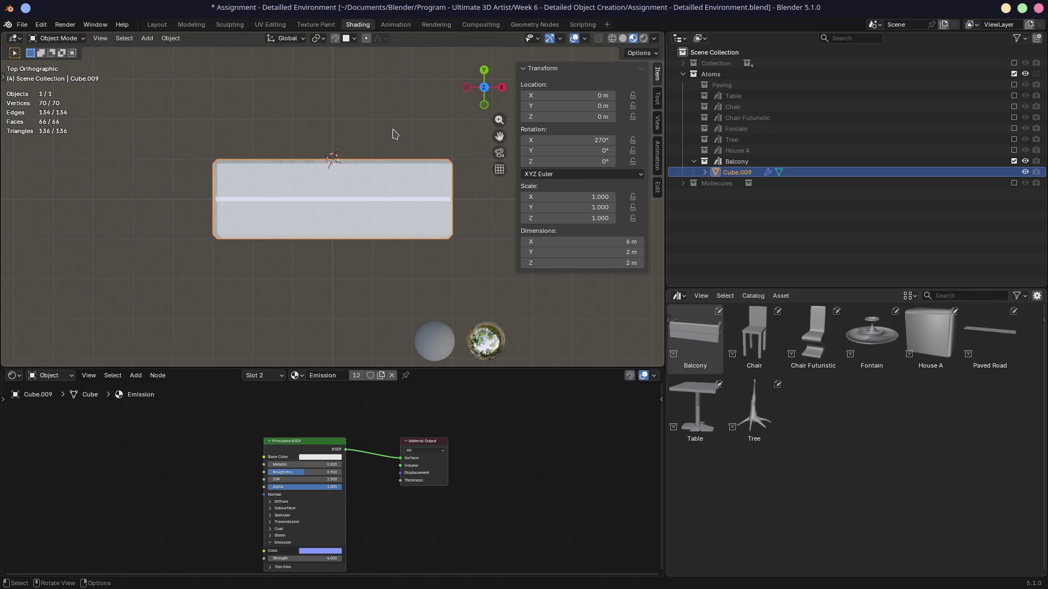
mouse_move(328, 159)
middle_mouse_down()
mouse_move(331, 170)
mouse_move(342, 117)
mouse_move(302, 140)
middle_mouse_up()
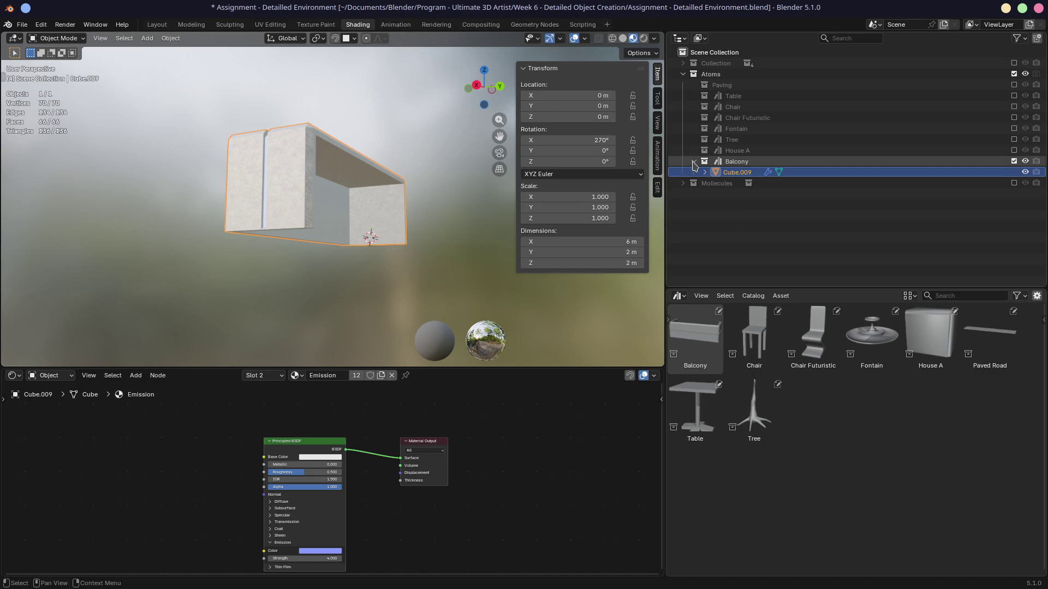
middle_click_drag(353, 246, 334, 258)
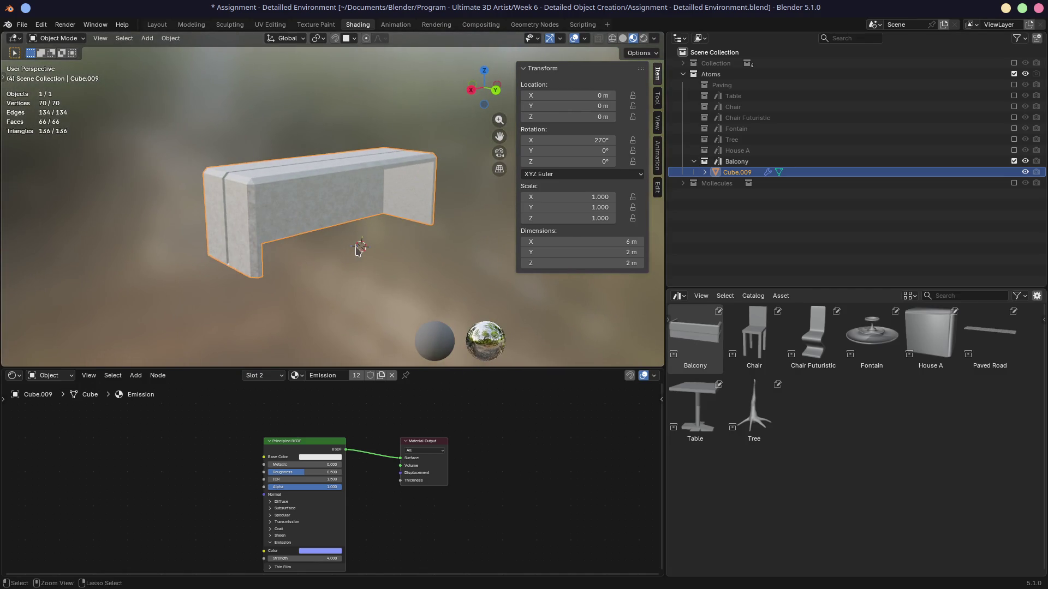
Dismiss the apply and add menus and switch to the Layout workspace.
key("ctrl+a")
key("Escape")
key("shift+a")
key("Escape")
left_click(156, 24)
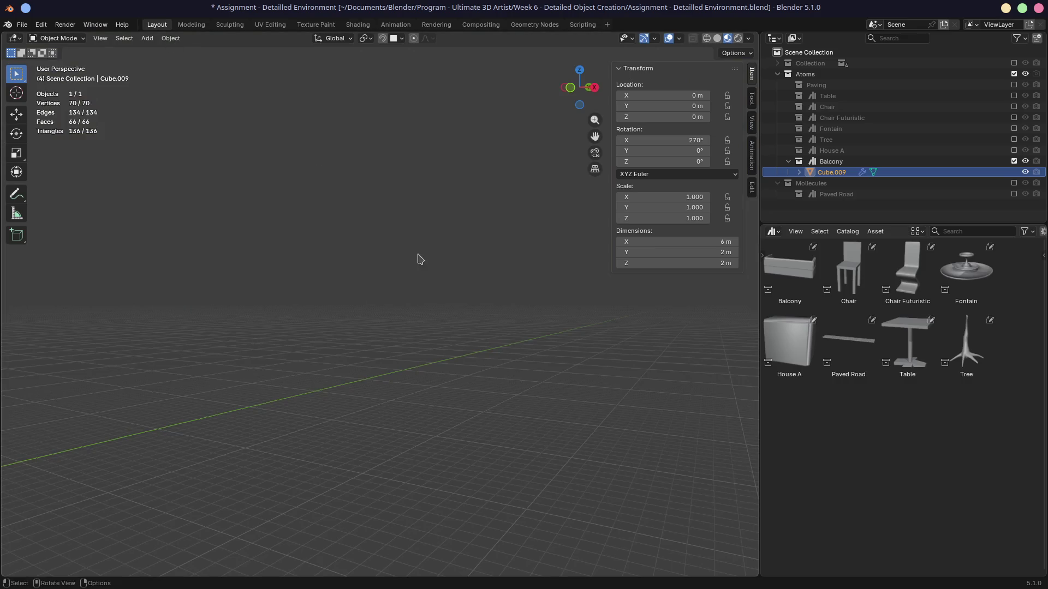
Add a new cube mesh beside the balcony and reset its location Y to 0 m.
key("KP_Decimal")
mouse_move(424, 249)
middle_mouse_down()
mouse_move(469, 312)
mouse_move(344, 286)
middle_mouse_up()
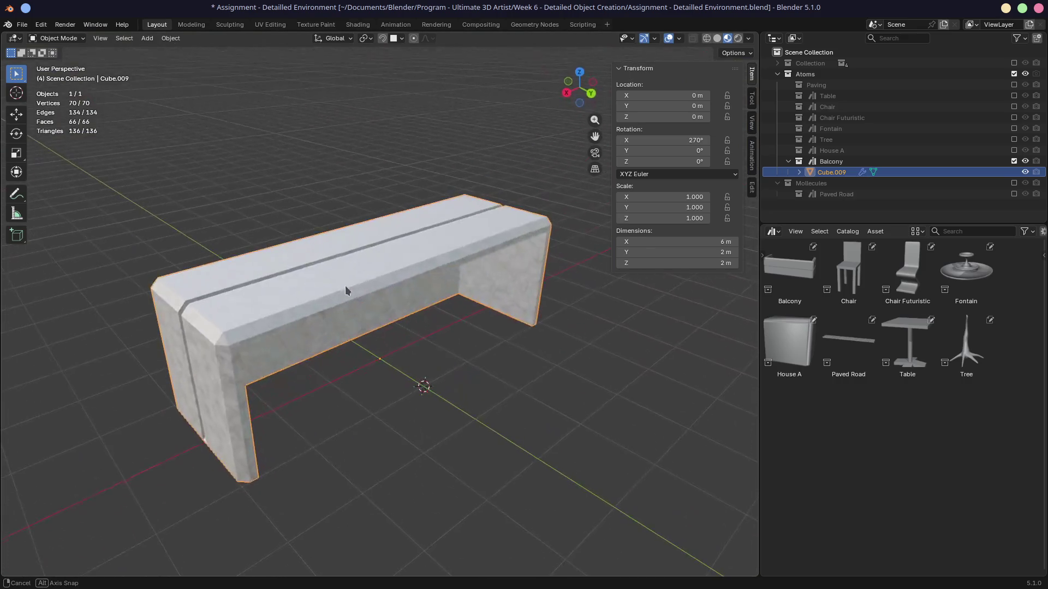
key("shift+a")
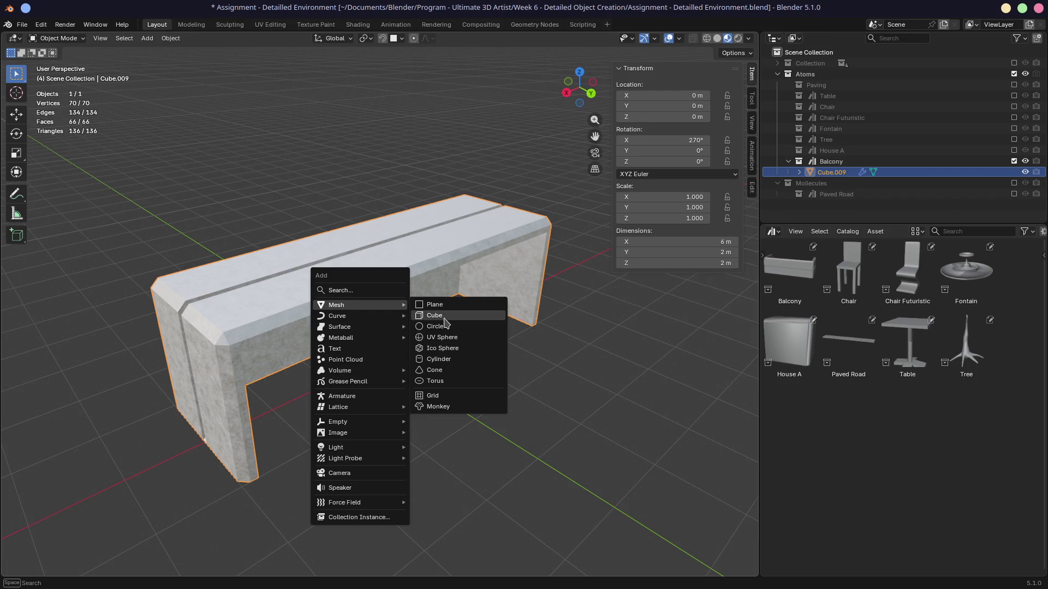
left_click(436, 316)
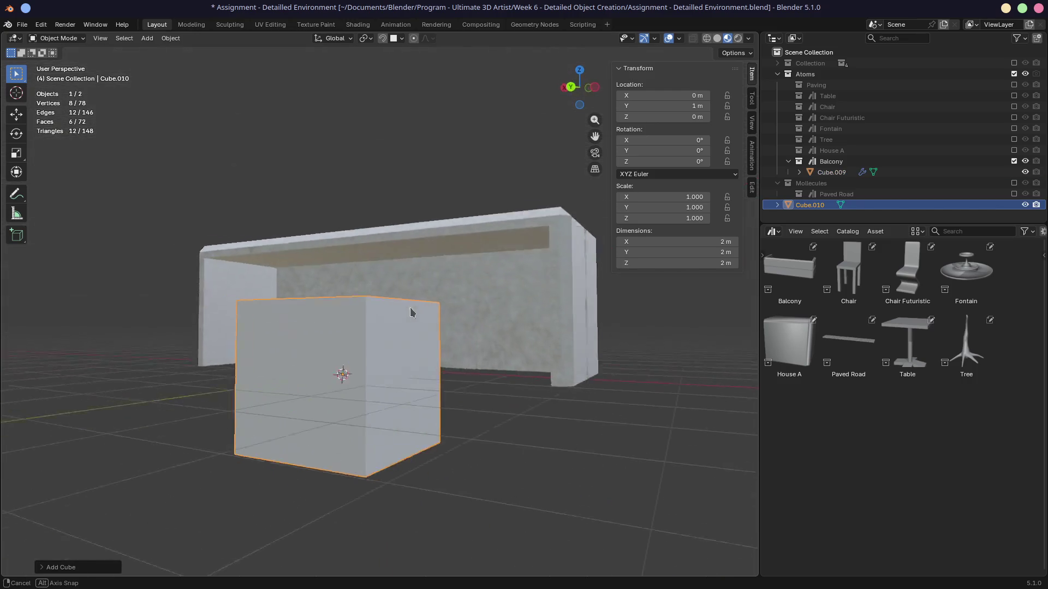
mouse_move(507, 348)
middle_mouse_down()
mouse_move(451, 327)
mouse_move(421, 378)
middle_mouse_up()
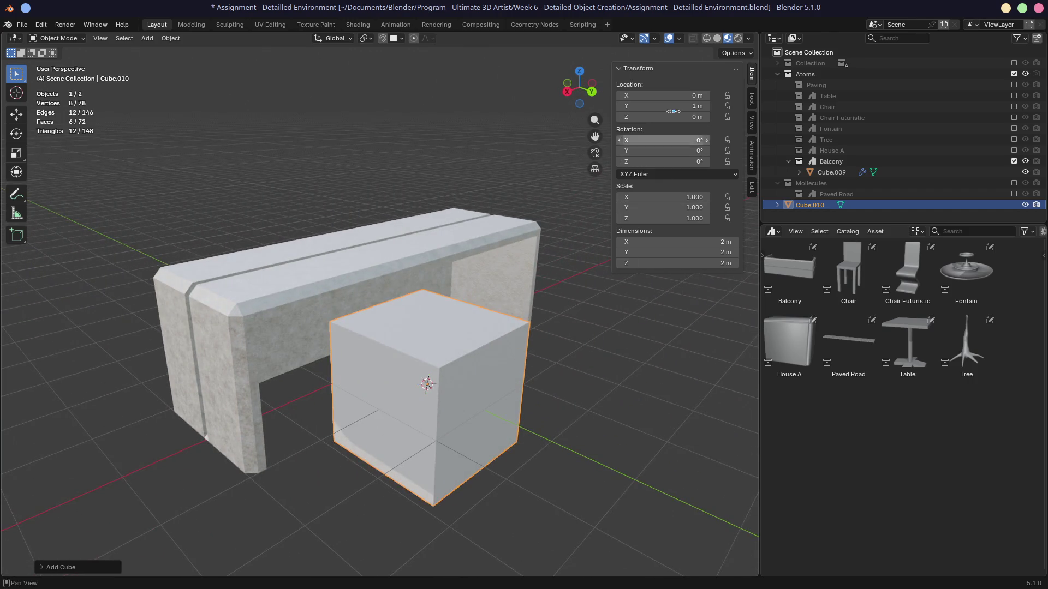
key("alt+g")
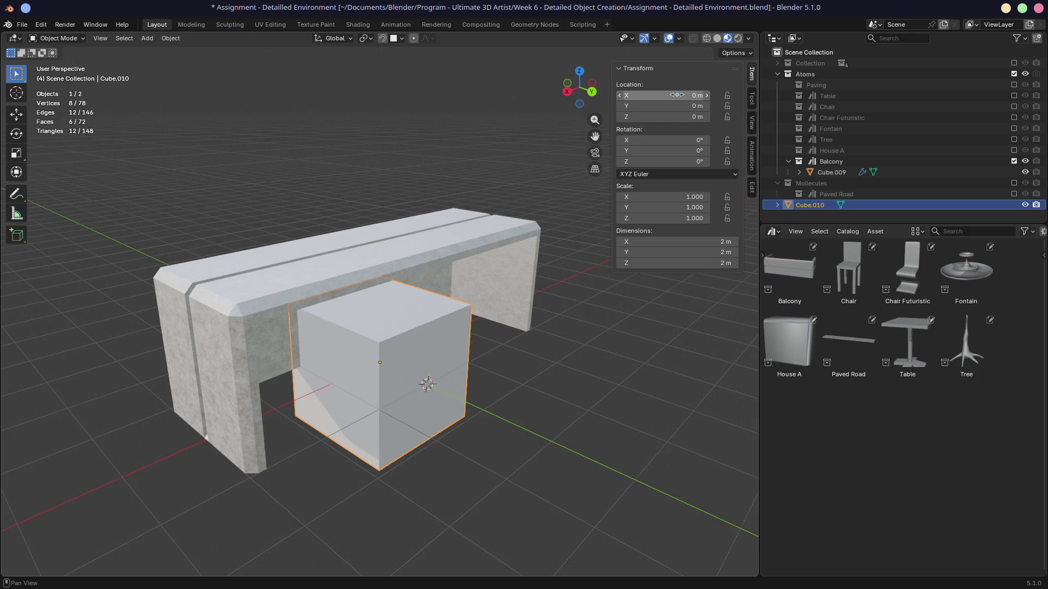
Snap the 3D cursor to the world origin and start scaling the cube flat along Z.
key("shift+a")
key("Escape")
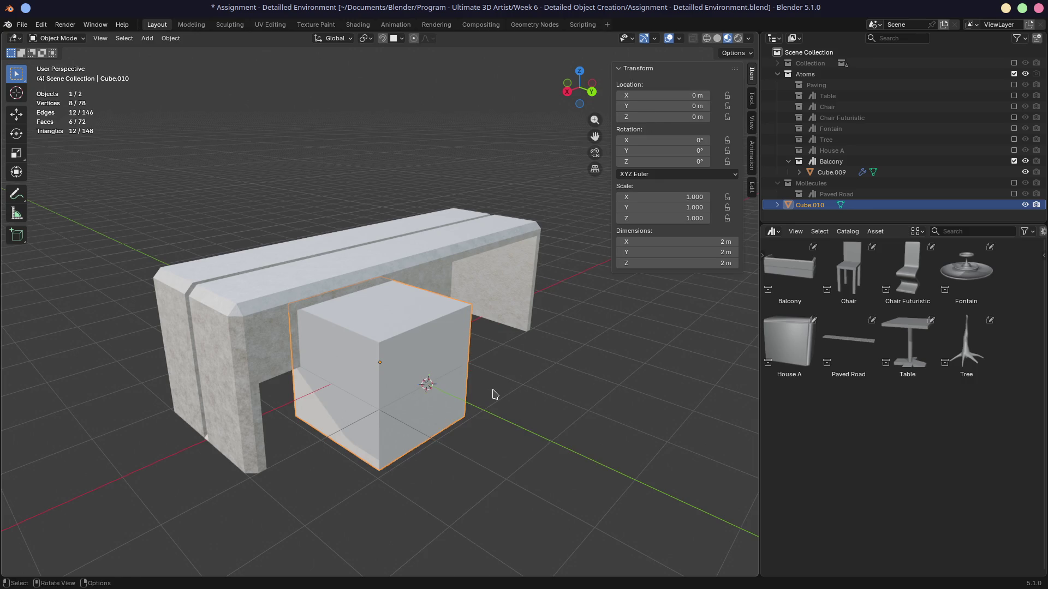
key("ctrl+a")
key("Escape")
key("shift+s")
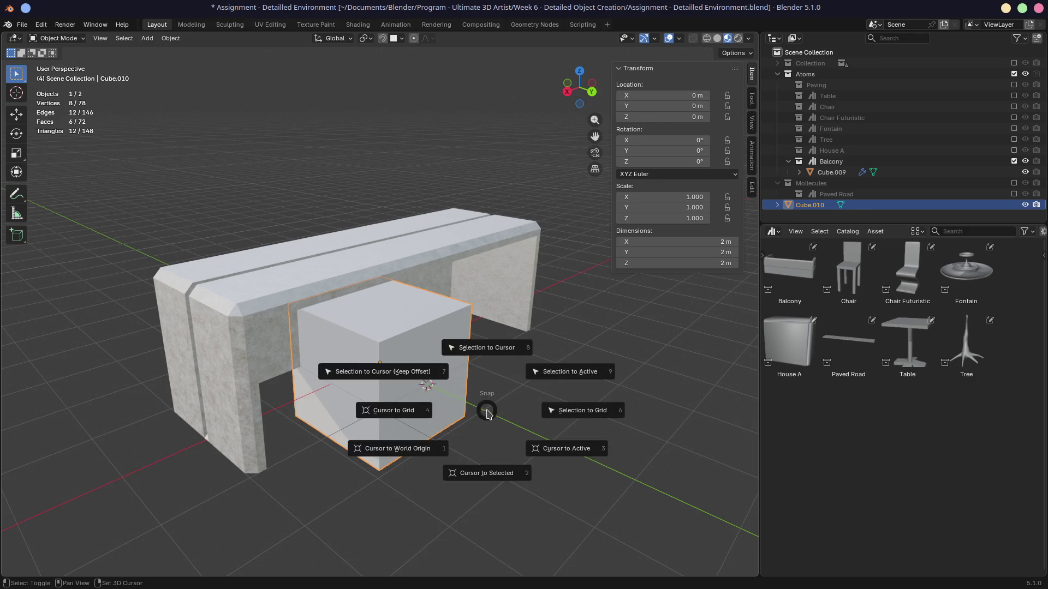
left_click(439, 449)
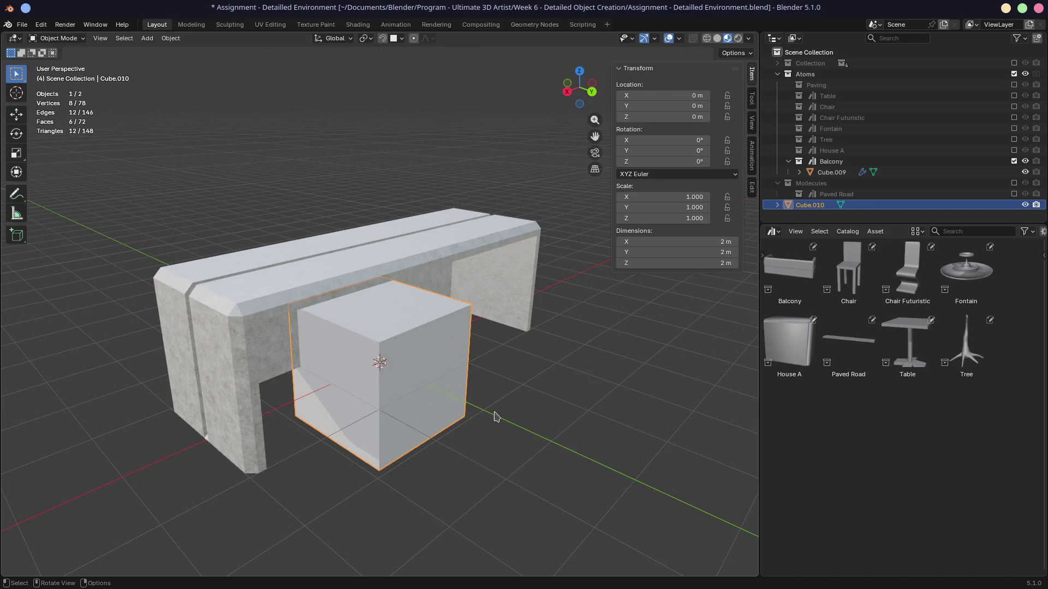
key("s")
key("z")
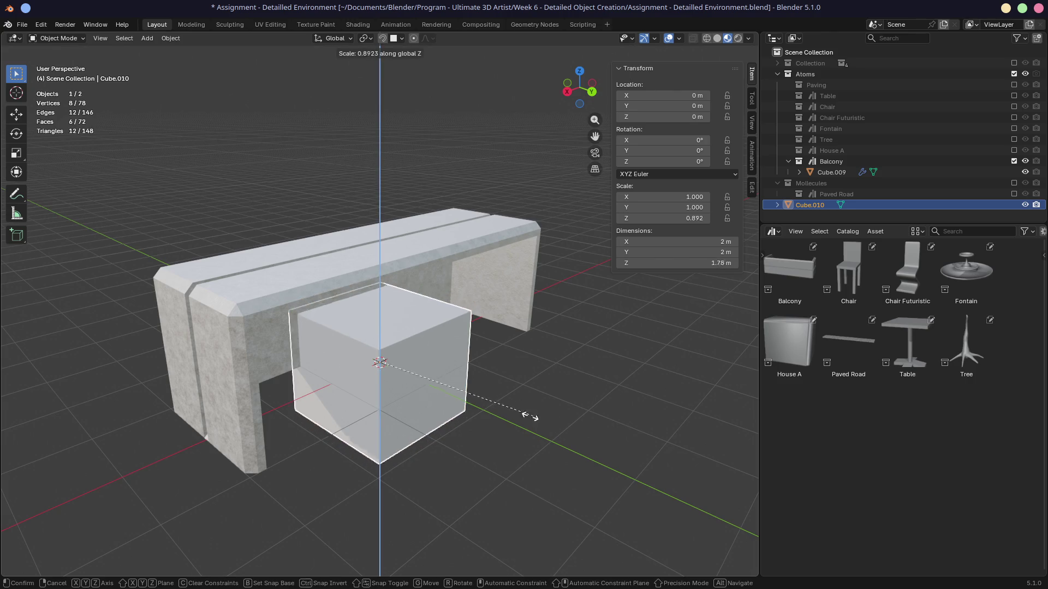
Confirm the thin slab, AutoMirror it on X, isolate it in top view and enter Edit Mode vertex select.
left_click(388, 372)
left_click(752, 187)
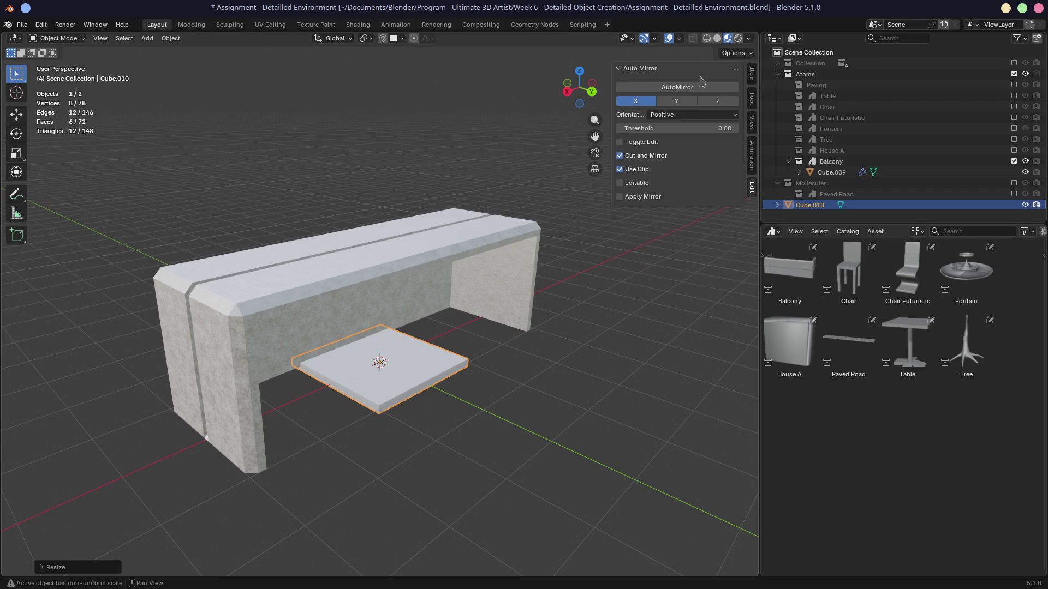
left_click(661, 87)
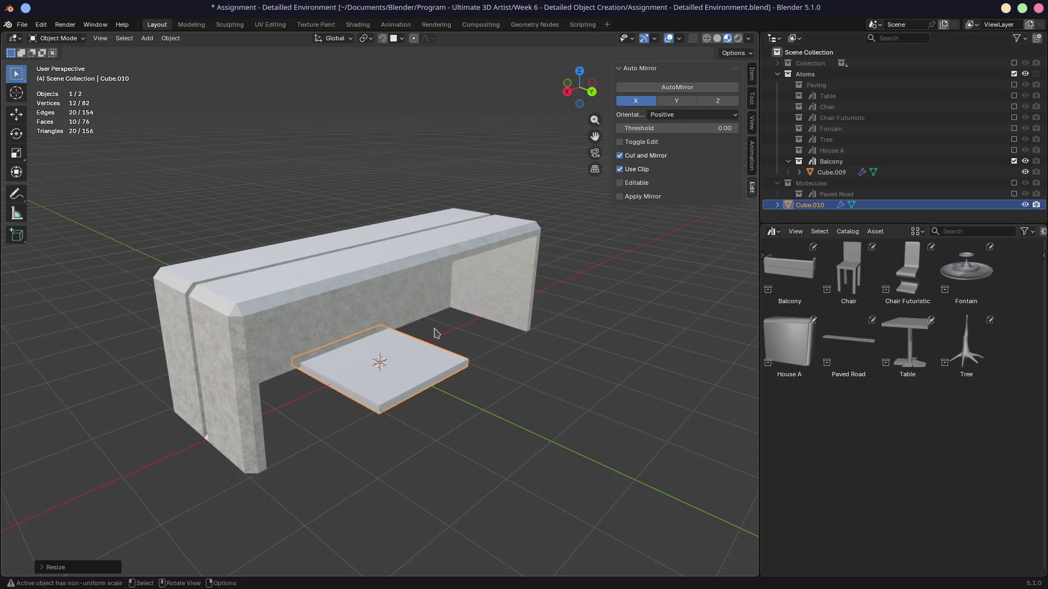
key("KP_7")
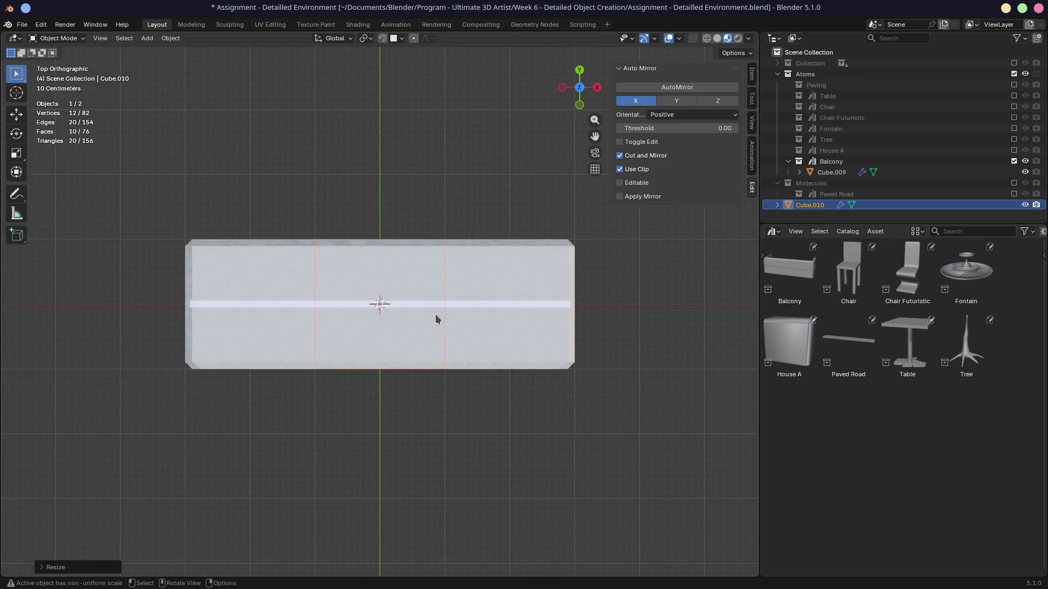
key("KP_Divide")
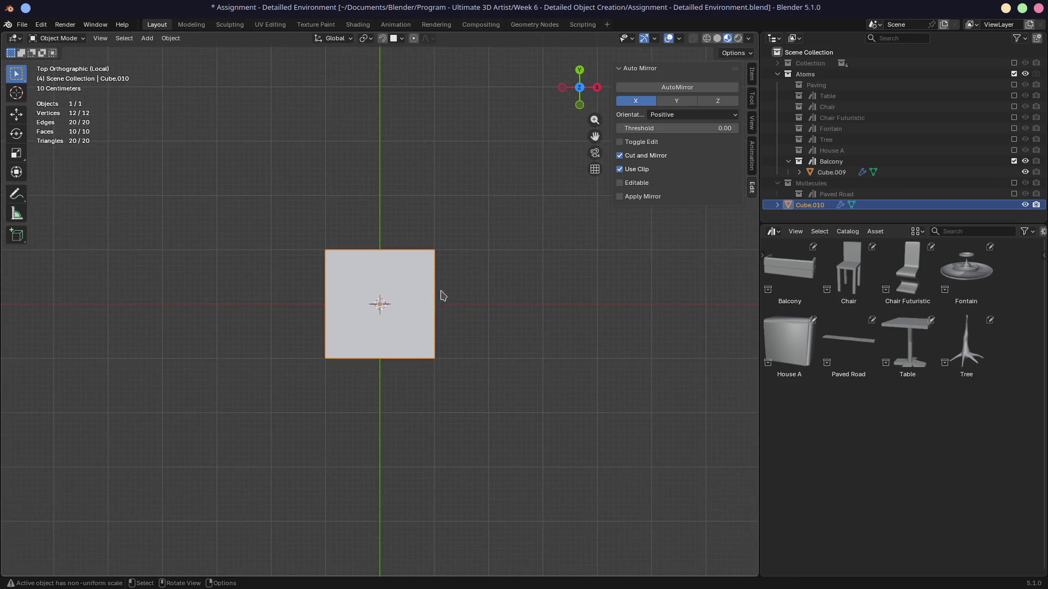
middle_click_drag(440, 295, 454, 367, "shift")
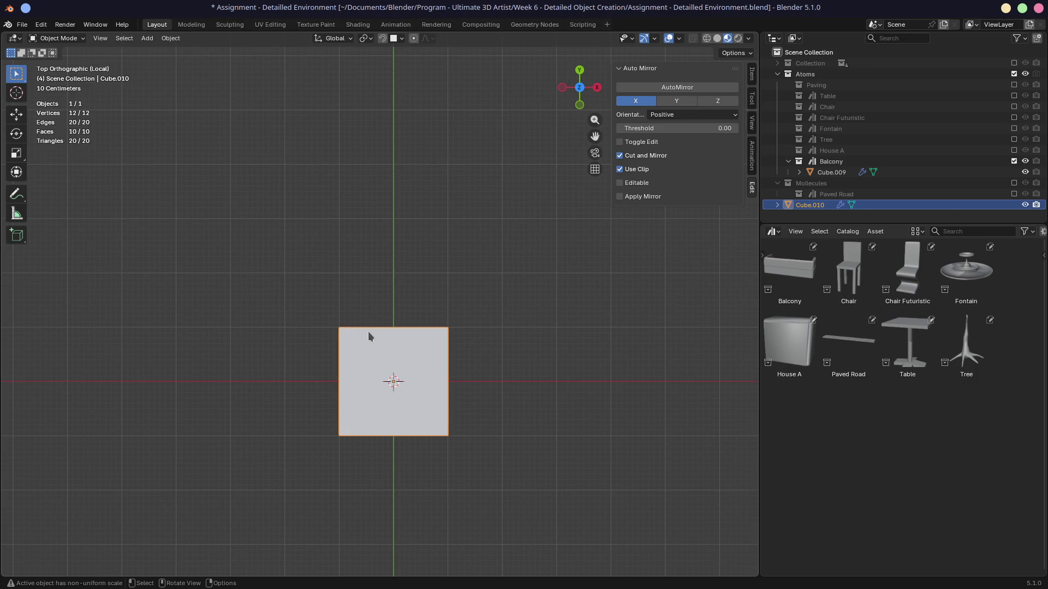
key("Tab")
key("1")
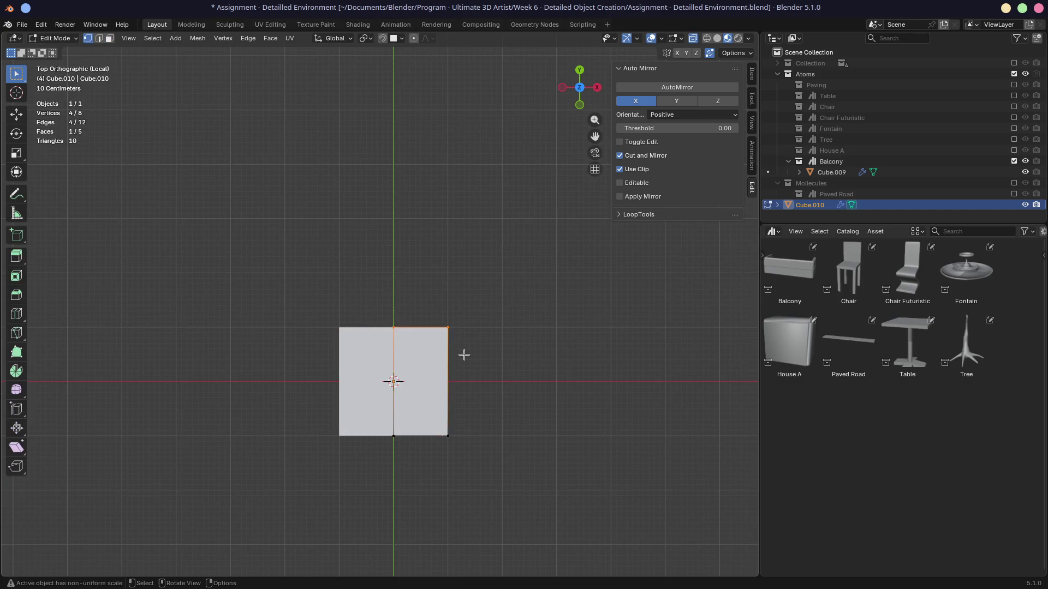
Lengthen the slab upward by moving its top edge along Y, reposition it, and cancel a stray move.
left_click_drag(387, 300, 480, 355)
key("g")
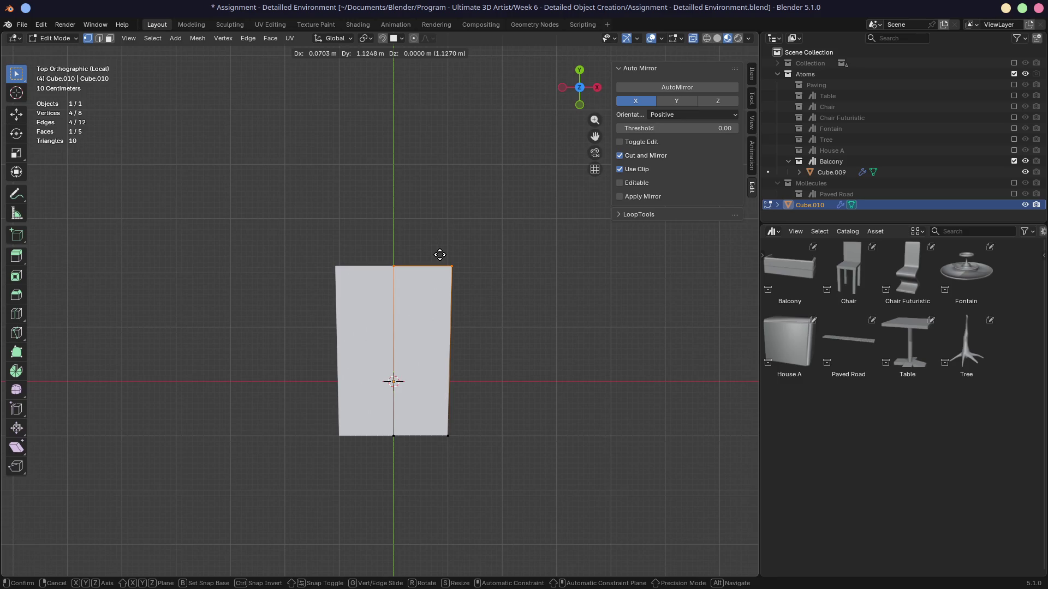
key("y")
left_click(437, 211)
middle_click_drag(498, 316, 473, 306)
key("KP_Divide")
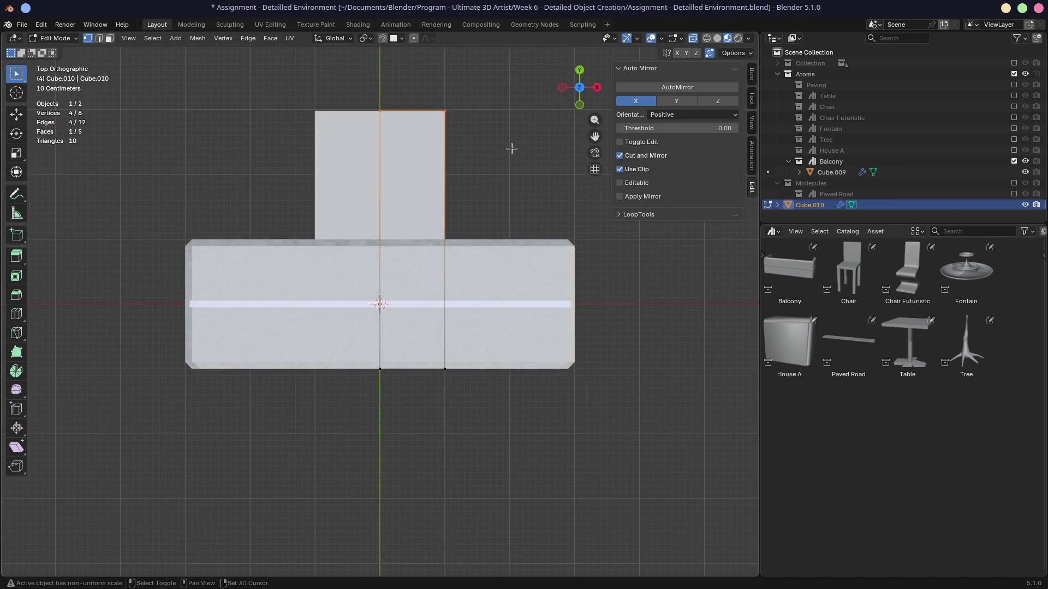
middle_click_drag(510, 147, 508, 320, "shift")
key("g")
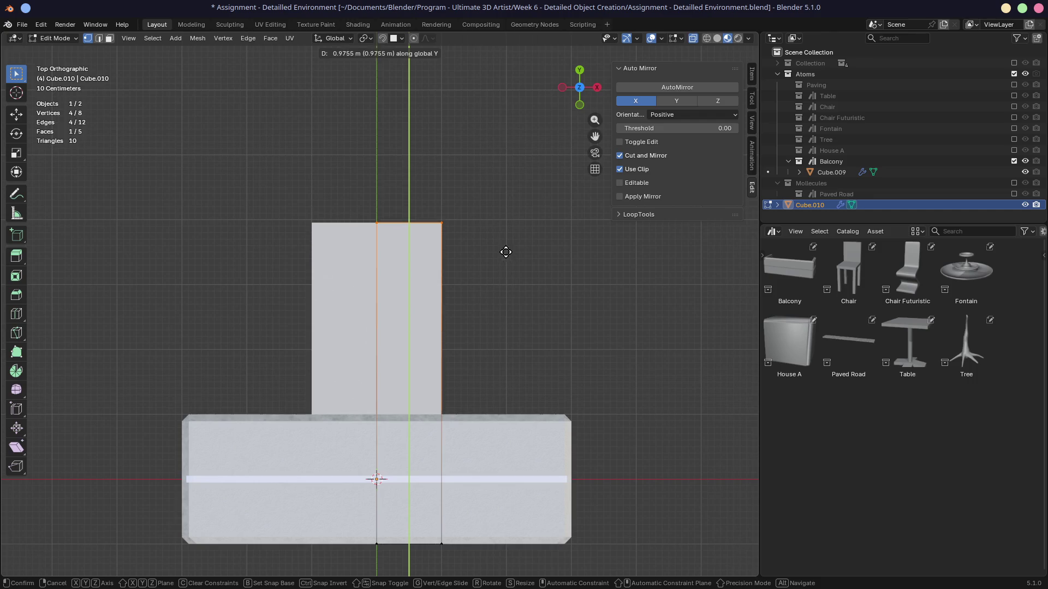
left_click(504, 251)
key("g")
right_click(500, 557)
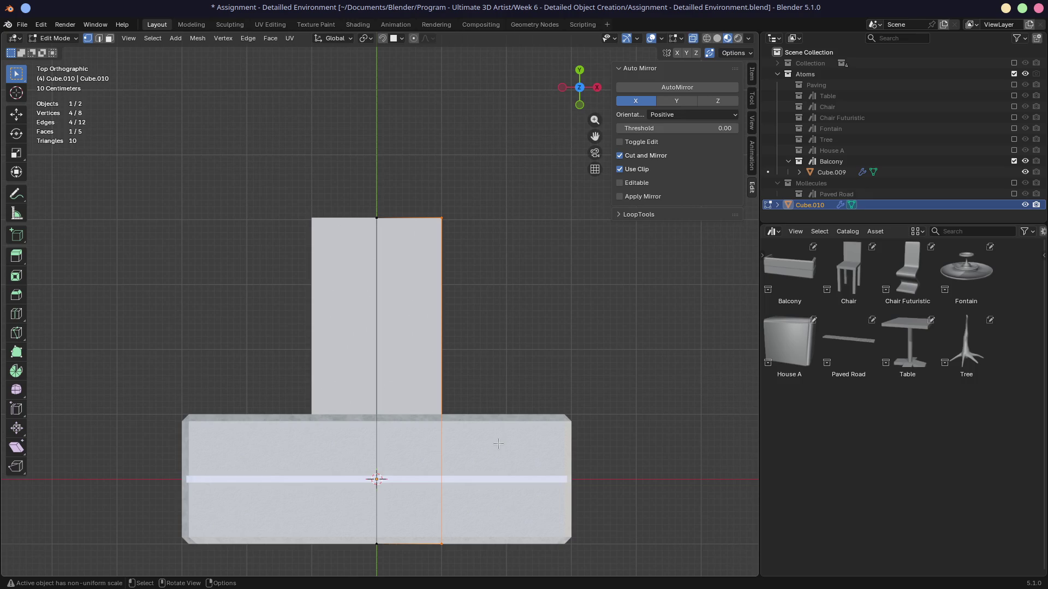
Widen the slab by sliding its side edge outward along X.
key("g")
key("x")
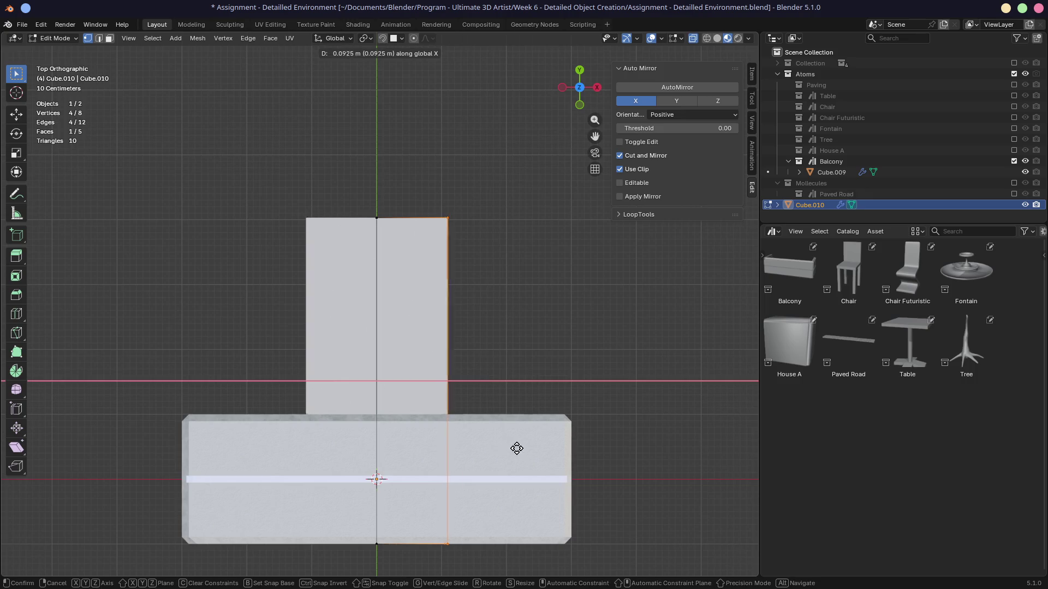
left_click(567, 447)
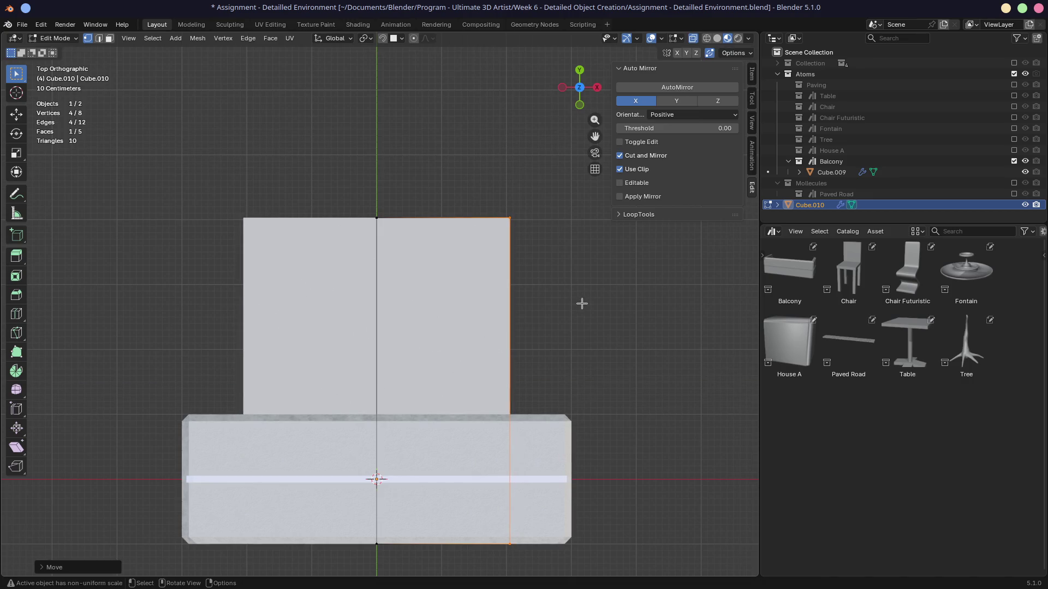
scroll(580, 301, "up", 2)
mouse_move(519, 309)
middle_mouse_down()
mouse_move(489, 306)
mouse_move(463, 362)
mouse_move(363, 241)
mouse_move(400, 391)
middle_mouse_up()
Select a loop of the slab's side faces and bring up the extrude options.
key("3")
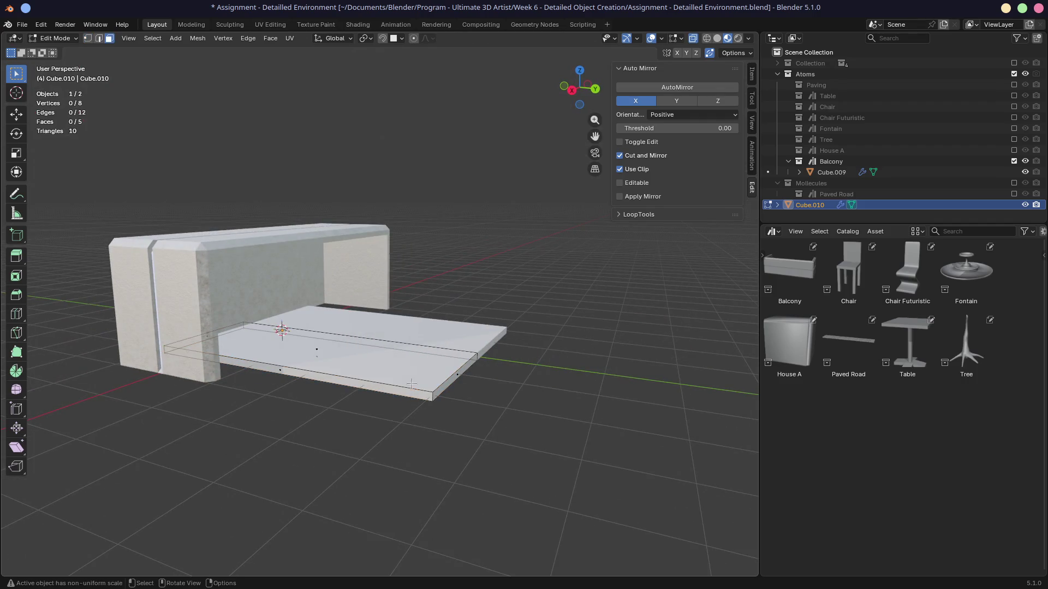
left_click(361, 394)
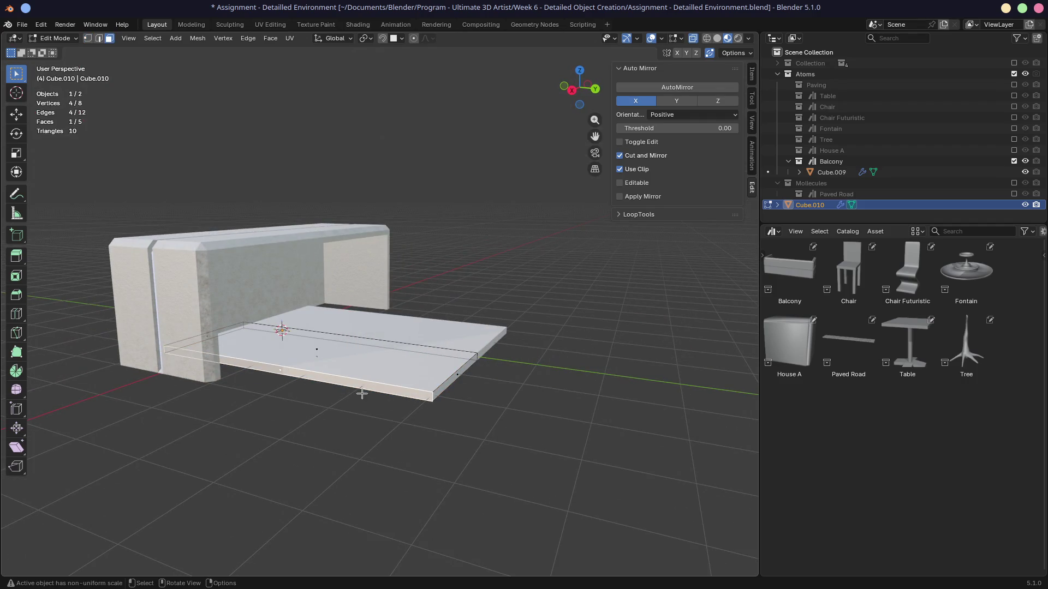
middle_click_drag(424, 392, 403, 361)
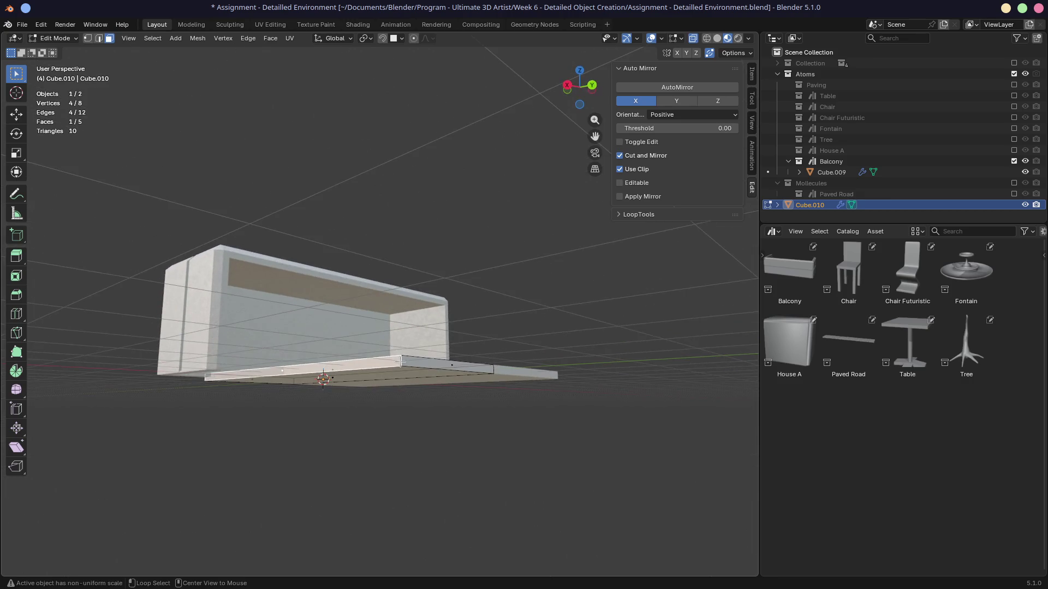
left_click(403, 361, "alt")
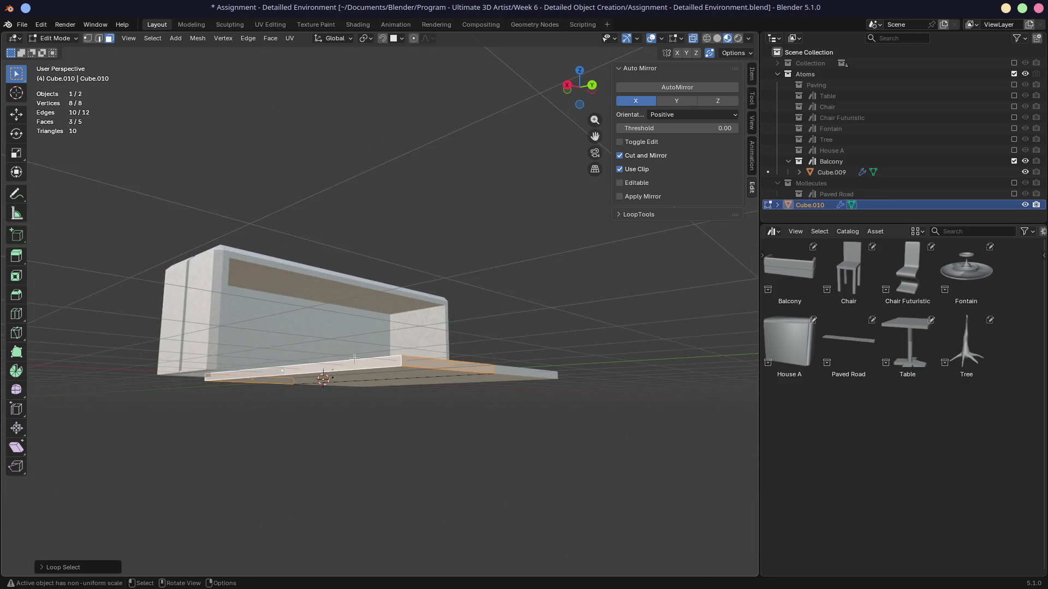
middle_click_drag(328, 347, 382, 389)
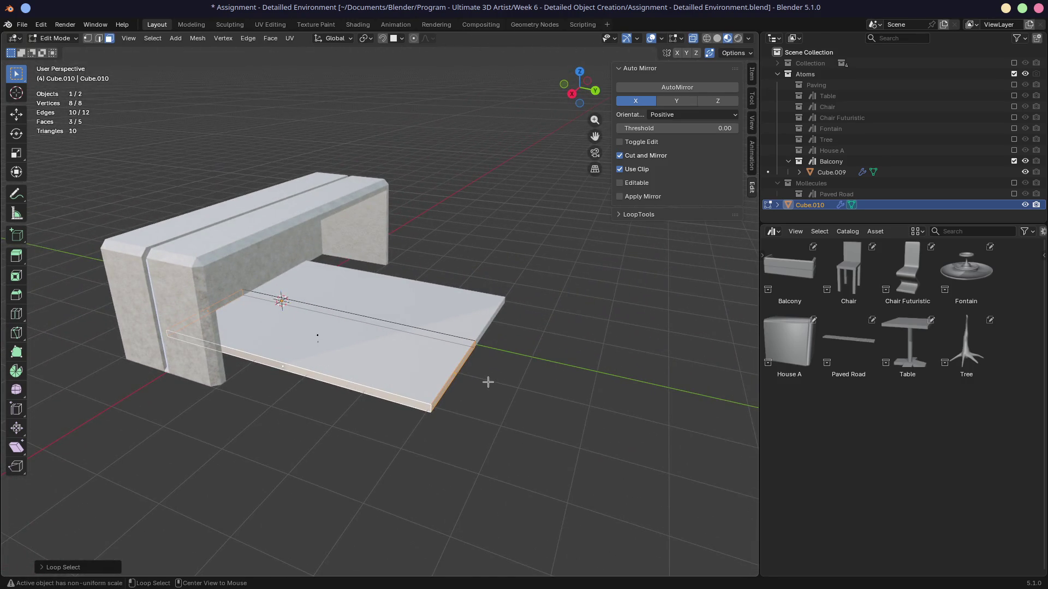
key("alt+e")
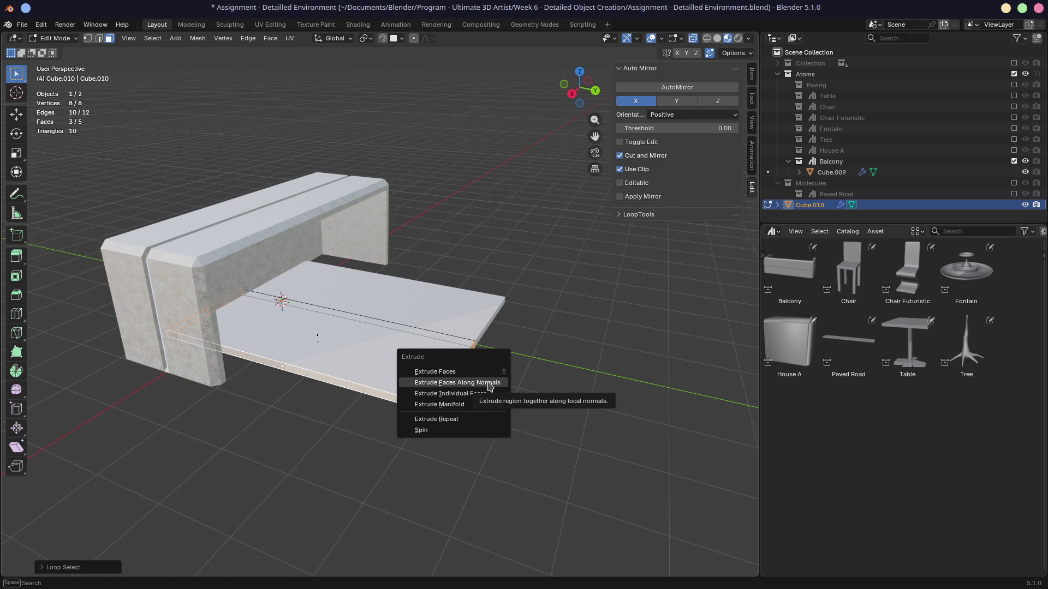
Extrude the selected side faces along their normals to thicken the slab's outer faces.
left_click(489, 385)
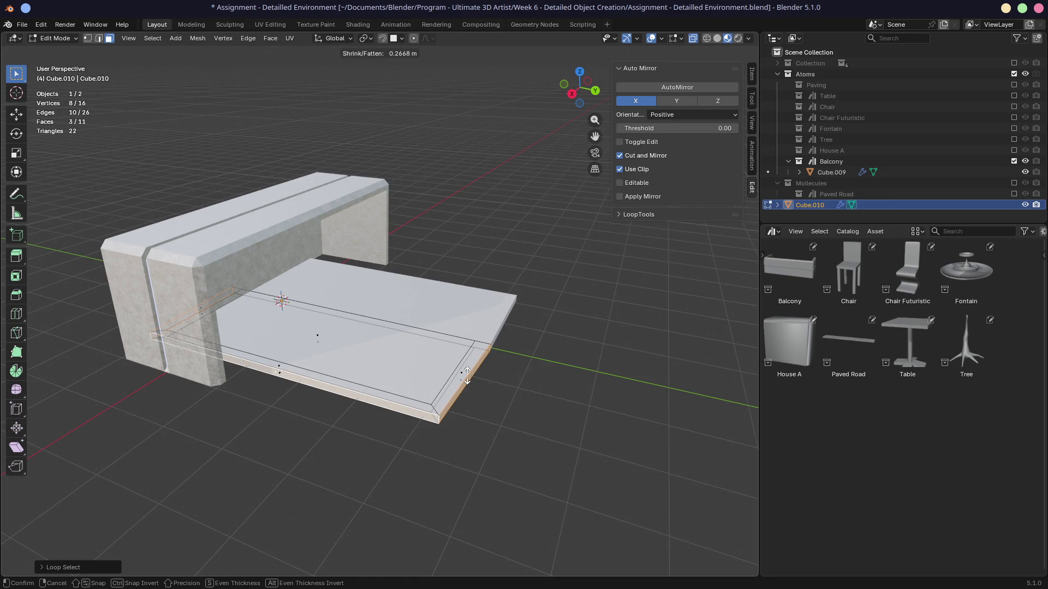
left_click(466, 377)
middle_click_drag(484, 381, 565, 436)
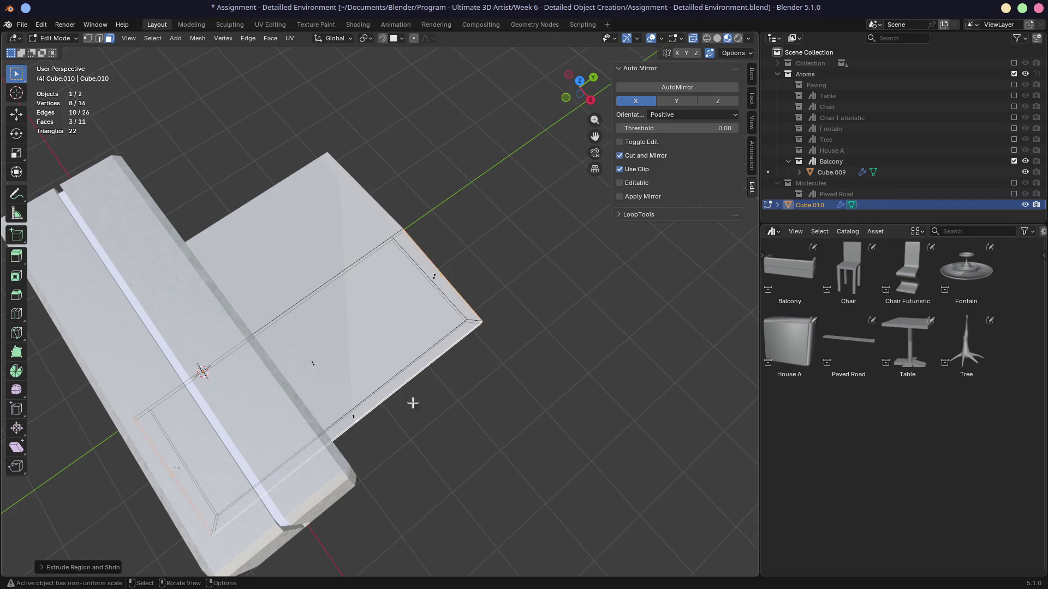
middle_click_drag(413, 403, 442, 381)
Extrude the front and right rim edge loop upward into a raised lip.
left_click(483, 389, "alt")
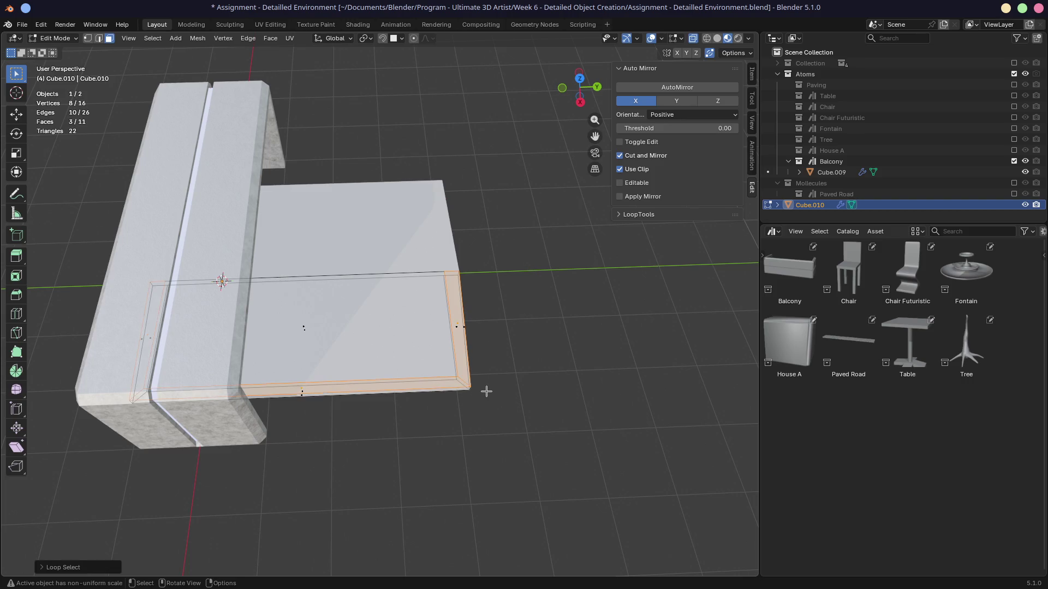
middle_click_drag(490, 389, 485, 361)
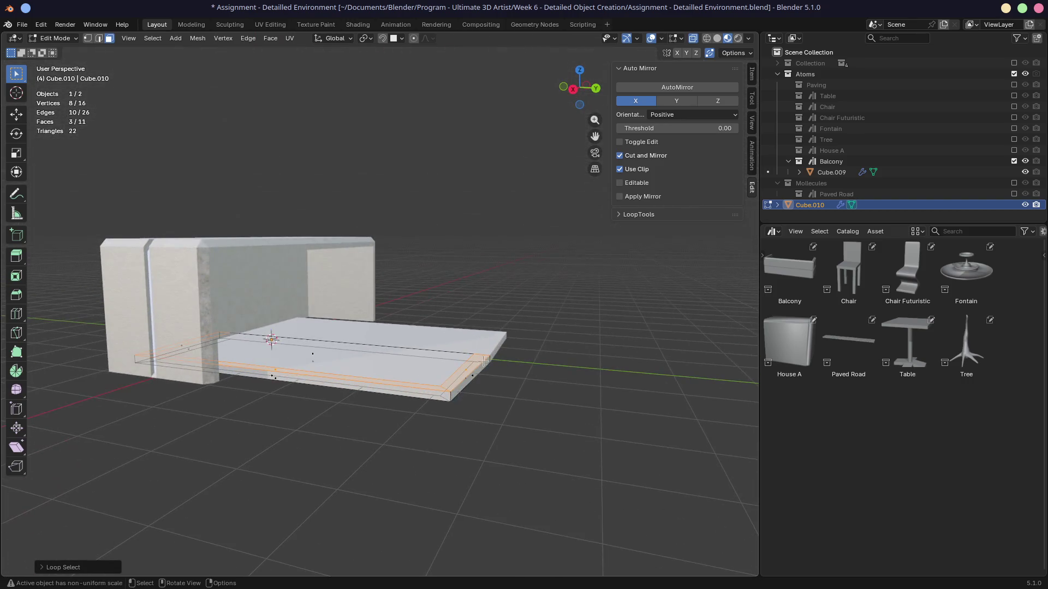
key("e")
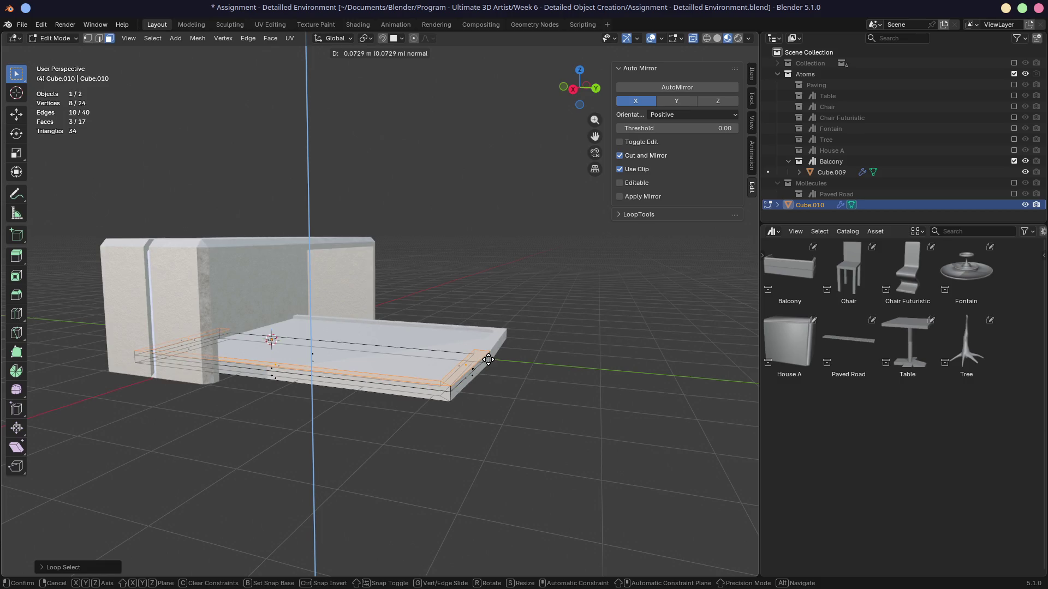
left_click(440, 362)
mouse_move(440, 363)
middle_mouse_down()
mouse_move(438, 353)
mouse_move(450, 393)
middle_mouse_up()
Select the two leftover extra edge loops and dissolve them.
left_click(447, 400)
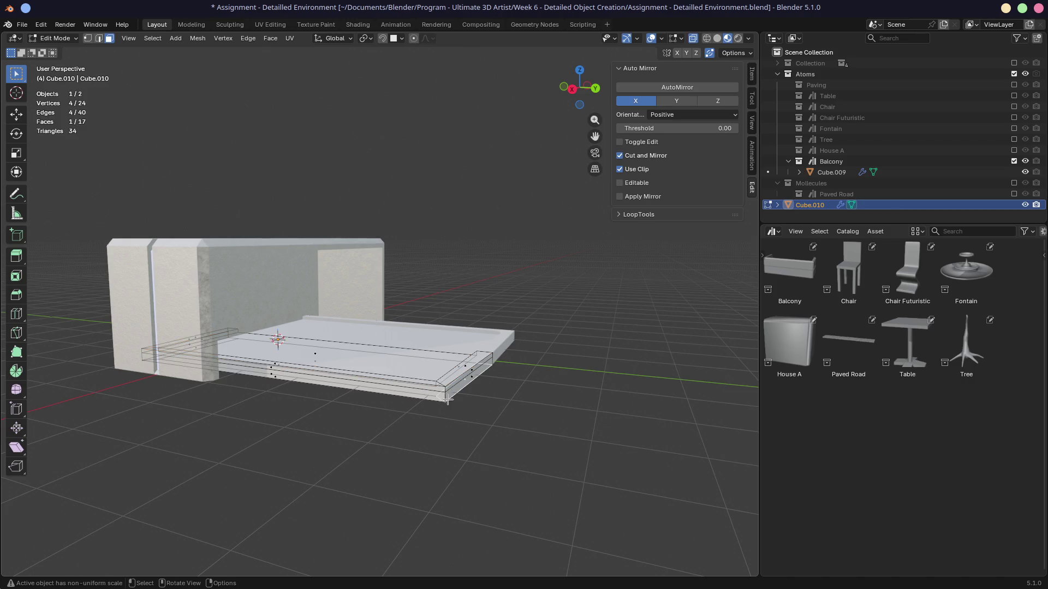
key("2")
left_click(441, 390)
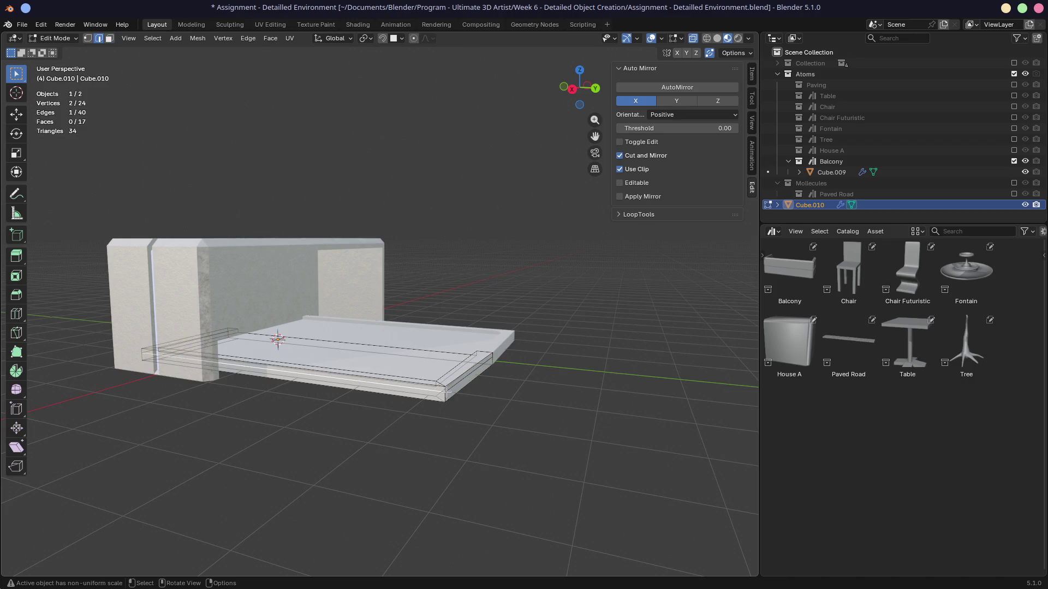
left_click(449, 395, "alt")
mouse_move(457, 401)
middle_mouse_down()
mouse_move(391, 381)
mouse_move(416, 405)
mouse_move(517, 420)
mouse_move(366, 412)
middle_mouse_up()
left_click(393, 377, "alt+shift")
key("ctrl+x")
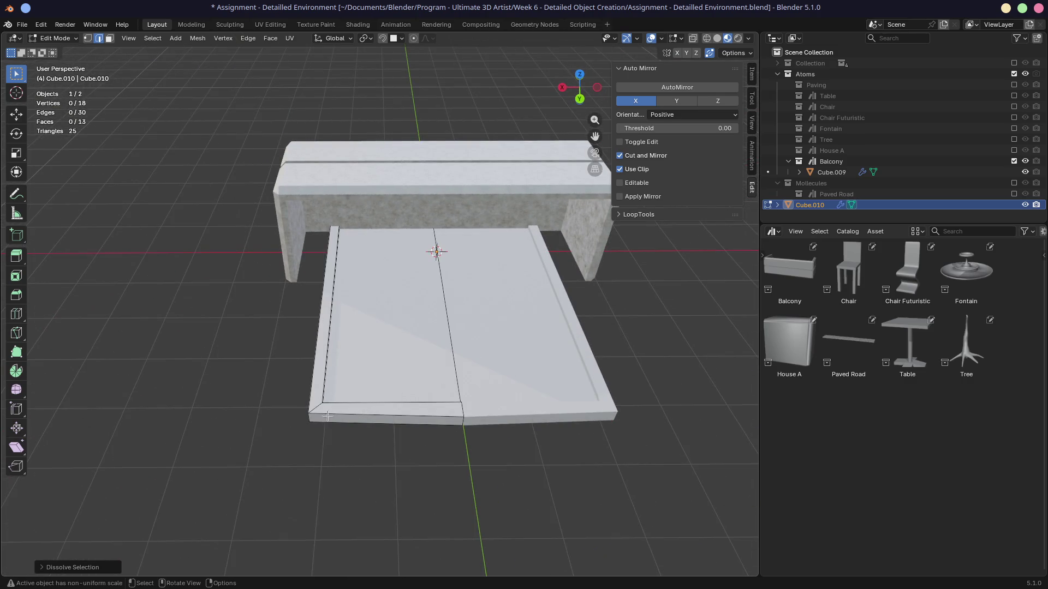
Select the rim's overlapping back corner vertices in Top view and enable vertex snapping.
middle_click_drag(327, 415, 362, 272)
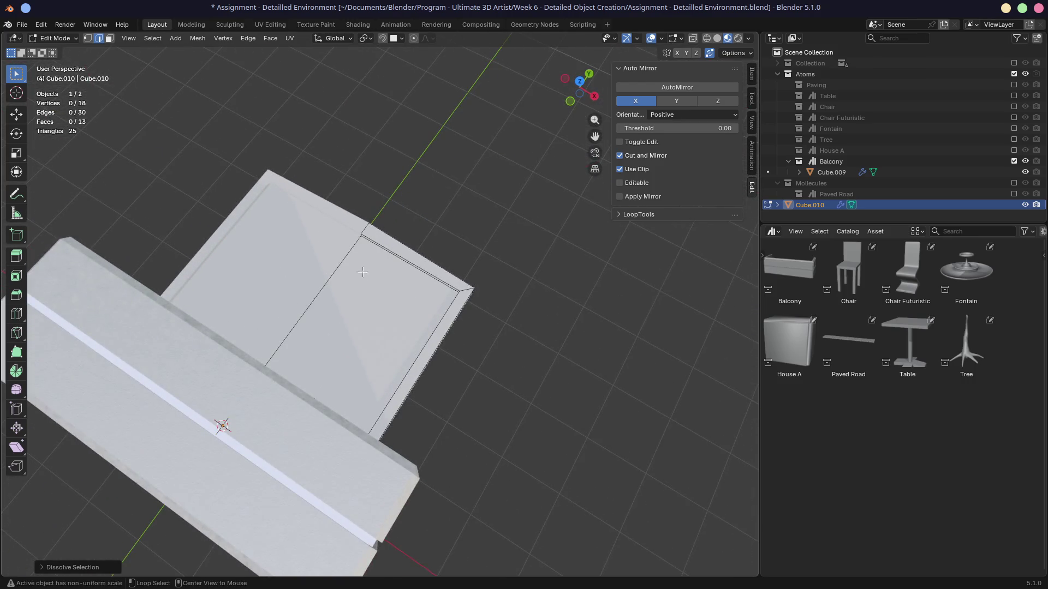
scroll(369, 258, "up", 2)
scroll(374, 249, "up", 3)
scroll(390, 367, "up", 1)
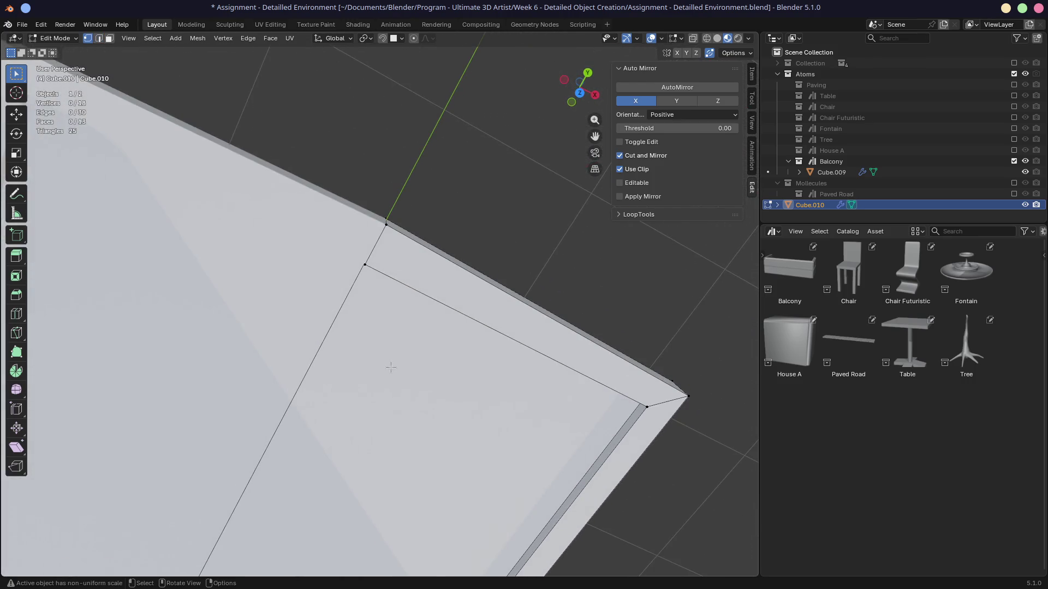
middle_click_drag(380, 317, 376, 284)
left_click(383, 221)
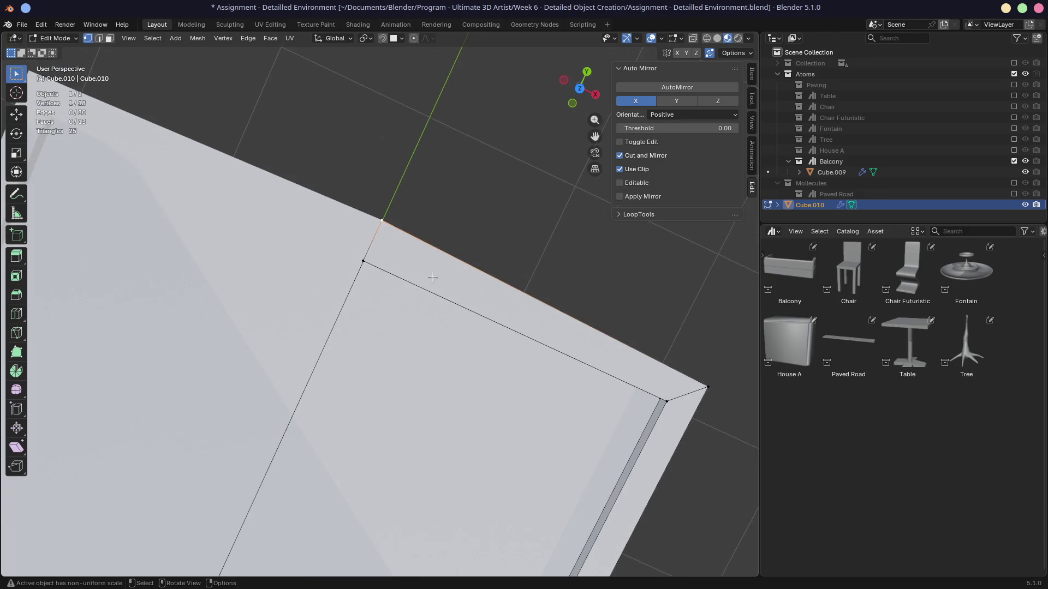
key("KP_7")
left_click_drag(315, 200, 352, 234)
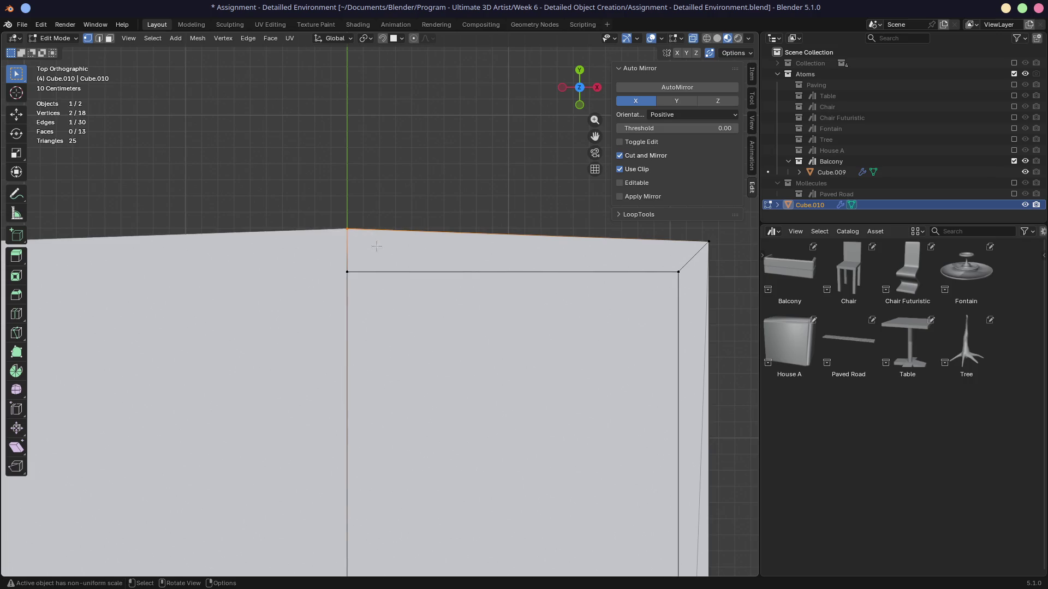
left_click(400, 38)
left_click(375, 121)
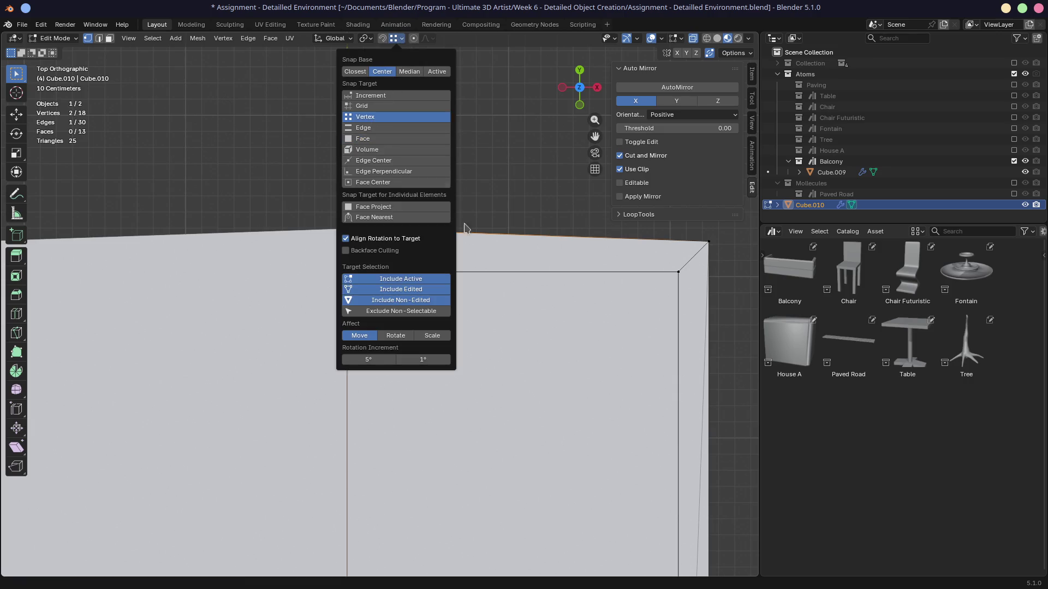
Snap the corner vertices into line along Y so the slab's back edge is straight.
key("g")
key("y")
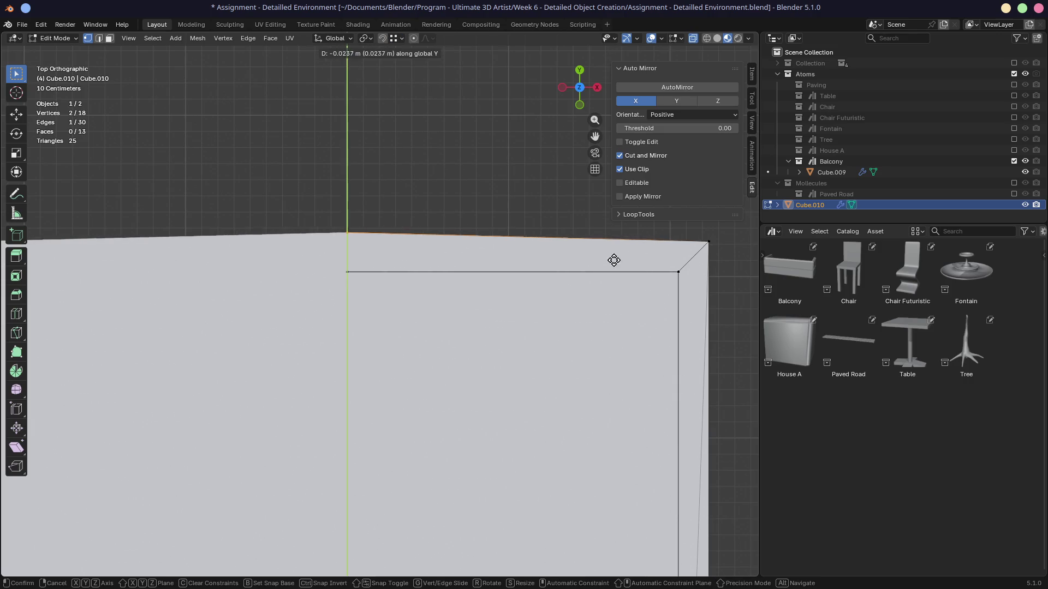
left_click(708, 242)
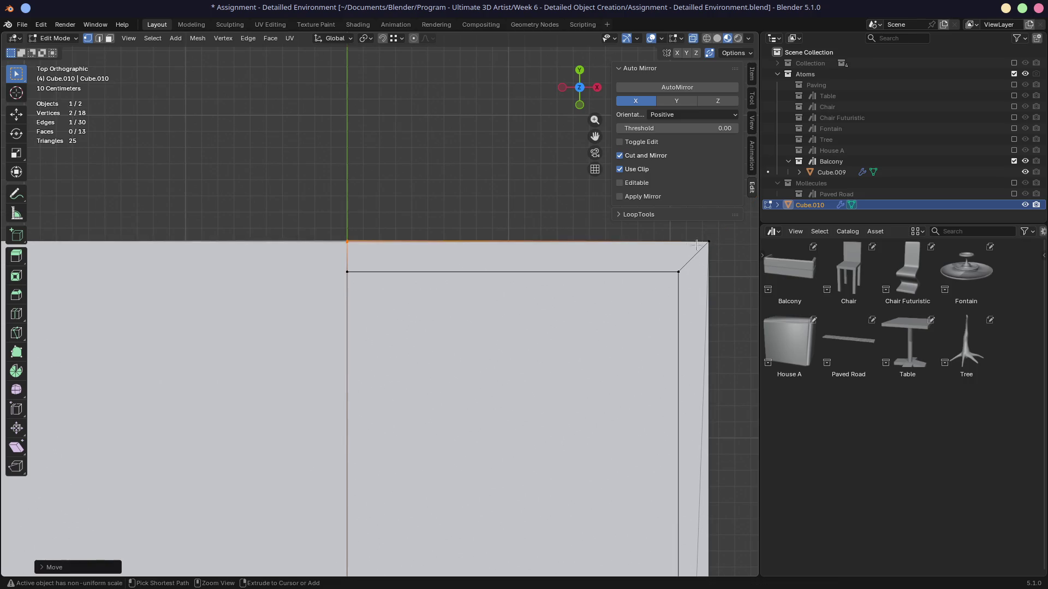
left_click(477, 215)
mouse_move(478, 216)
middle_mouse_down()
mouse_move(497, 215)
mouse_move(557, 270)
mouse_move(536, 249)
mouse_move(493, 273)
mouse_move(490, 325)
mouse_move(510, 311)
mouse_move(466, 358)
mouse_move(433, 332)
middle_mouse_up()
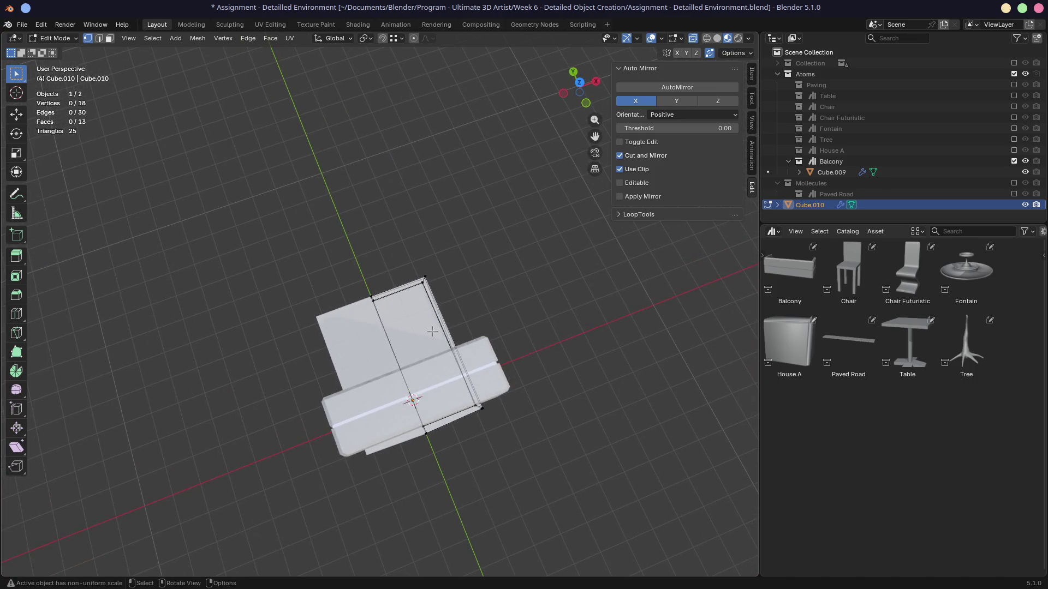
key("KP_7")
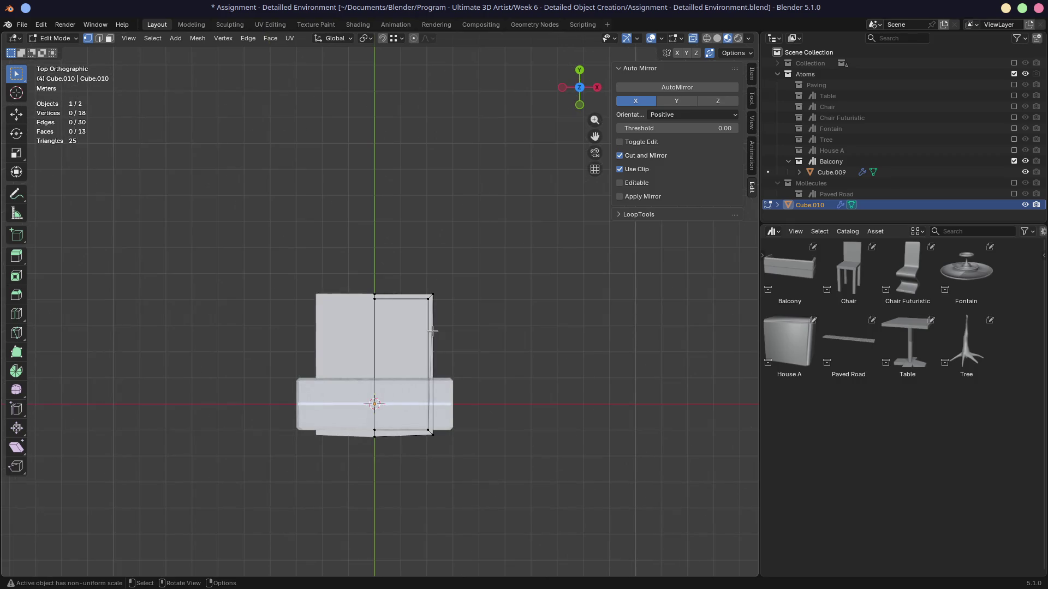
Select the whole slab mesh and shift it back about one metre along Y.
key("a")
key("g")
key("z")
left_click(413, 390)
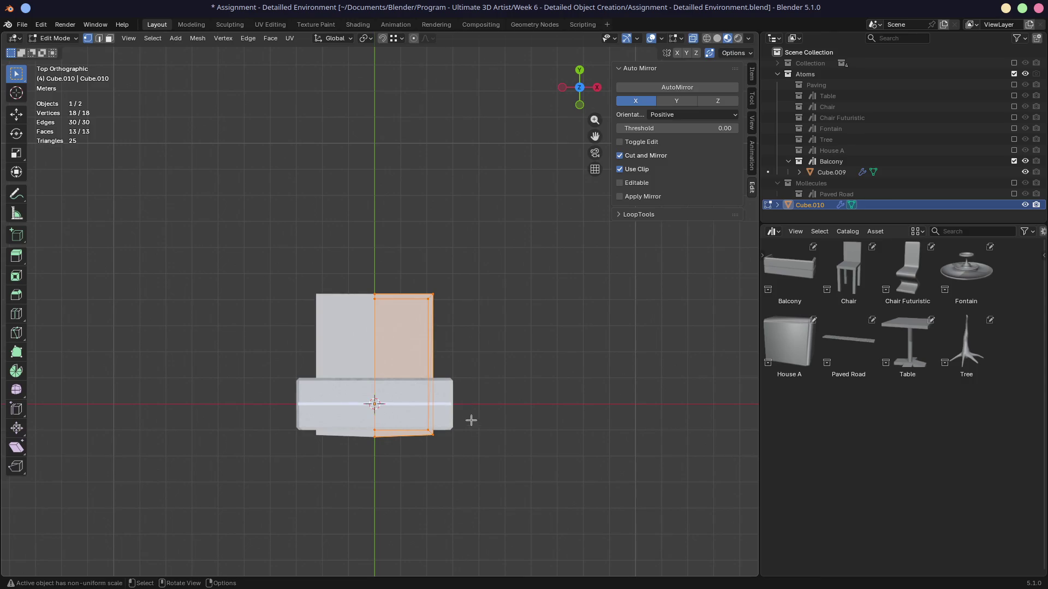
key("g")
key("y")
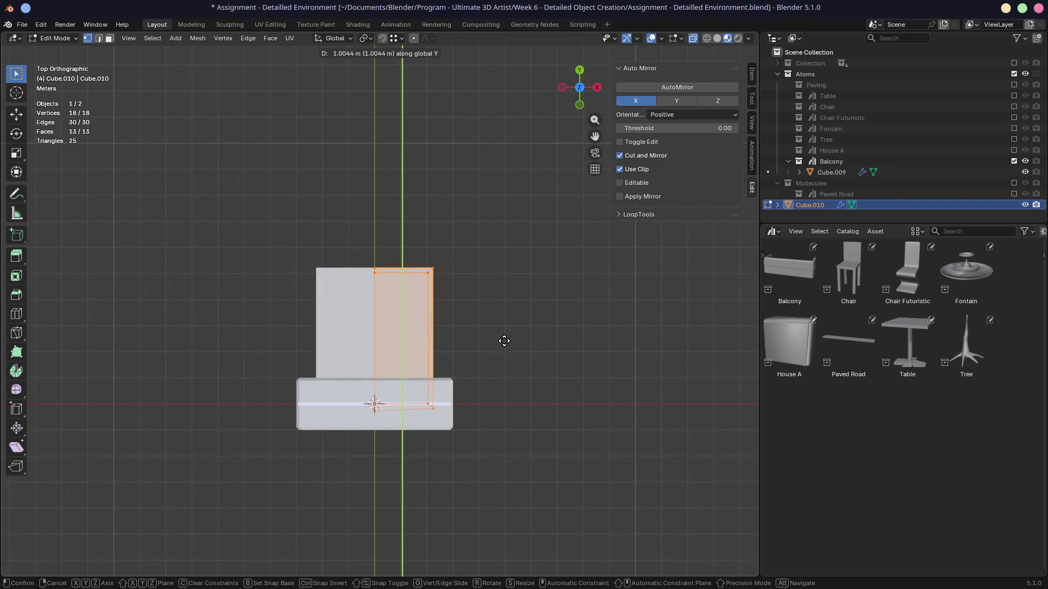
left_click(503, 353)
Orbit and zoom in to inspect the slab's new position against the balcony.
mouse_move(520, 363)
middle_mouse_down()
mouse_move(360, 253)
mouse_move(503, 286)
mouse_move(540, 380)
mouse_move(436, 371)
middle_mouse_up()
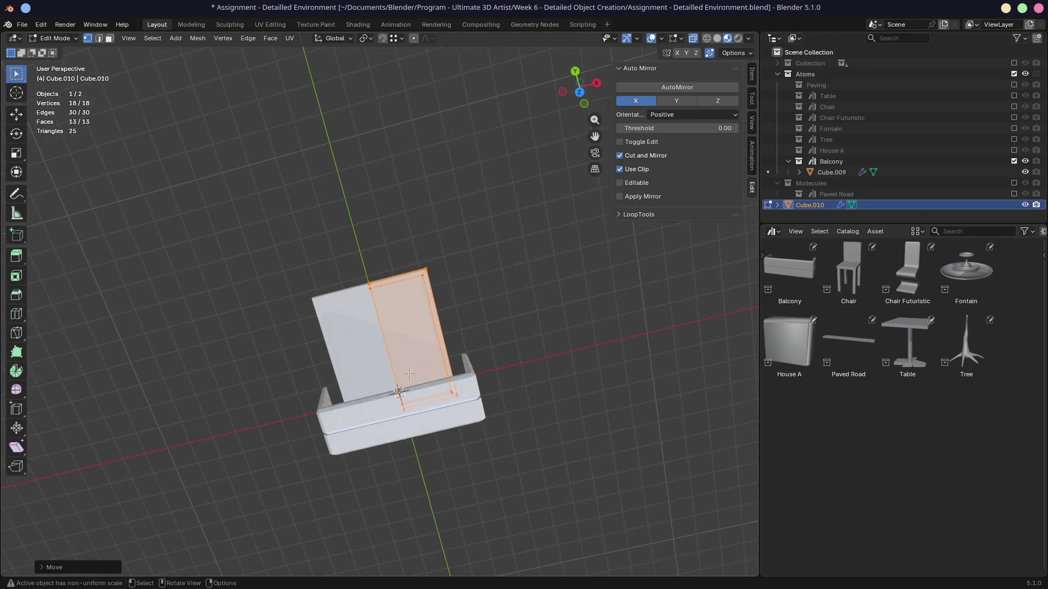
middle_click_drag(491, 348, 514, 358, "ctrl")
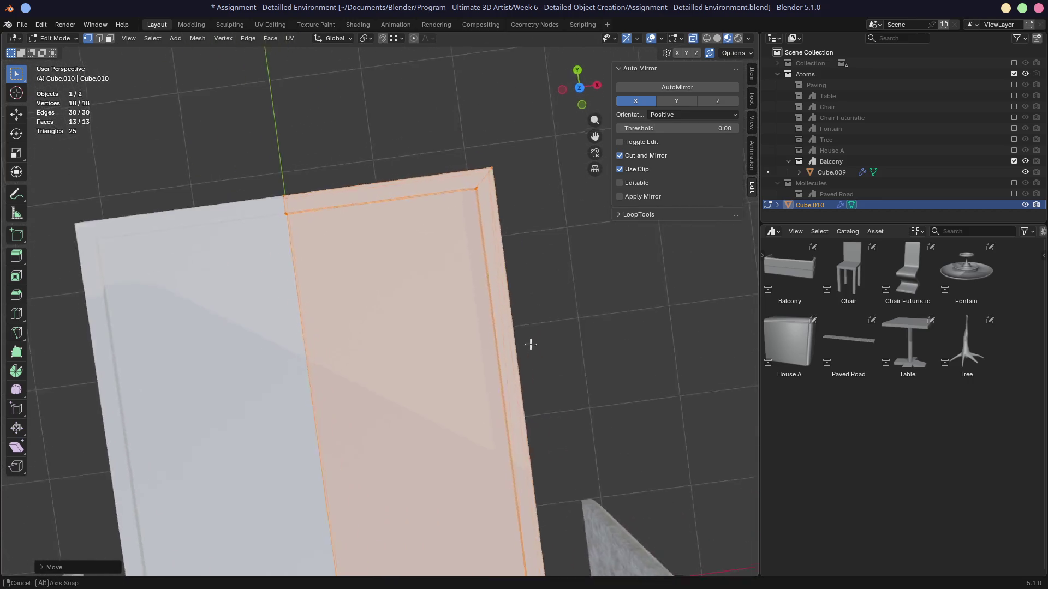
mouse_move(516, 358)
middle_mouse_down()
mouse_move(540, 344)
mouse_move(476, 321)
middle_mouse_up()
left_click(495, 244)
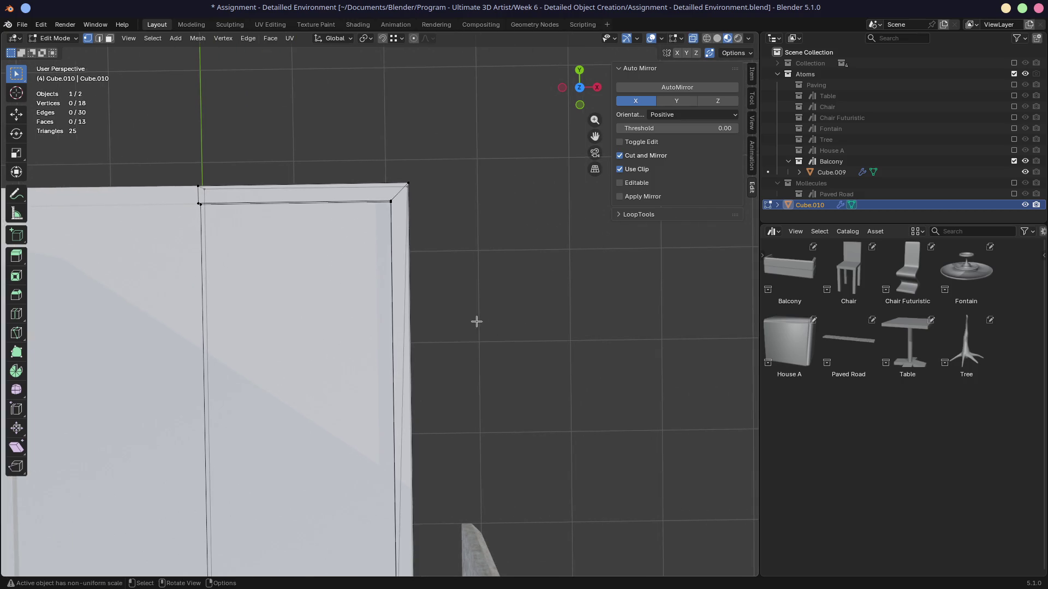
Move the slab's far (top) edge along Y in Top view to match the balcony footprint.
key("KP_7")
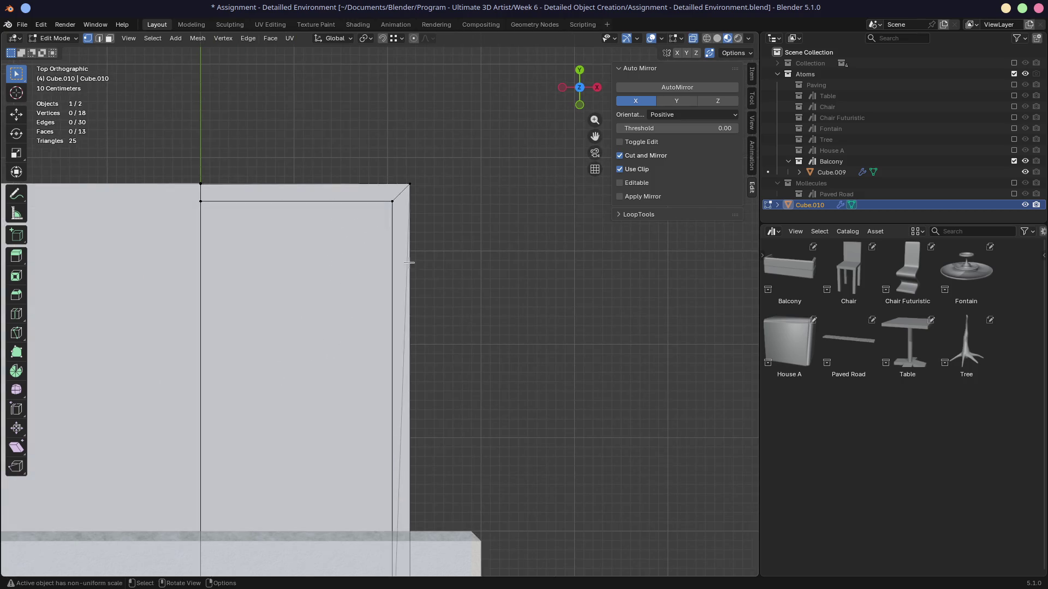
left_click_drag(166, 144, 448, 197)
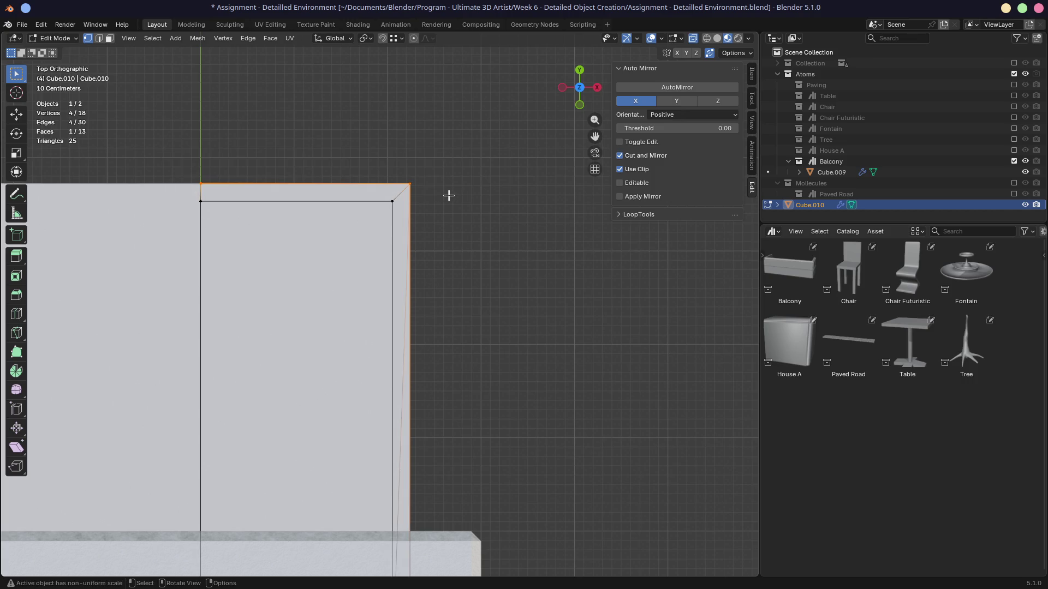
key("g")
key("y")
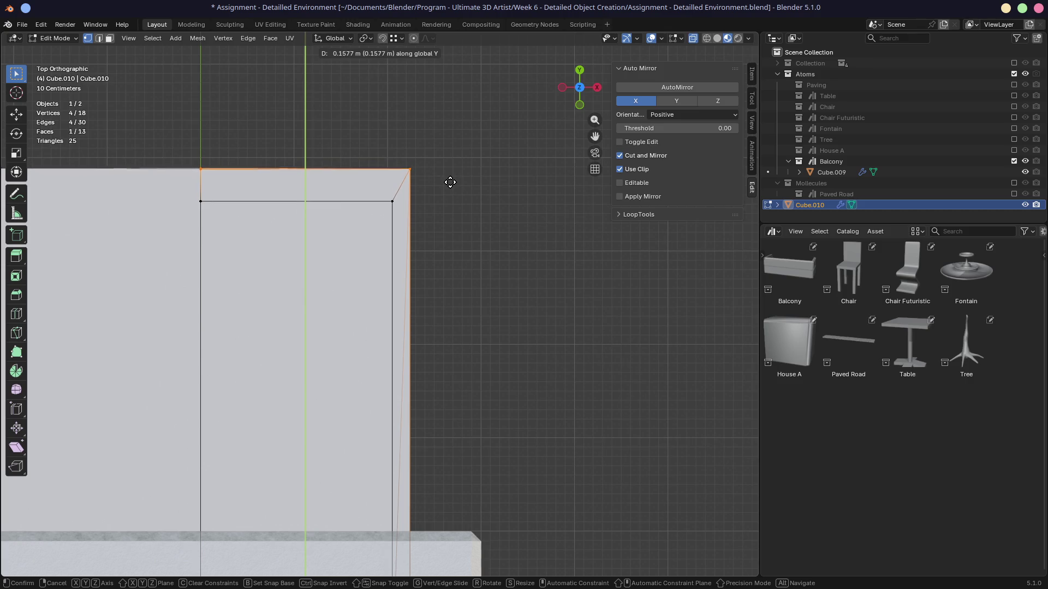
left_click(451, 183)
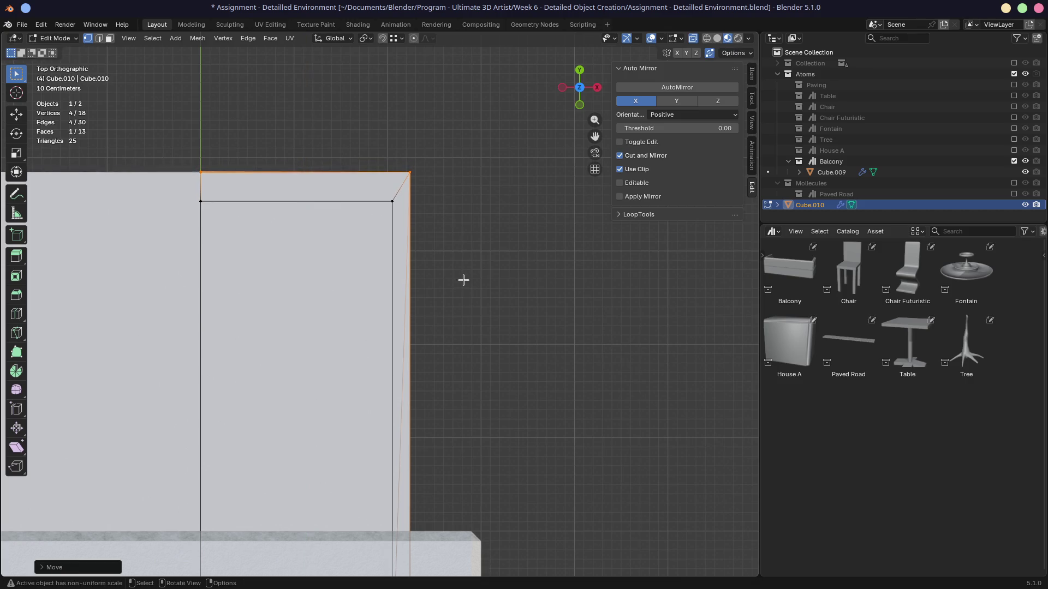
scroll(458, 289, "down", 2)
scroll(450, 319, "down", 1)
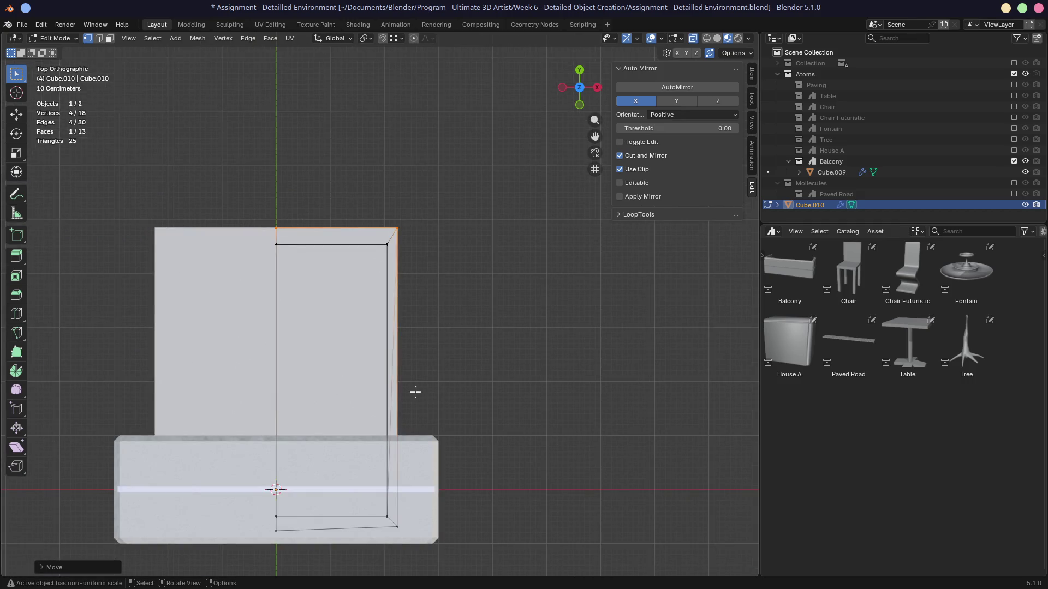
Move the slab's near (bottom) corner vertices along Y to fit the footprint.
left_click(267, 532)
left_click(263, 533, "shift")
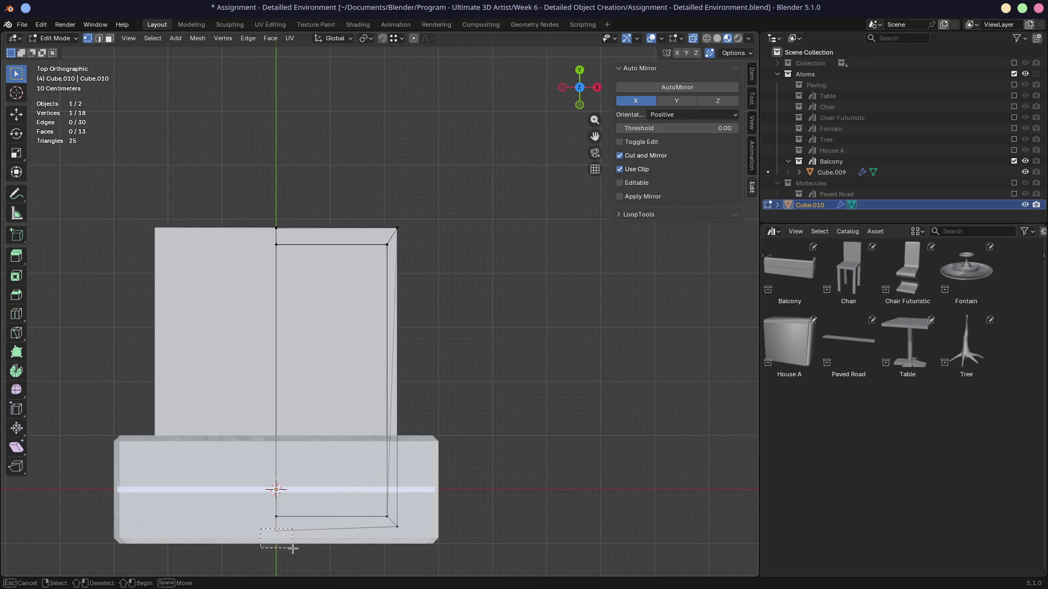
key("g")
key("y")
left_click(410, 536, "ctrl")
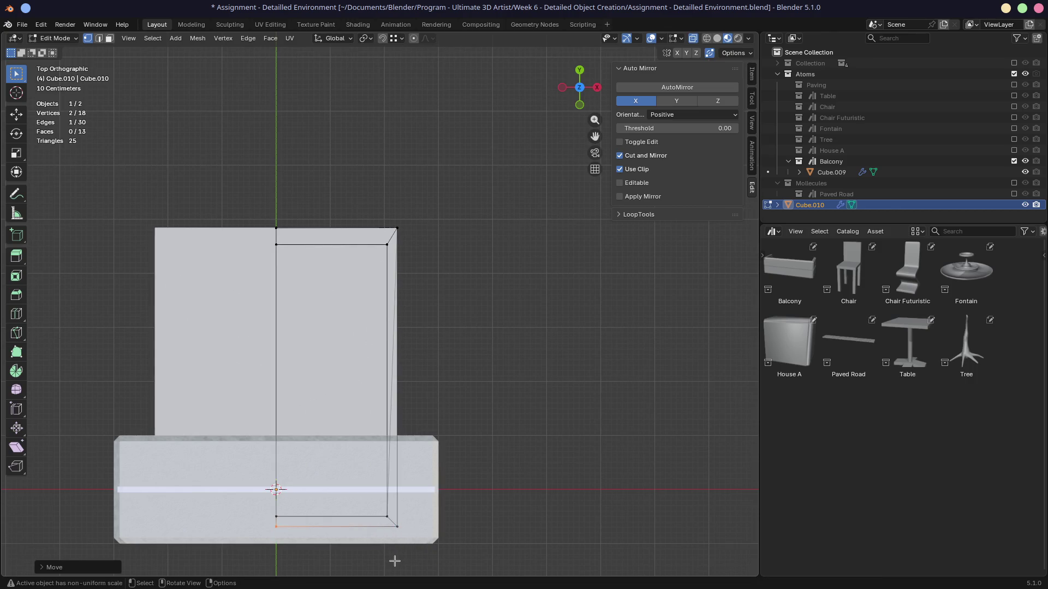
mouse_move(384, 514)
middle_mouse_down()
mouse_move(373, 322)
mouse_move(405, 322)
mouse_move(399, 282)
mouse_move(454, 307)
mouse_move(483, 285)
middle_mouse_up()
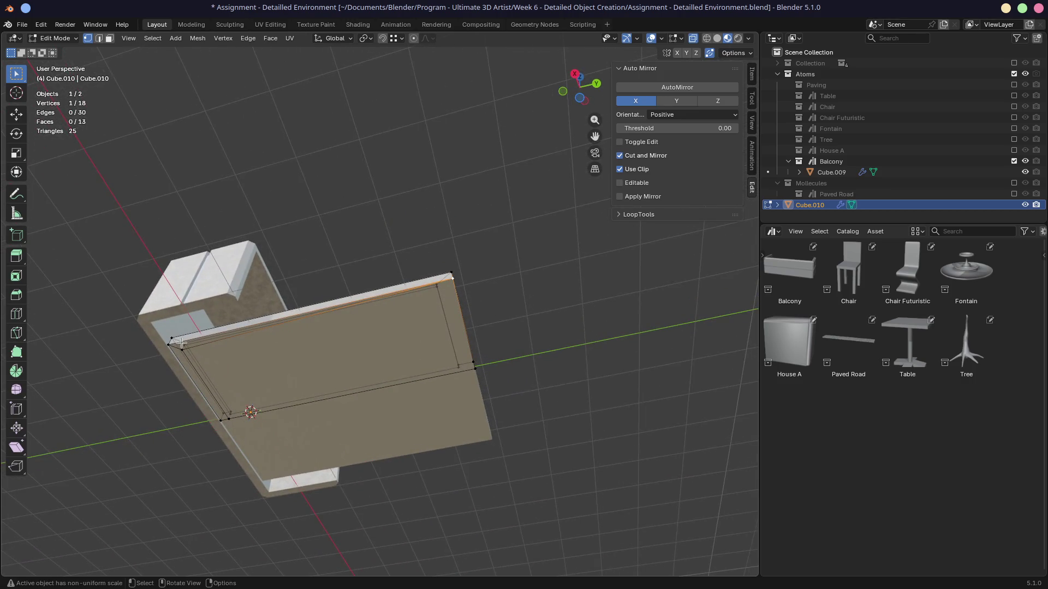
Vertex-slide two stray vertices into their neighbours to merge them away.
mouse_move(246, 353)
middle_mouse_down()
mouse_move(255, 365)
mouse_move(208, 336)
middle_mouse_up()
key("shift+v")
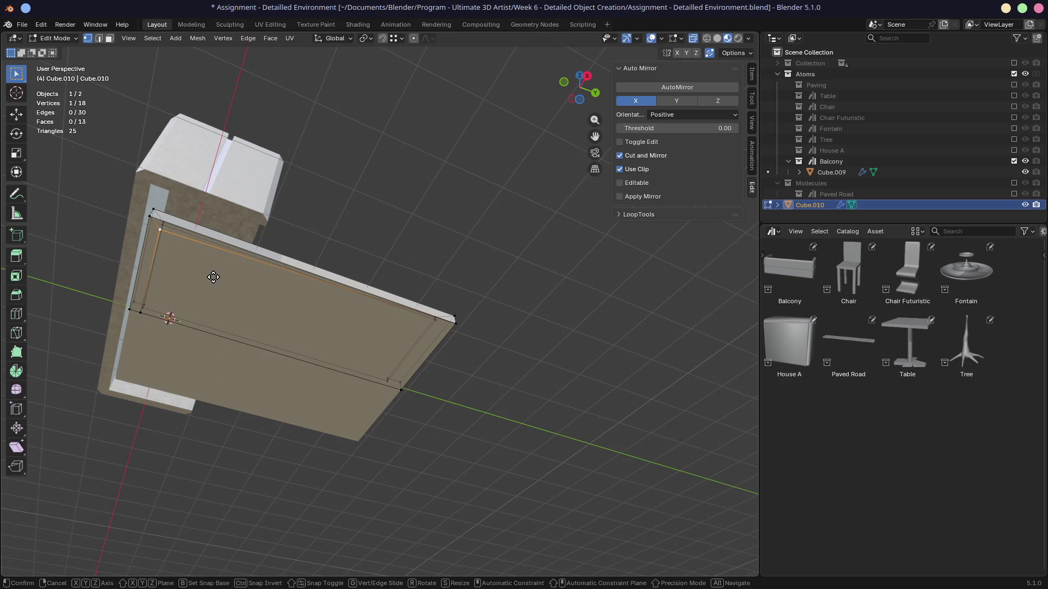
left_click(190, 239)
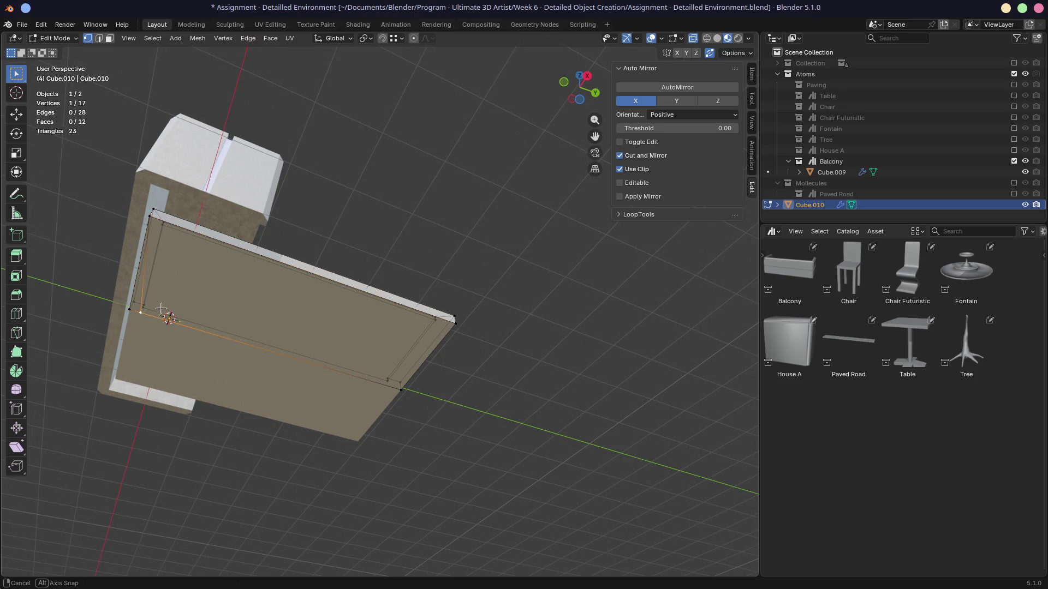
middle_click_drag(139, 314, 291, 281)
key("shift+v")
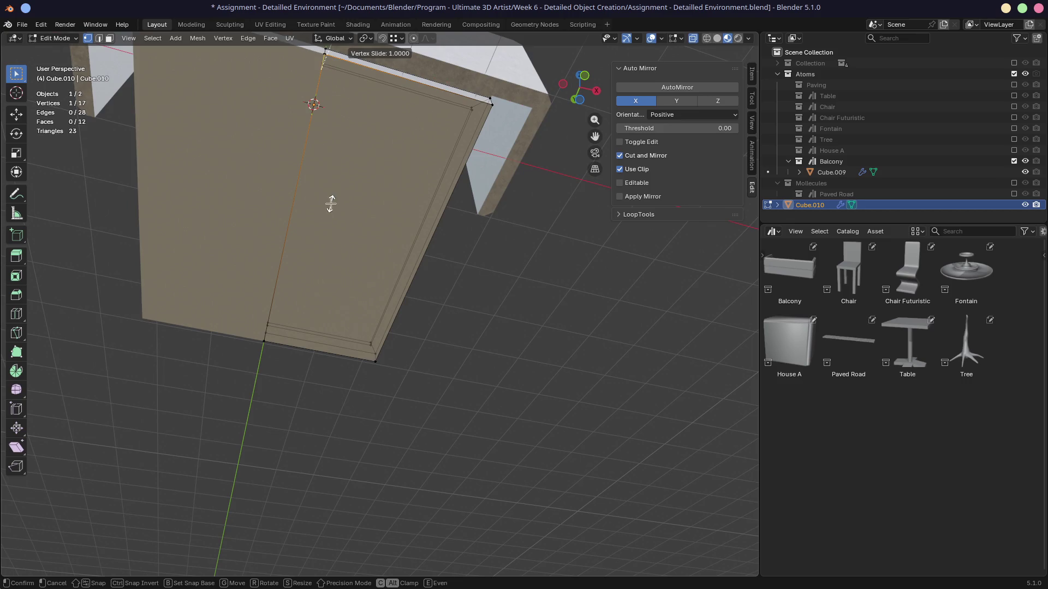
left_click(331, 204)
mouse_move(312, 101)
middle_mouse_down()
mouse_move(461, 301)
mouse_move(433, 303)
middle_mouse_up()
mouse_move(499, 276)
middle_mouse_down()
mouse_move(499, 330)
mouse_move(534, 386)
middle_mouse_up()
scroll(539, 325, "up", 3)
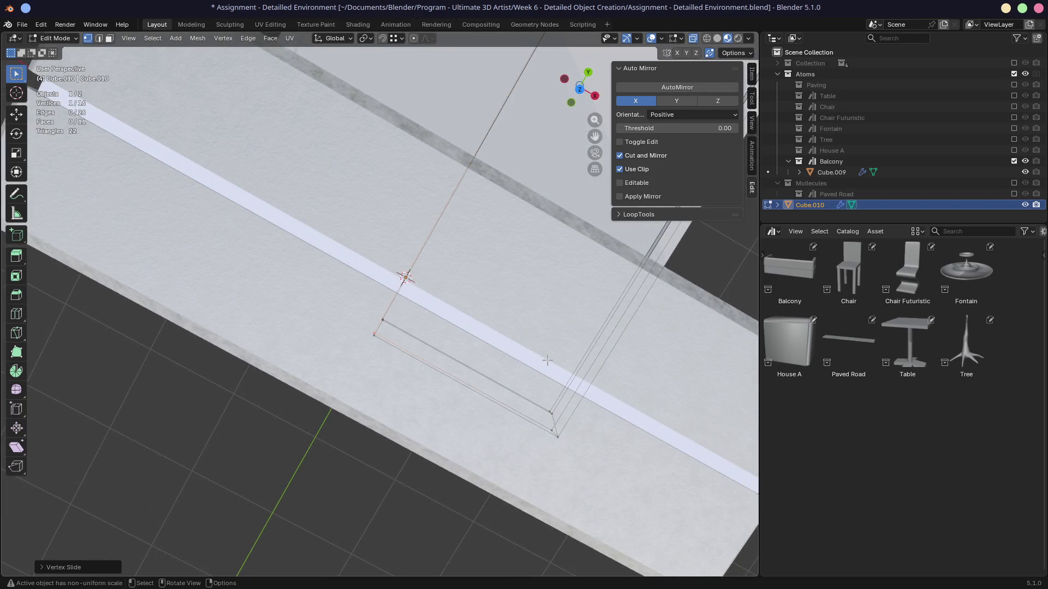
scroll(546, 360, "down", 5)
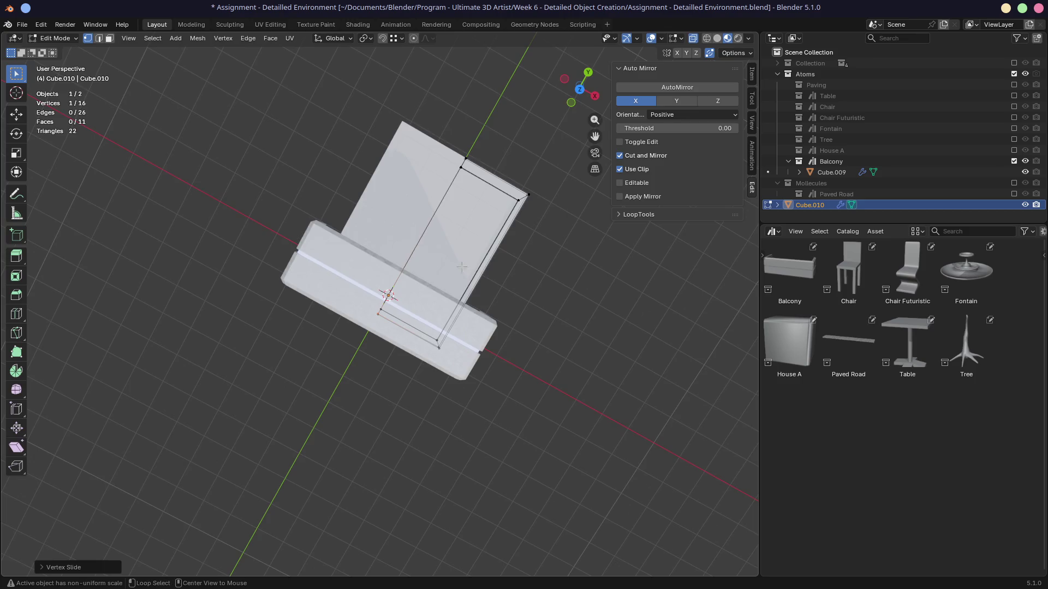
middle_click_drag(546, 361, 357, 320)
scroll(357, 319, "up", 3)
scroll(460, 253, "up", 2)
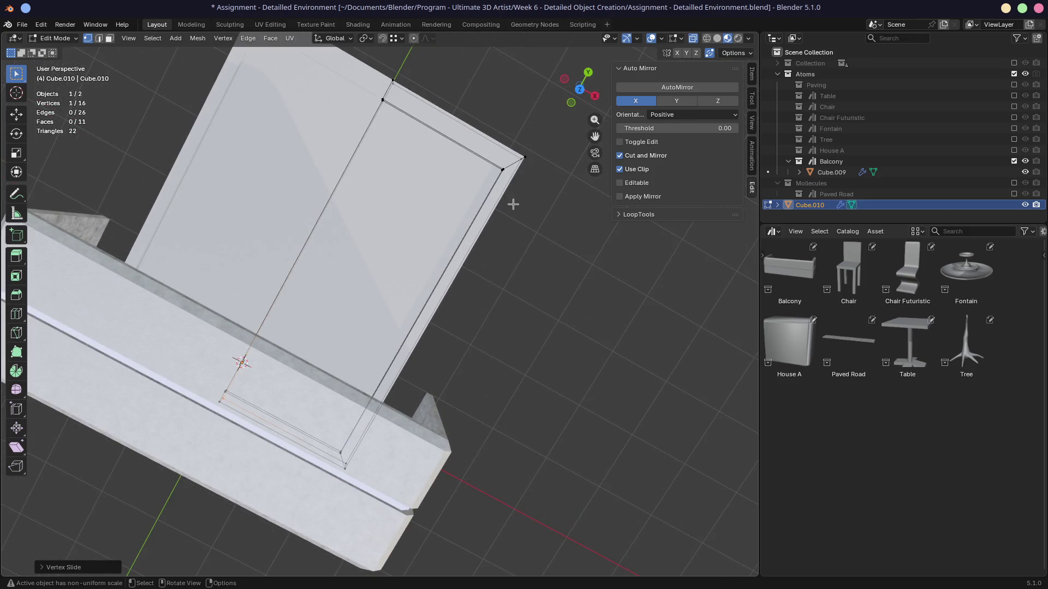
From Front view, shift the slab's bottom face strip along X.
key("KP_1")
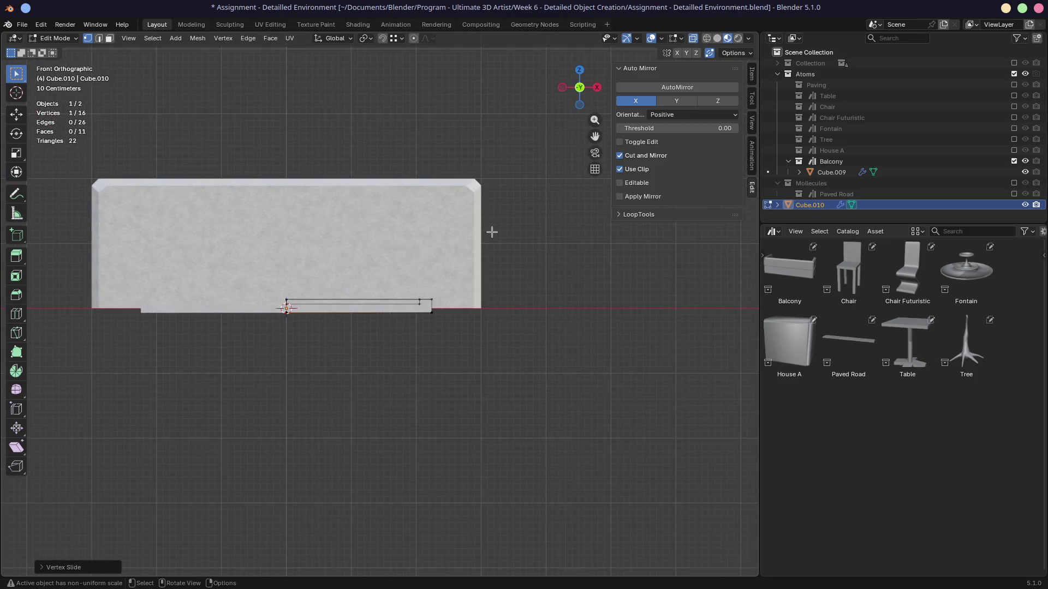
key("3")
left_click(451, 328)
key("g")
key("x")
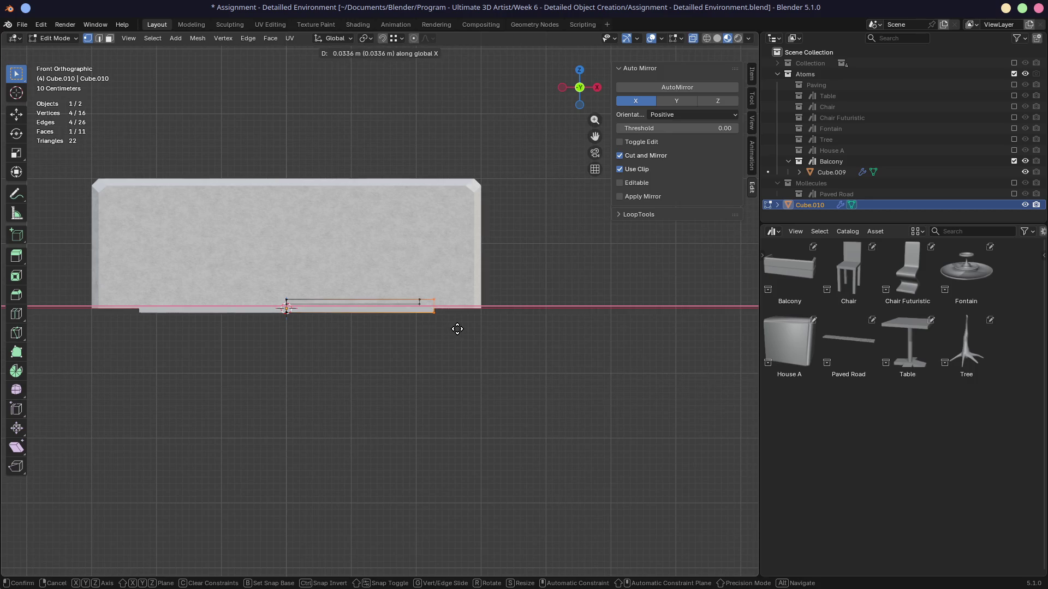
left_click(458, 328)
left_click(469, 363)
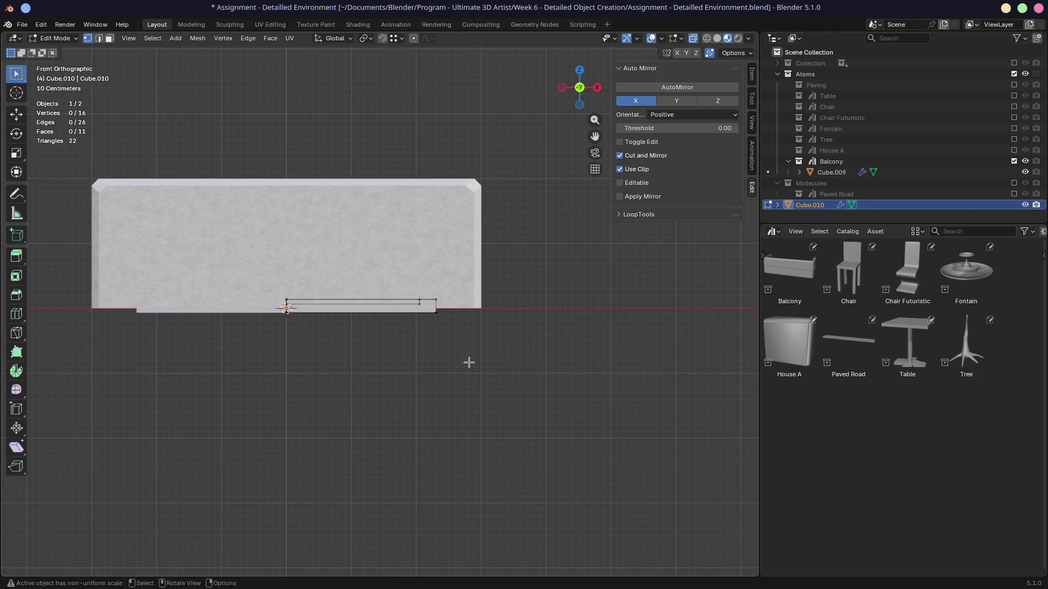
key("KP_7")
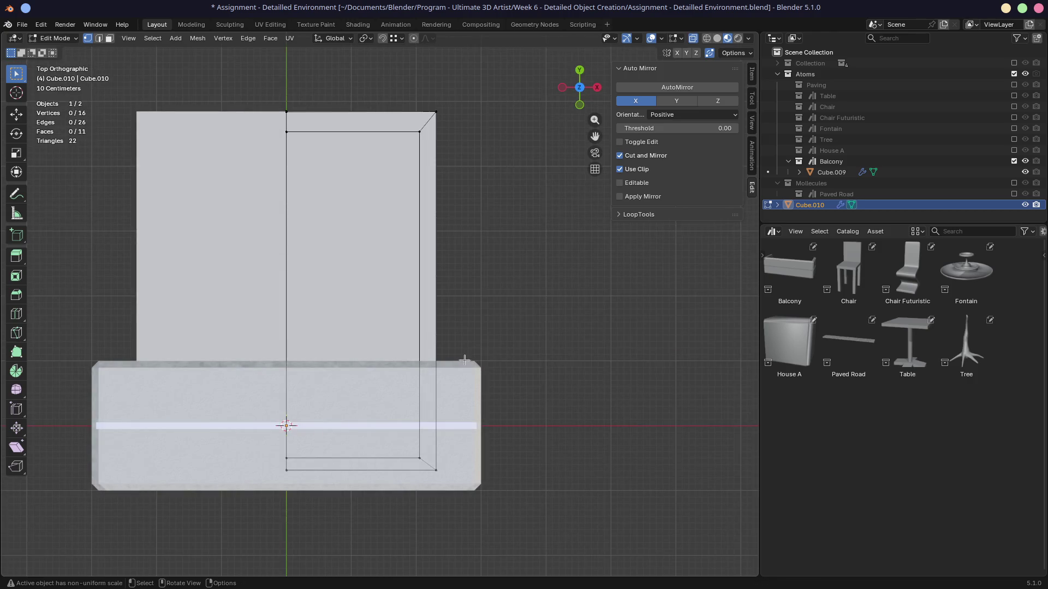
scroll(467, 262, "up", 3)
middle_click_drag(456, 281, 419, 227)
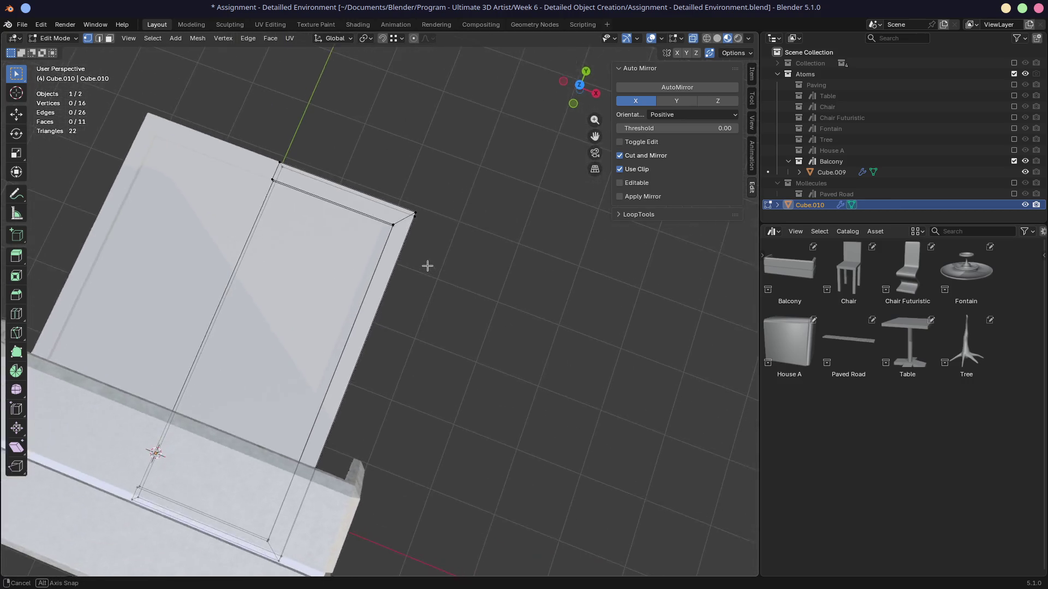
scroll(491, 306, "up", 2)
scroll(419, 339, "up", 2)
scroll(480, 321, "up", 1)
Bevel the slab's front top and bottom edge loops and return to Object Mode.
mouse_move(480, 321)
middle_mouse_down()
mouse_move(382, 261)
mouse_move(401, 310)
middle_mouse_up()
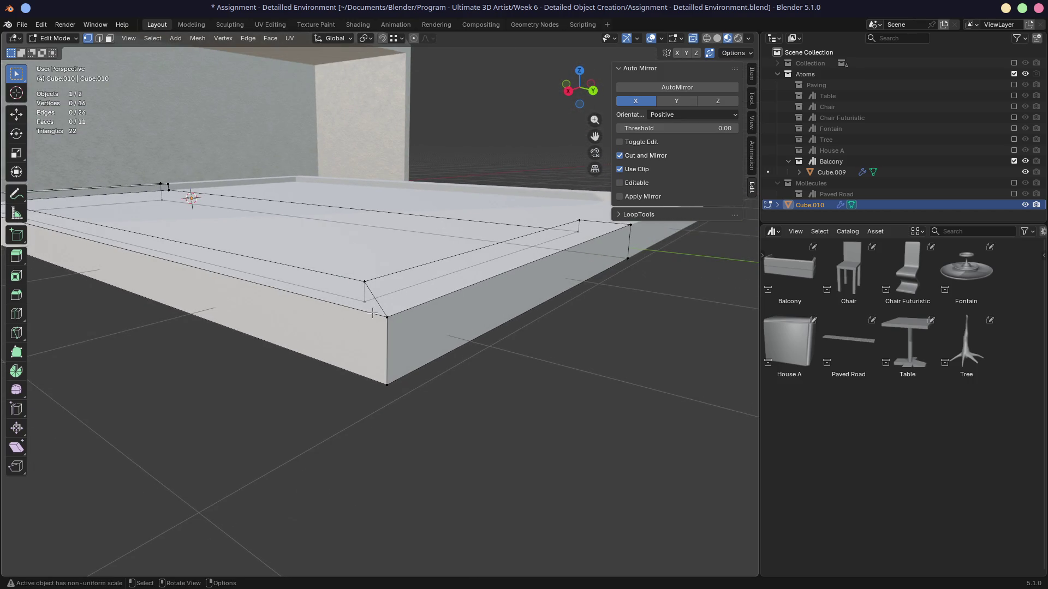
left_click(352, 310, "alt")
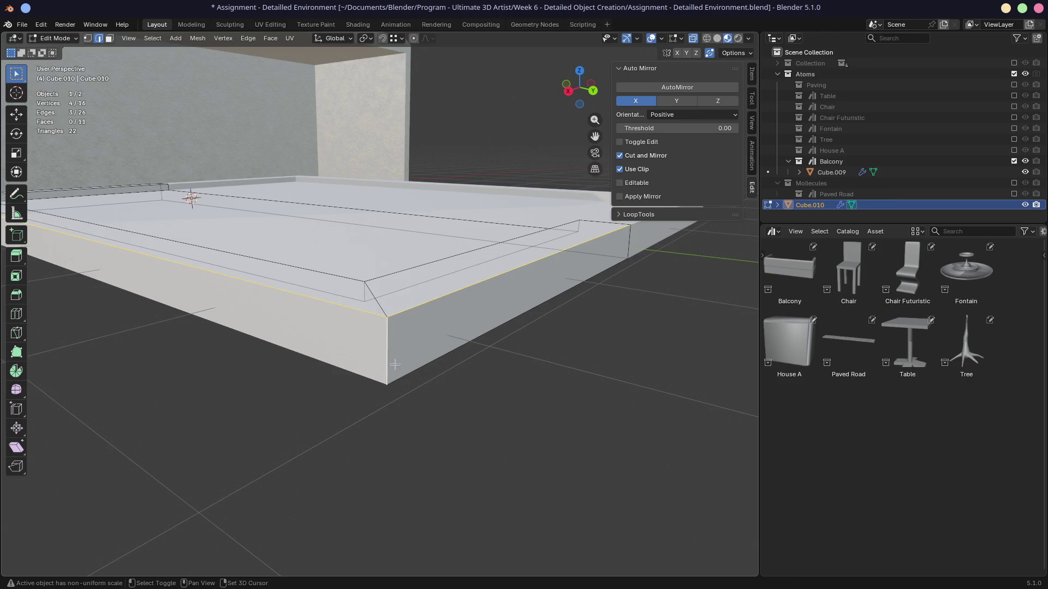
left_click(372, 383, "alt+shift")
middle_click_drag(371, 383, 435, 379)
key("ctrl+b")
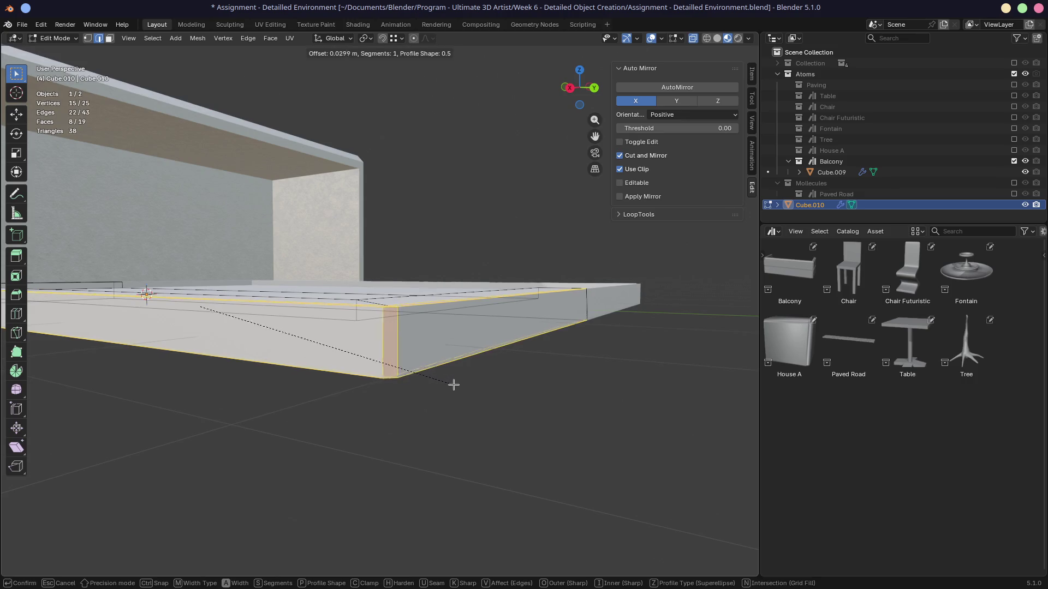
left_click(468, 392)
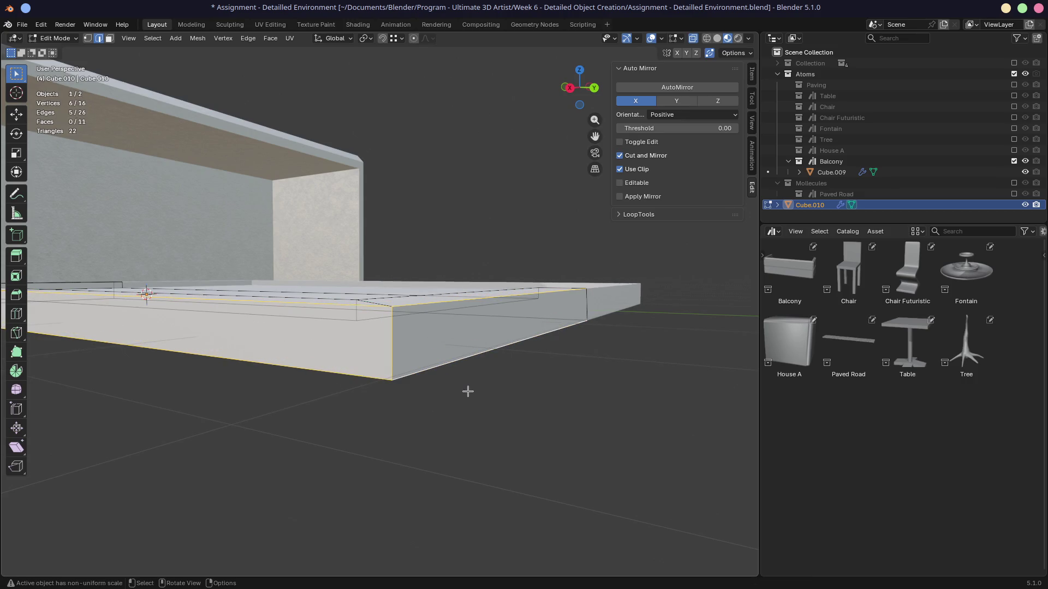
middle_click_drag(468, 392, 412, 367)
key("Tab")
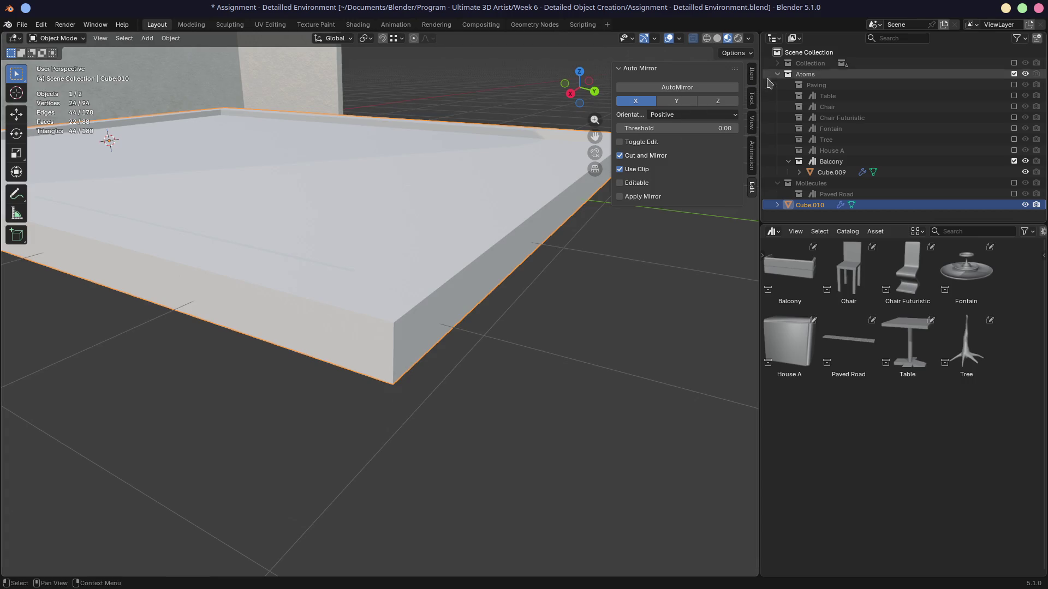
Apply the slab's scale so it reads 1 on every axis, then start a bevel on its rim edges.
left_click(752, 80)
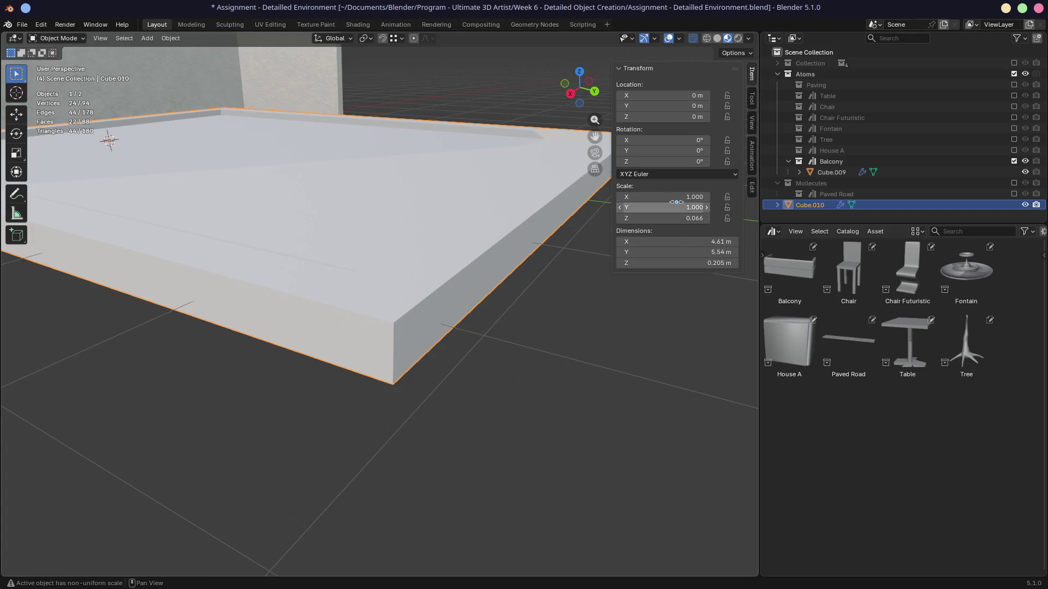
key("ctrl+a")
left_click(395, 281)
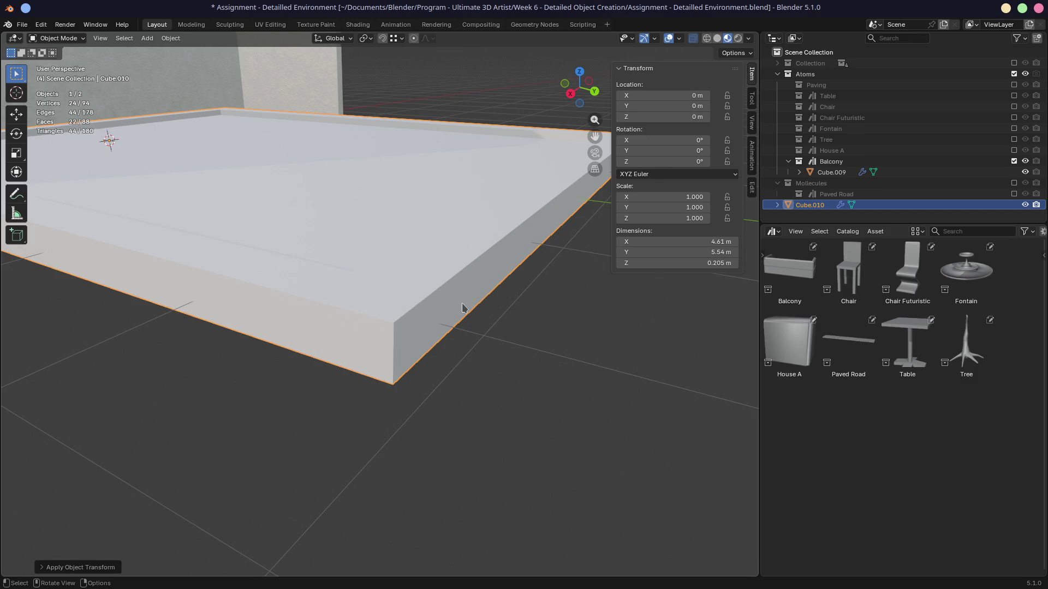
key("Tab")
middle_click_drag(462, 307, 437, 276)
key("ctrl+b")
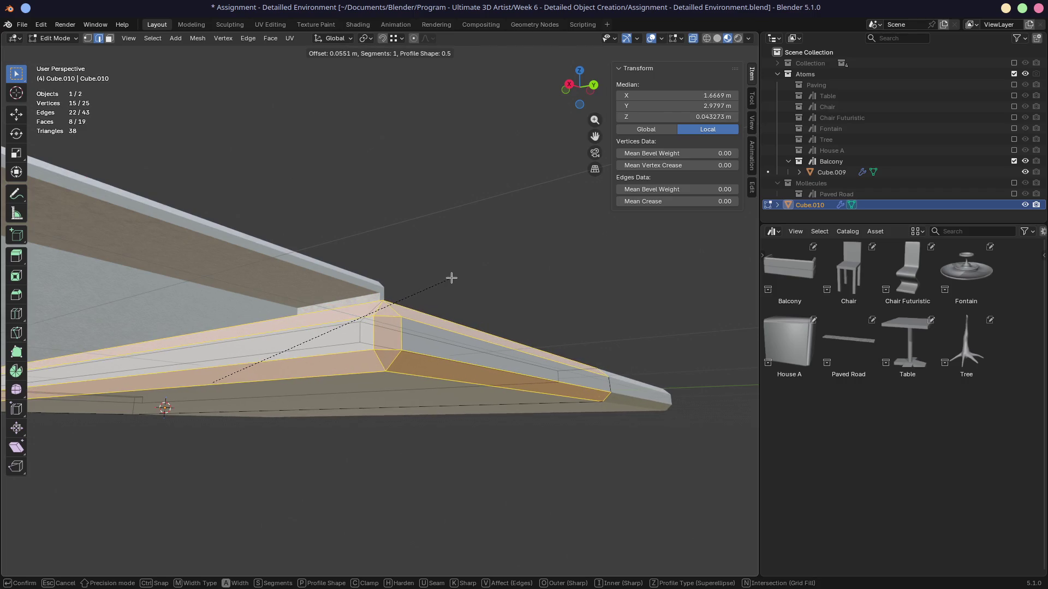
Confirm the bevel on the slab's outer rim edges.
left_click(451, 278)
middle_click_drag(450, 278, 389, 329)
scroll(389, 329, "up", 3)
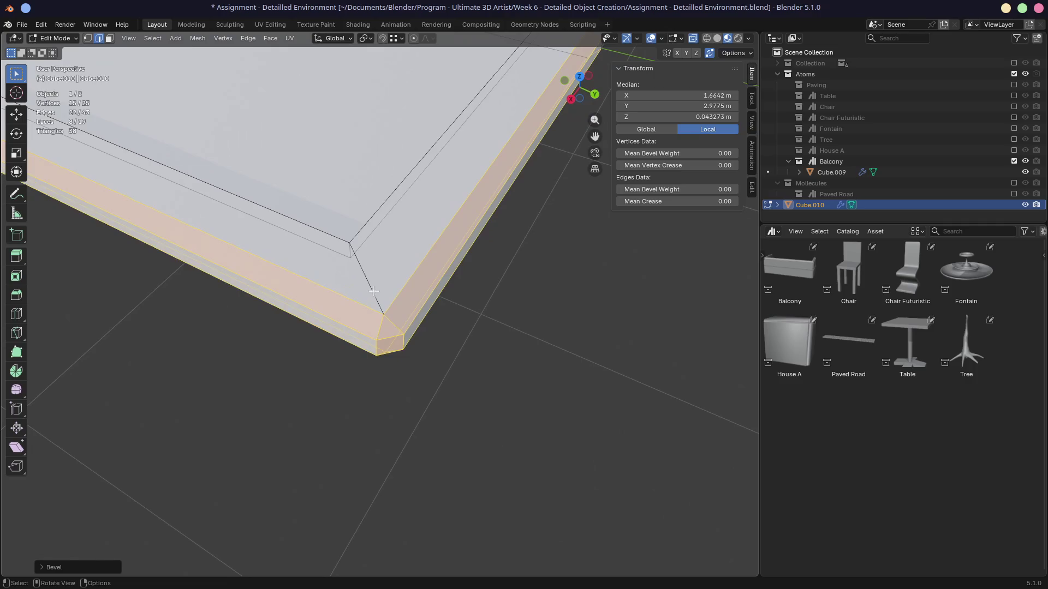
mouse_move(337, 240)
middle_mouse_down()
mouse_move(421, 326)
mouse_move(377, 226)
mouse_move(422, 320)
mouse_move(417, 292)
middle_mouse_up()
Bevel two inner corner edges of the slab and return to Object Mode.
left_click(390, 321)
left_click(422, 320)
left_click(421, 321, "shift")
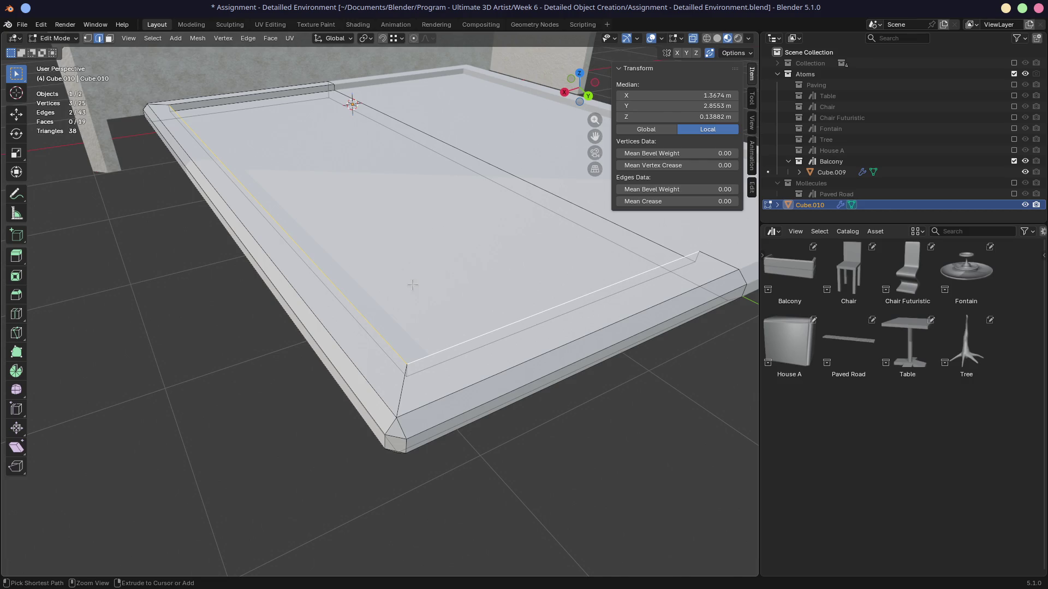
key("ctrl+b")
left_click(426, 285)
mouse_move(427, 285)
middle_mouse_down()
mouse_move(465, 251)
mouse_move(358, 228)
middle_mouse_up()
key("Tab")
key("Tab")
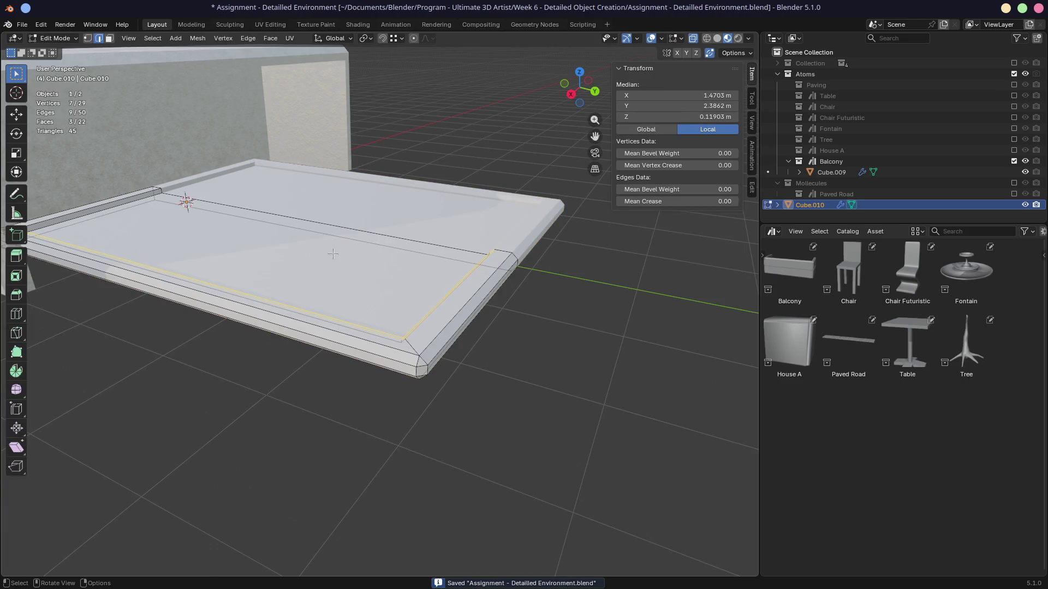
scroll(373, 196, "up", 4)
scroll(384, 170, "up", 2)
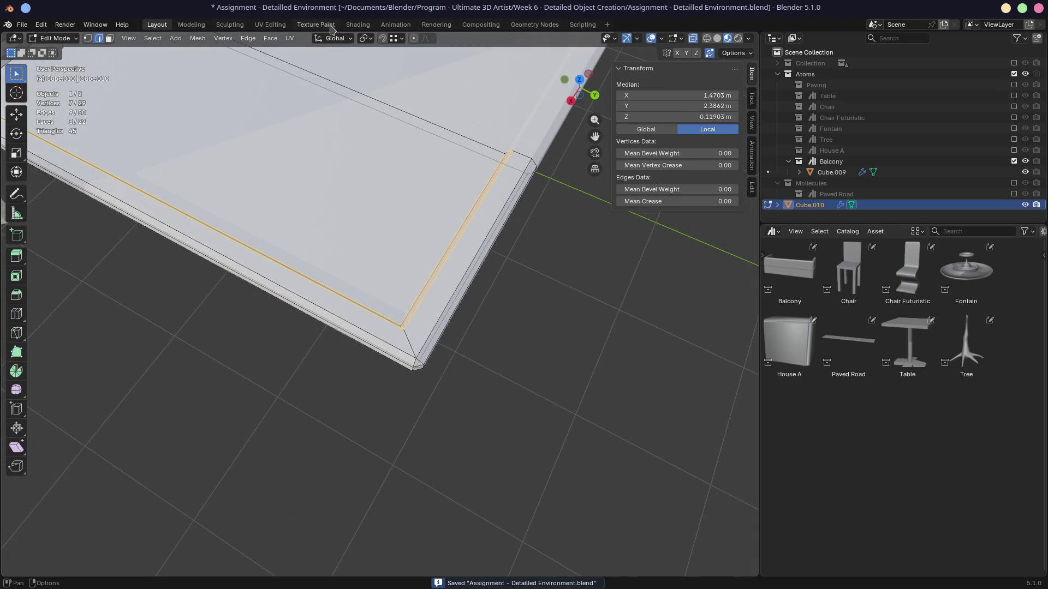
In the Shading workspace, add two material slots and assign HouseMetalPanel to the first.
left_click(358, 24)
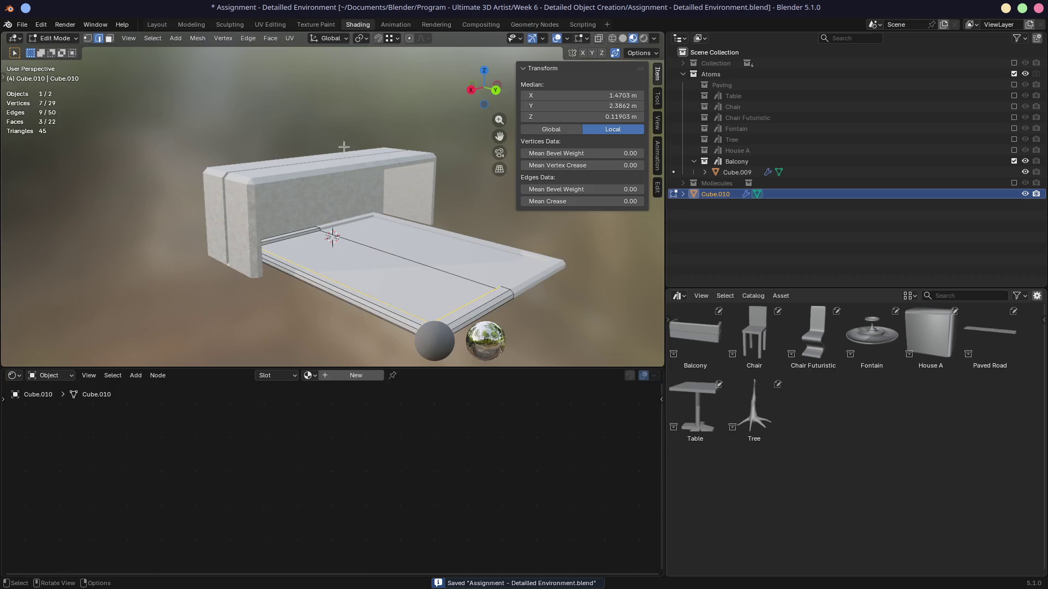
left_click(293, 377)
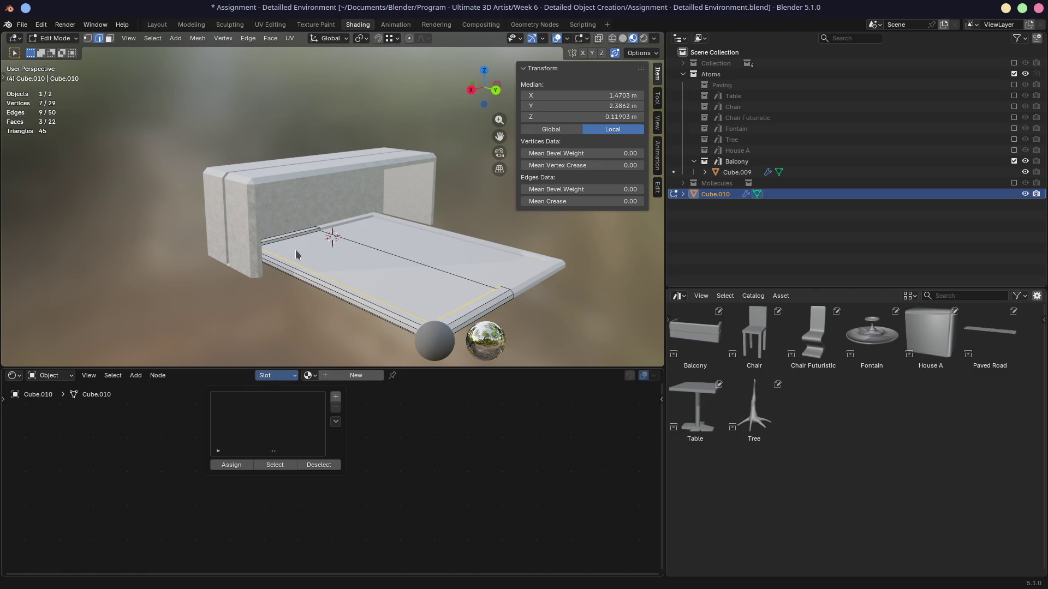
middle_click_drag(306, 275, 393, 247)
scroll(361, 255, "up", 4)
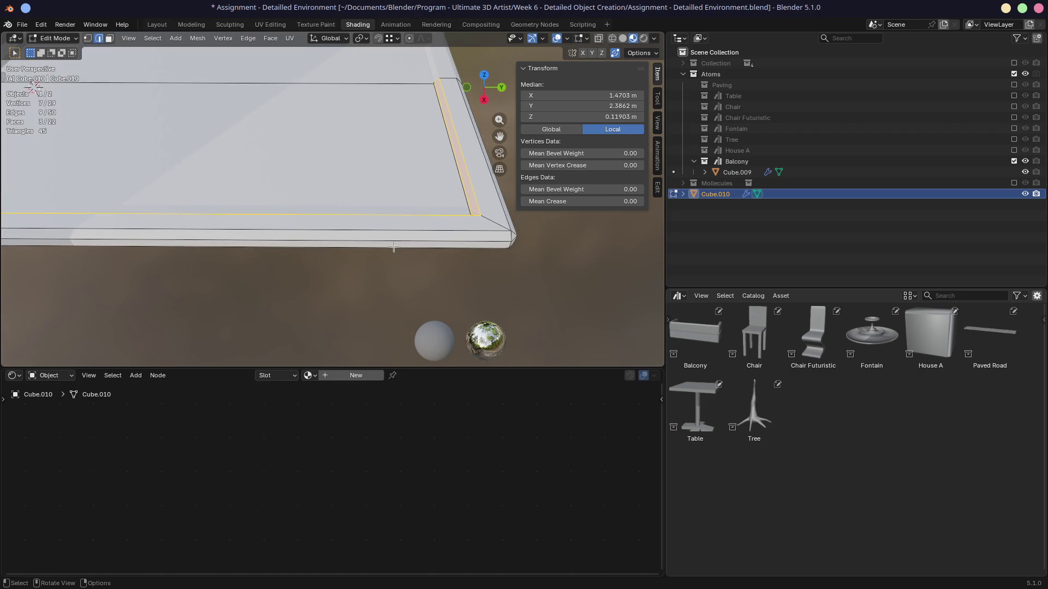
left_click(336, 396)
left_click(336, 396)
left_click(221, 400)
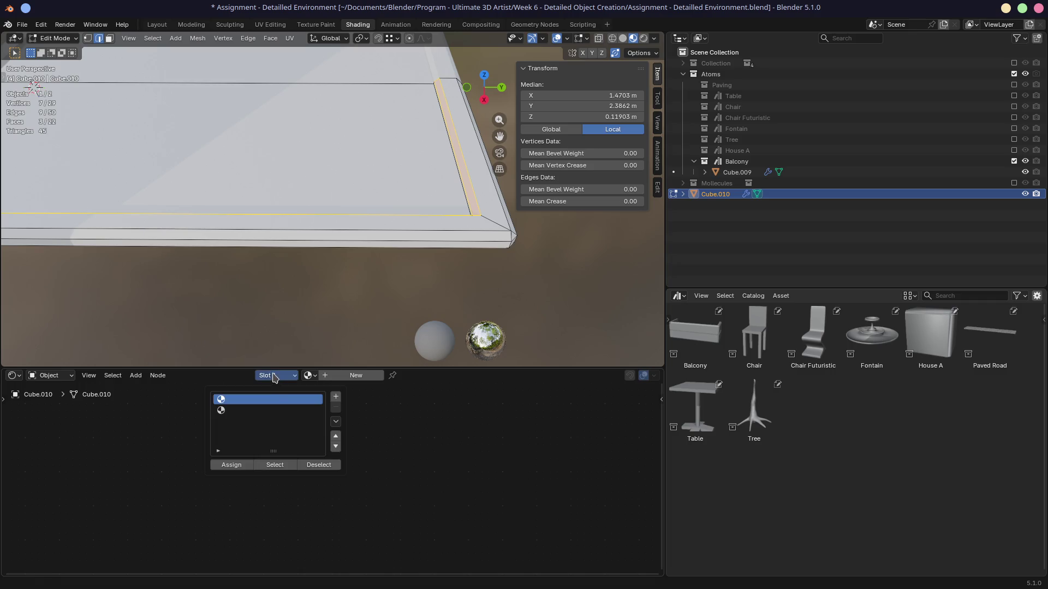
left_click(309, 375)
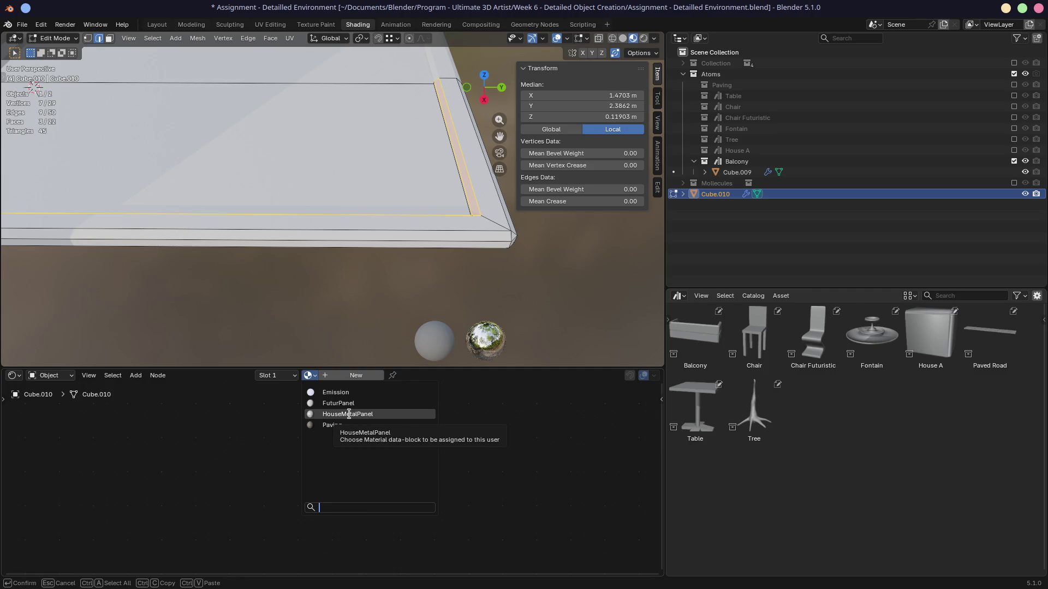
left_click(349, 415)
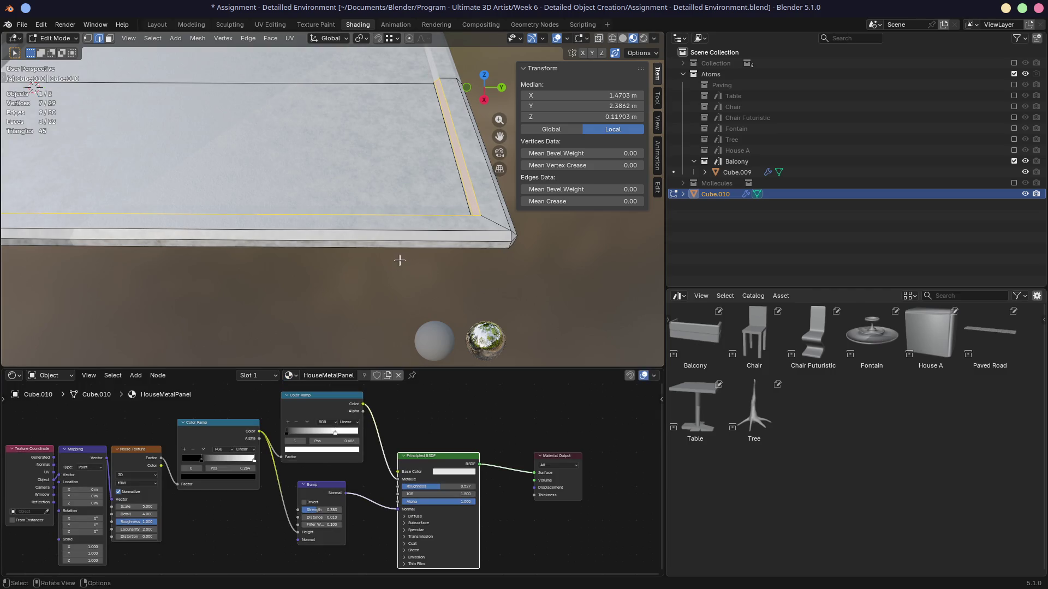
mouse_move(345, 234)
middle_mouse_down()
mouse_move(270, 133)
mouse_move(348, 159)
middle_mouse_up()
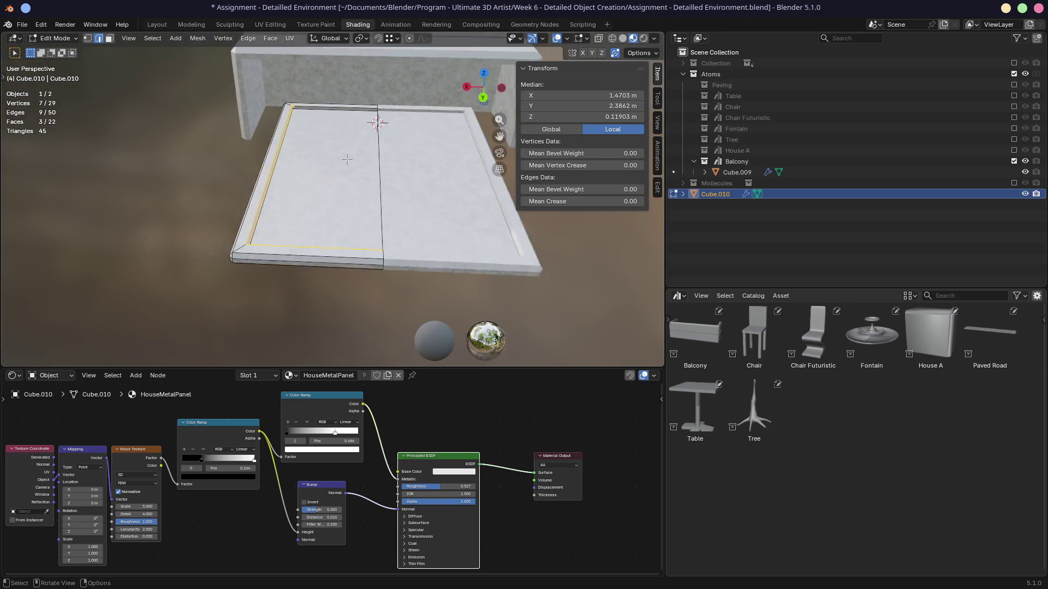
scroll(348, 160, "down", 5)
scroll(348, 159, "down", 1)
scroll(345, 164, "down", 1)
scroll(342, 172, "down", 1)
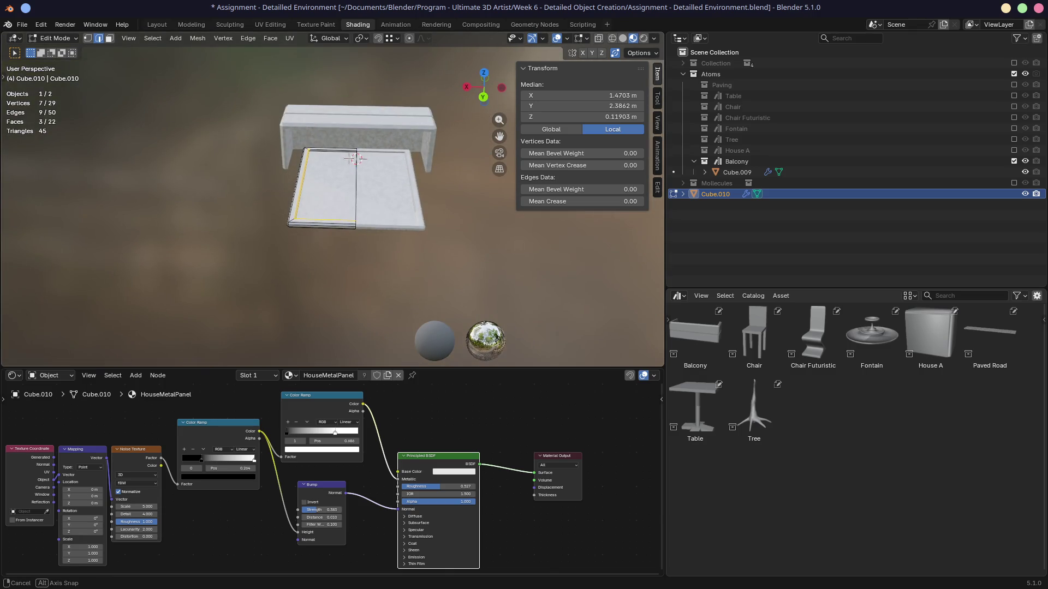
scroll(338, 182, "down", 1)
scroll(338, 181, "up", 4)
scroll(323, 193, "up", 3)
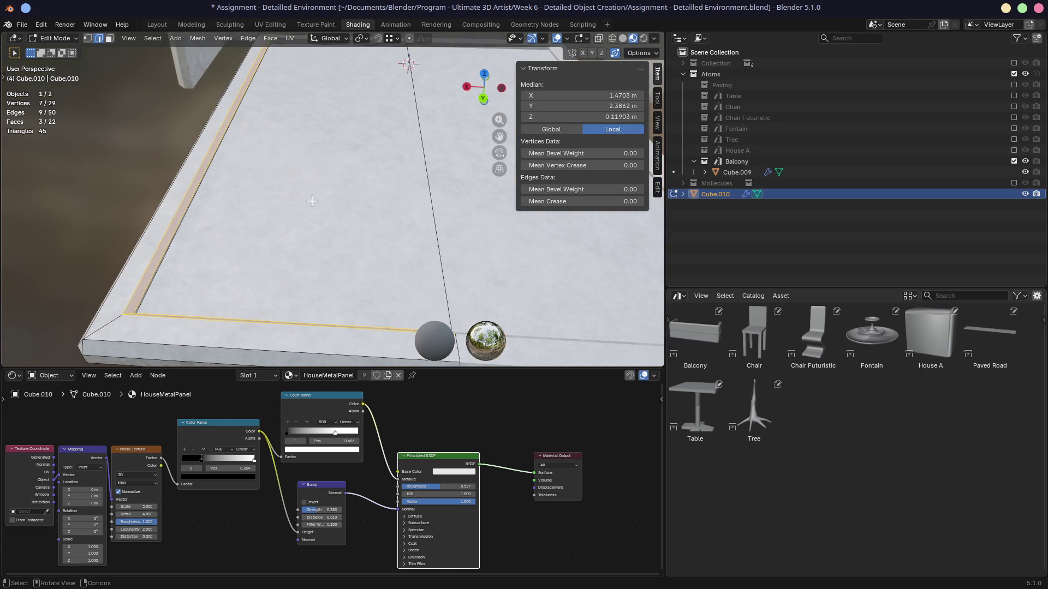
Select the slab's inner floor face and make the empty second material slot active.
left_click(314, 196)
key("3")
left_click(314, 207)
mouse_move(314, 207)
middle_mouse_down()
mouse_move(315, 222)
mouse_move(312, 185)
middle_mouse_up()
scroll(316, 222, "down", 3)
scroll(315, 222, "down", 1)
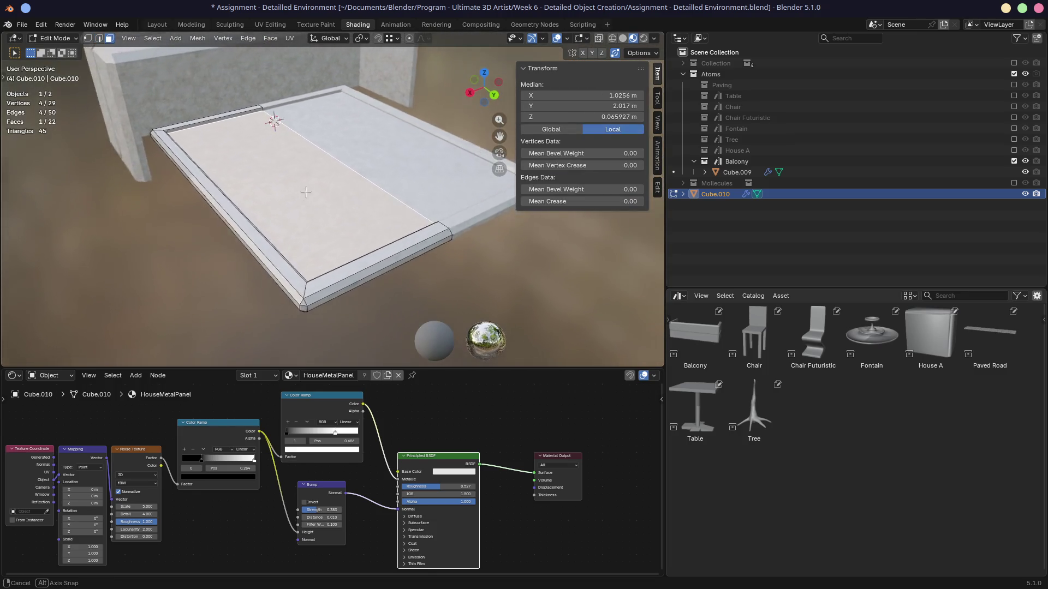
left_click(258, 375)
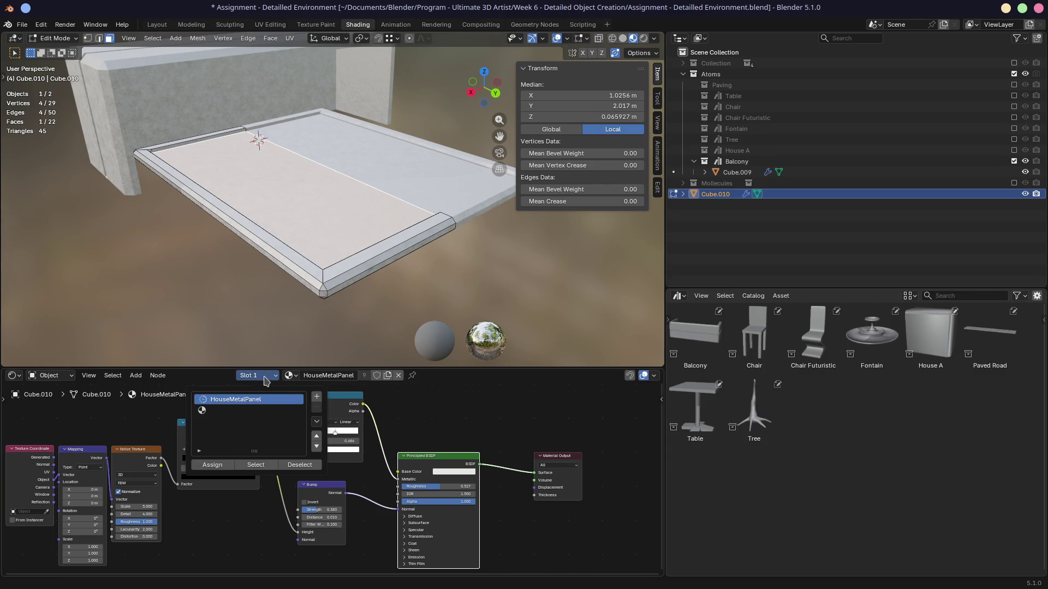
left_click(227, 414)
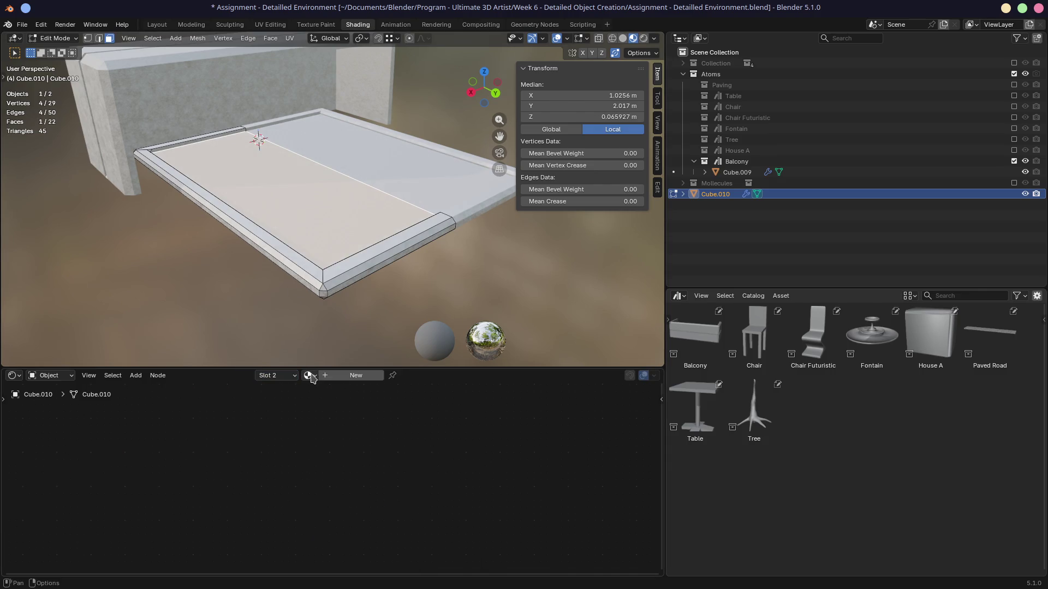
Create a new material named Glass in the second slot and make it much glossier.
left_click(327, 375)
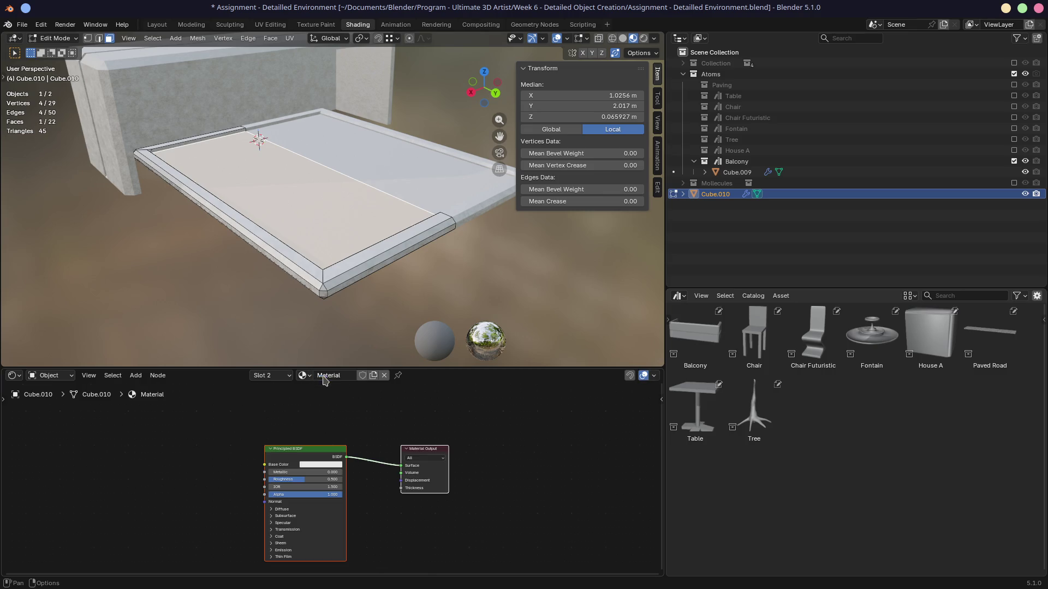
double_click(325, 374)
type("Glass")
key("Return")
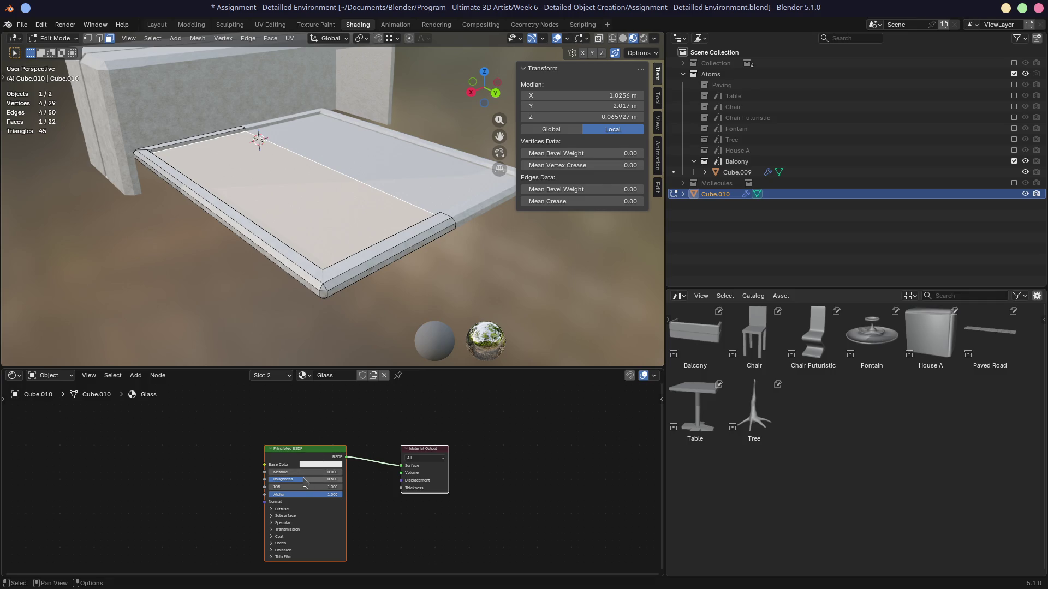
left_click_drag(304, 483, 285, 474)
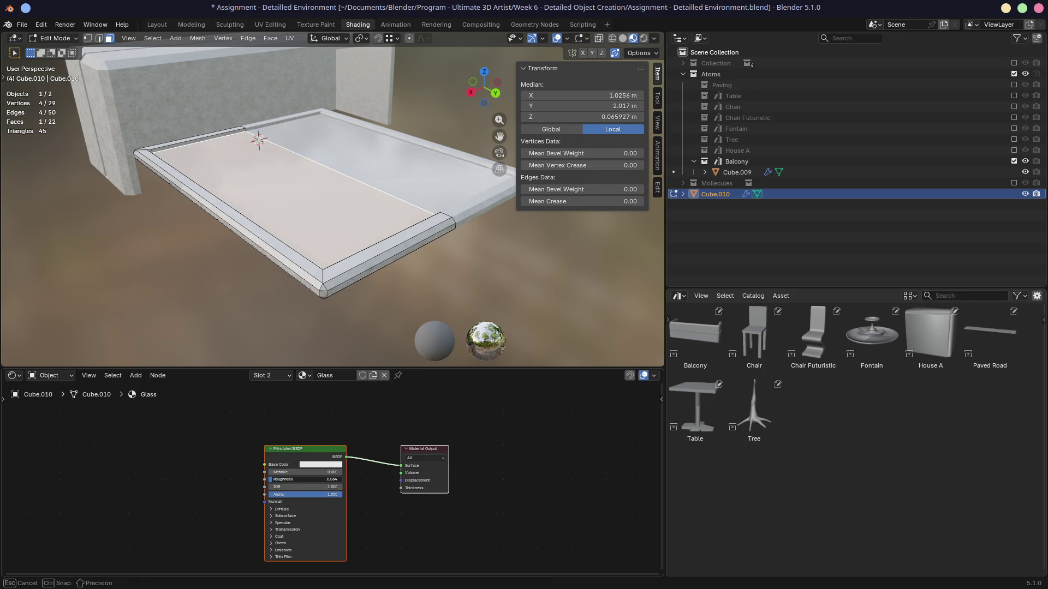
mouse_move(332, 279)
middle_mouse_down()
mouse_move(322, 258)
mouse_move(419, 256)
middle_mouse_up()
scroll(322, 258, "up", 3)
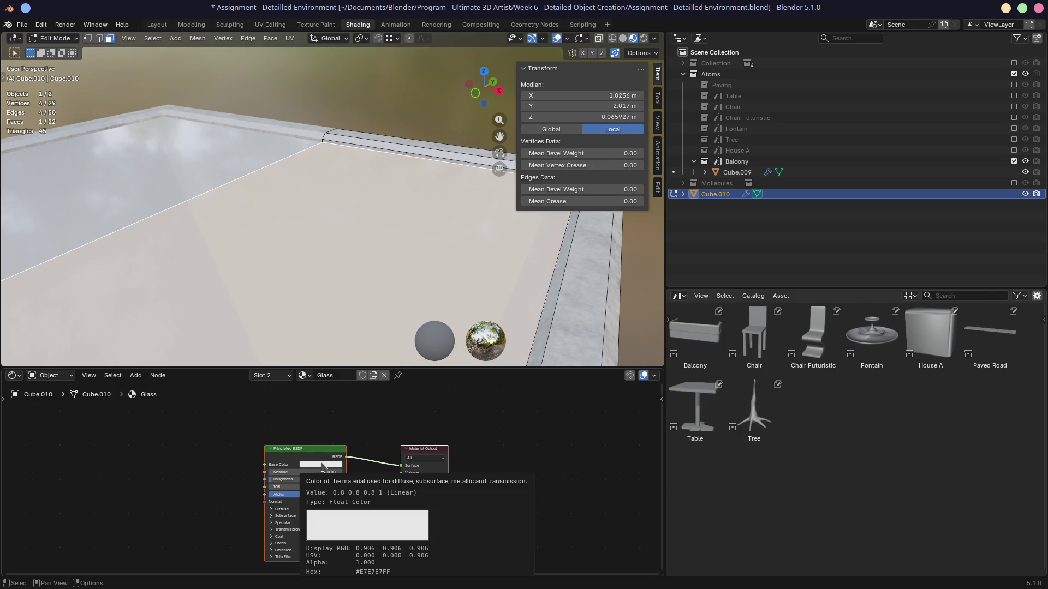
Set Glass to a dark blue base colour with roughness about 0.08, then save the file.
left_click(322, 470)
mouse_move(333, 372)
left_mouse_down()
mouse_move(344, 353)
mouse_move(362, 389)
left_mouse_up()
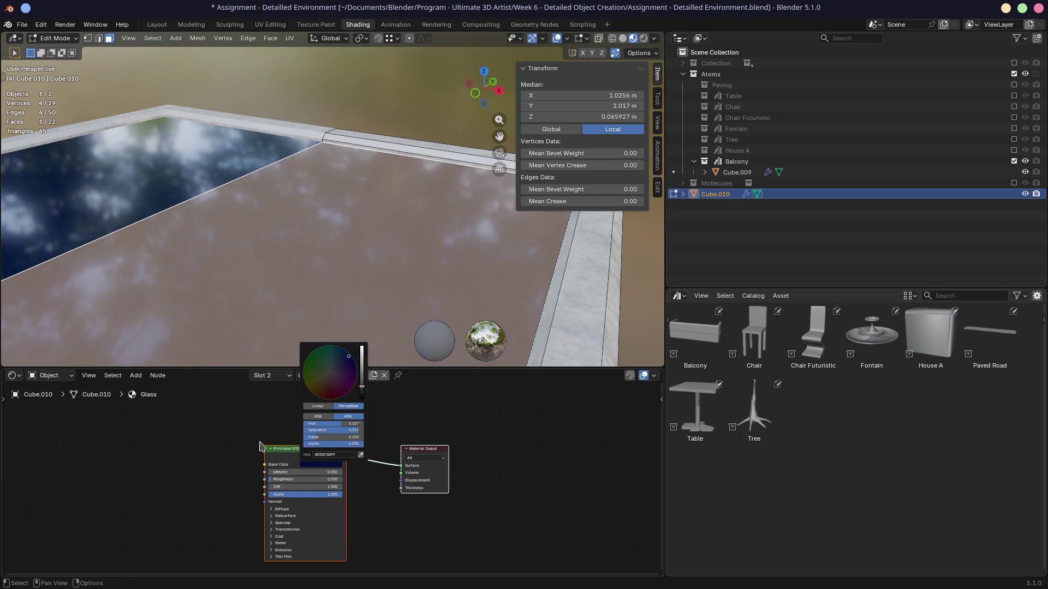
left_click_drag(274, 480, 270, 480)
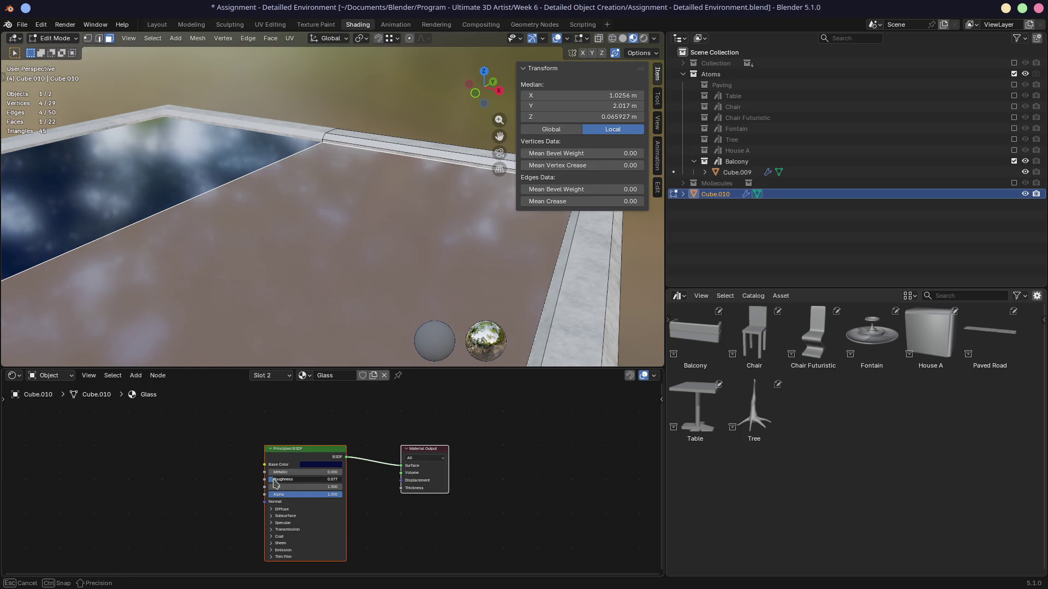
middle_click_drag(303, 286, 302, 234)
key("Tab")
key("ctrl+s")
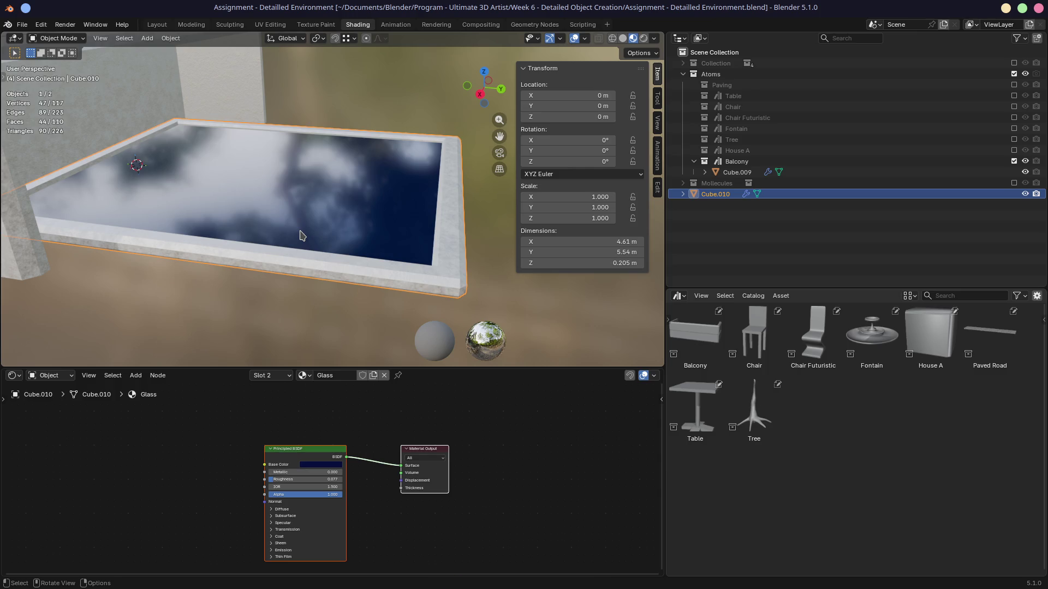
Move the floor slab Cube.010 into the Balcony collection and save the file.
key("ctrl+s")
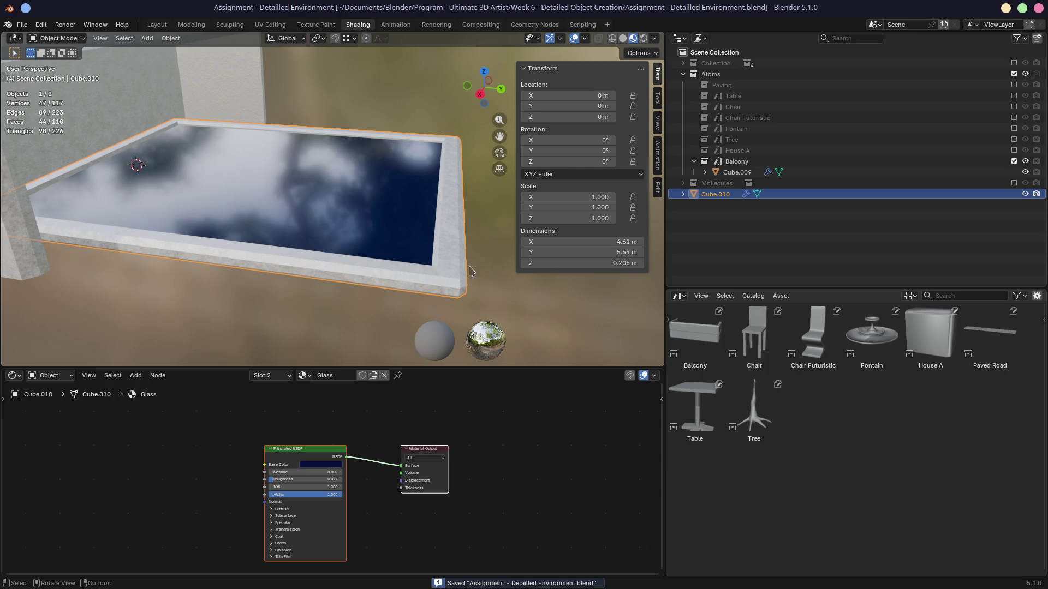
left_click(715, 197)
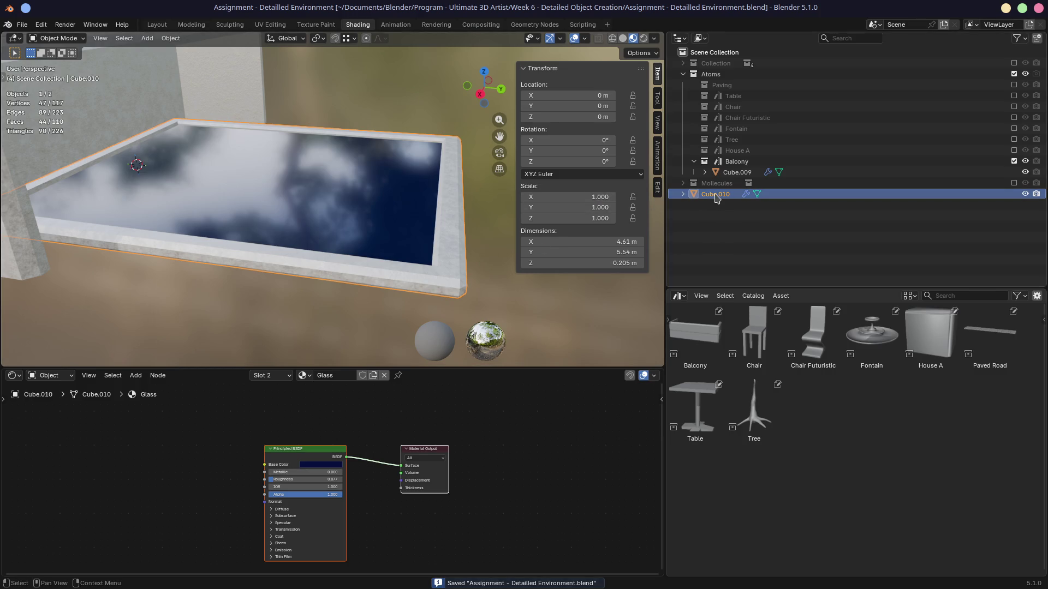
left_click_drag(715, 197, 731, 168)
key("ctrl+s")
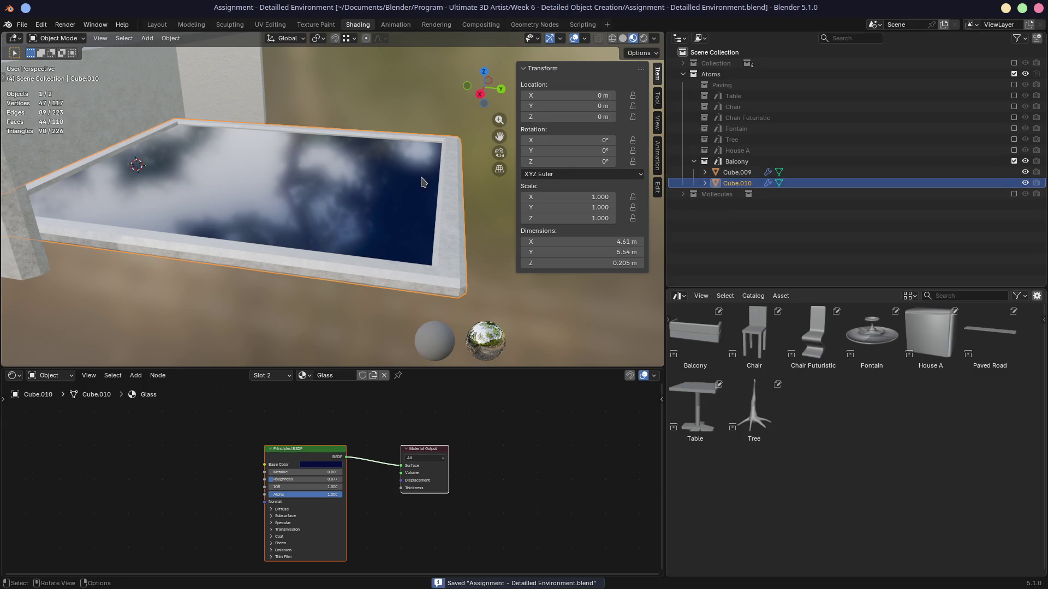
Hide the Atoms assets, show the city collection and return to the Layout workspace.
left_click(1013, 74)
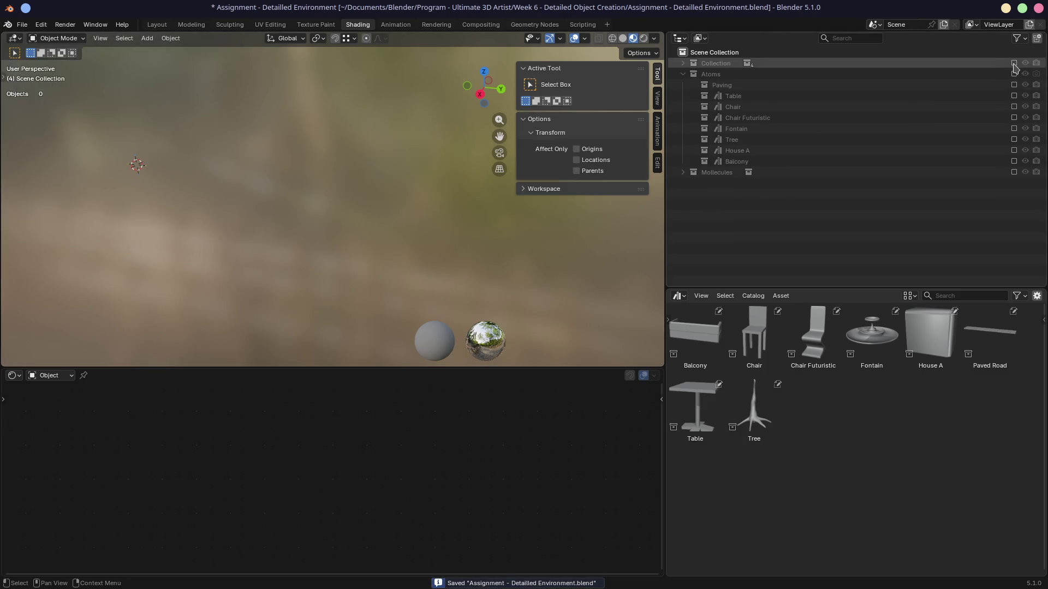
left_click(156, 24)
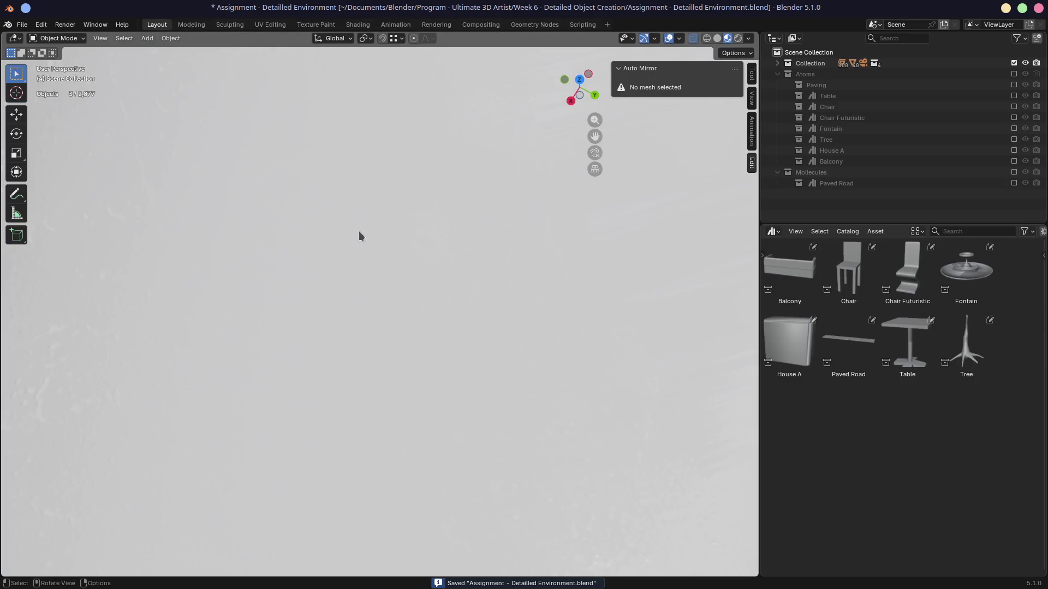
scroll(358, 231, "down", 5)
scroll(355, 228, "down", 5)
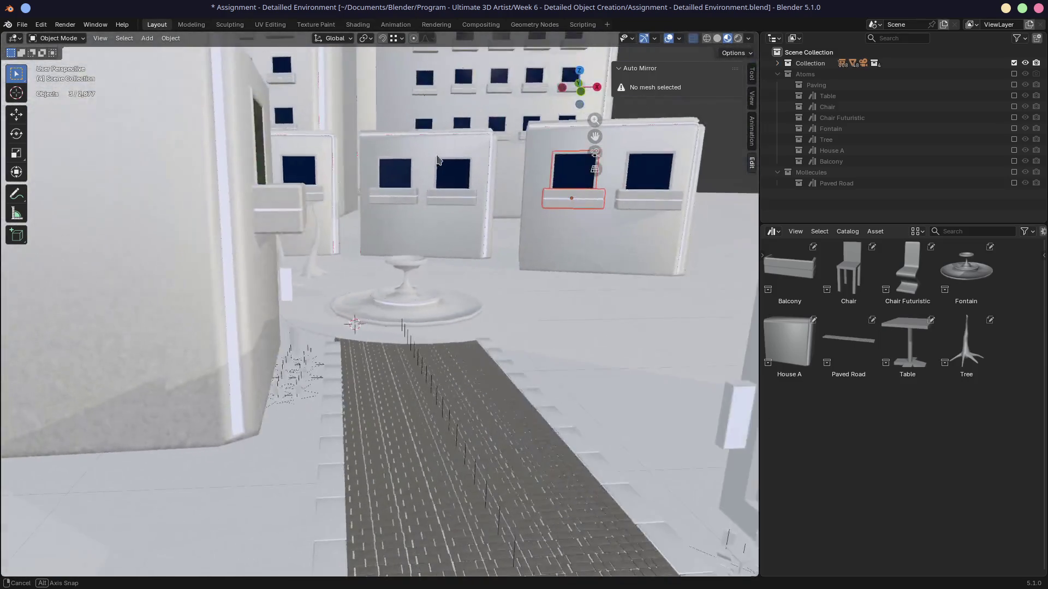
Preview the street from a low angle in Rendered shading and launch the final render with F12.
mouse_move(353, 185)
middle_mouse_down()
mouse_move(426, 162)
mouse_move(385, 168)
middle_mouse_up()
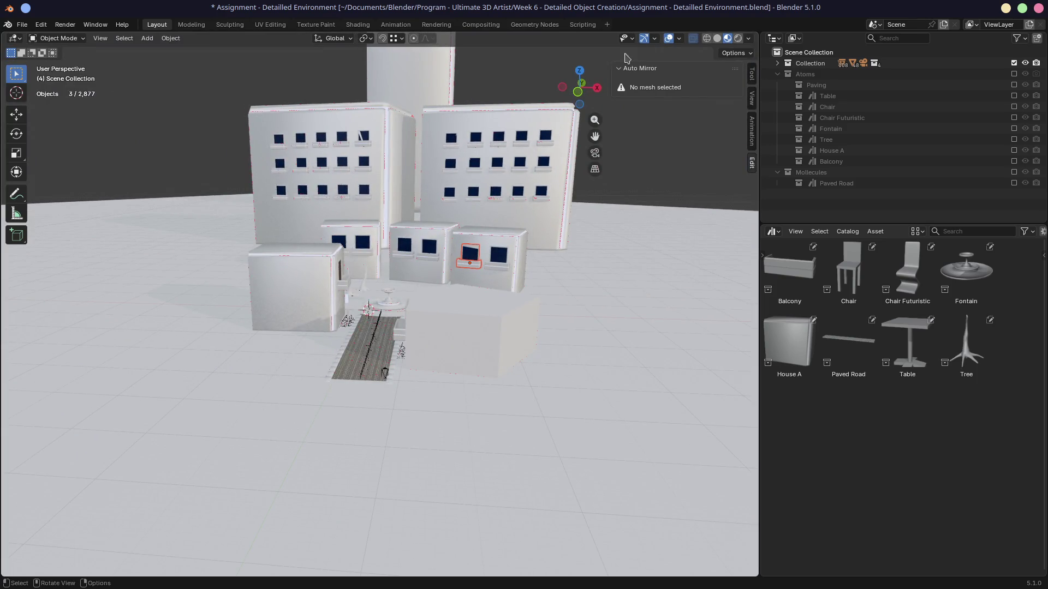
left_click(738, 38)
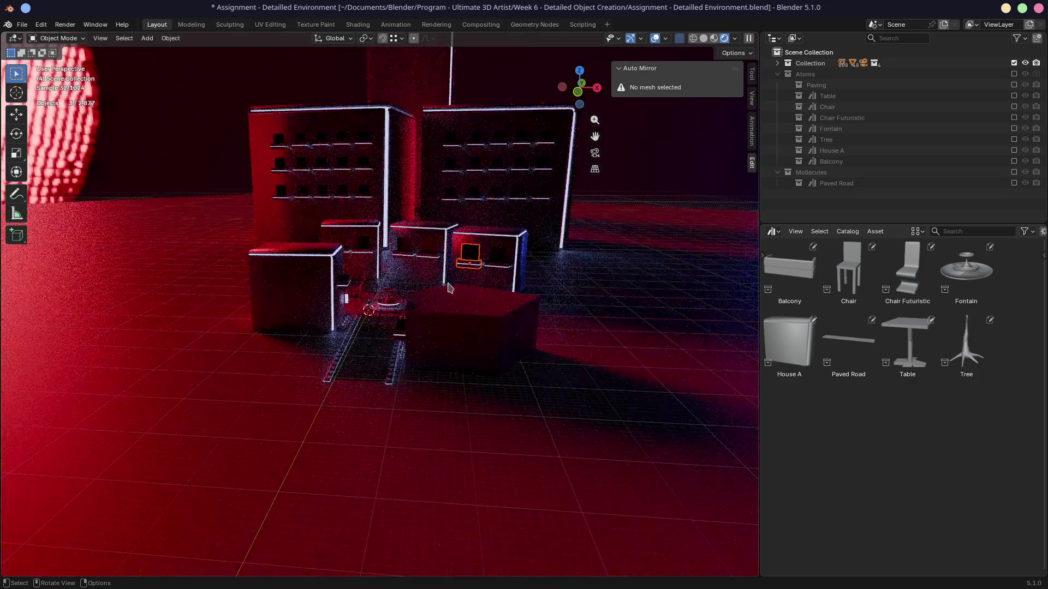
scroll(432, 296, "up", 2)
scroll(431, 296, "up", 1)
scroll(427, 288, "up", 1)
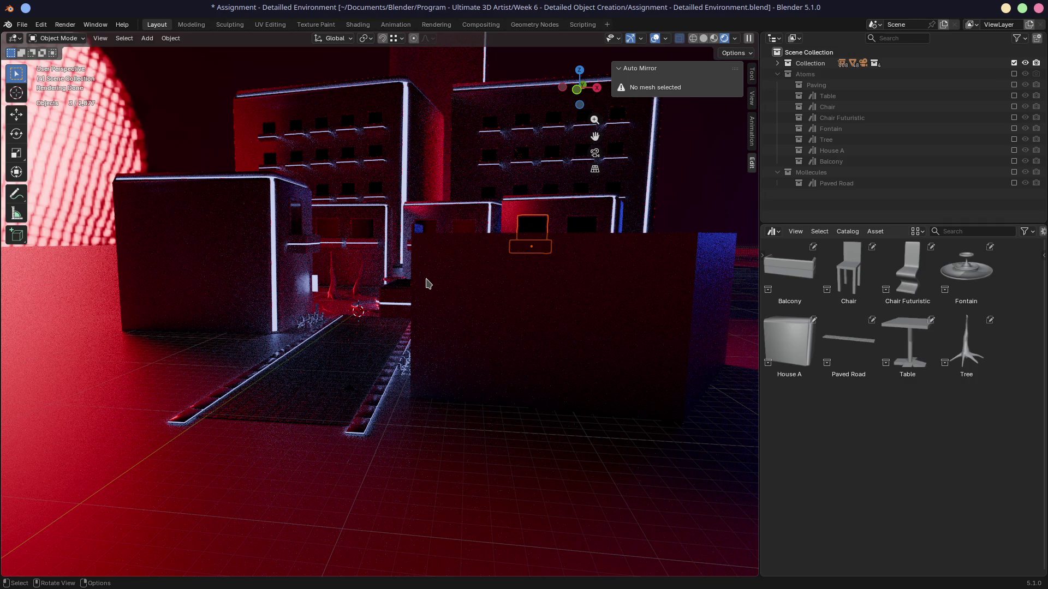
scroll(374, 296, "up", 1)
scroll(377, 298, "up", 3)
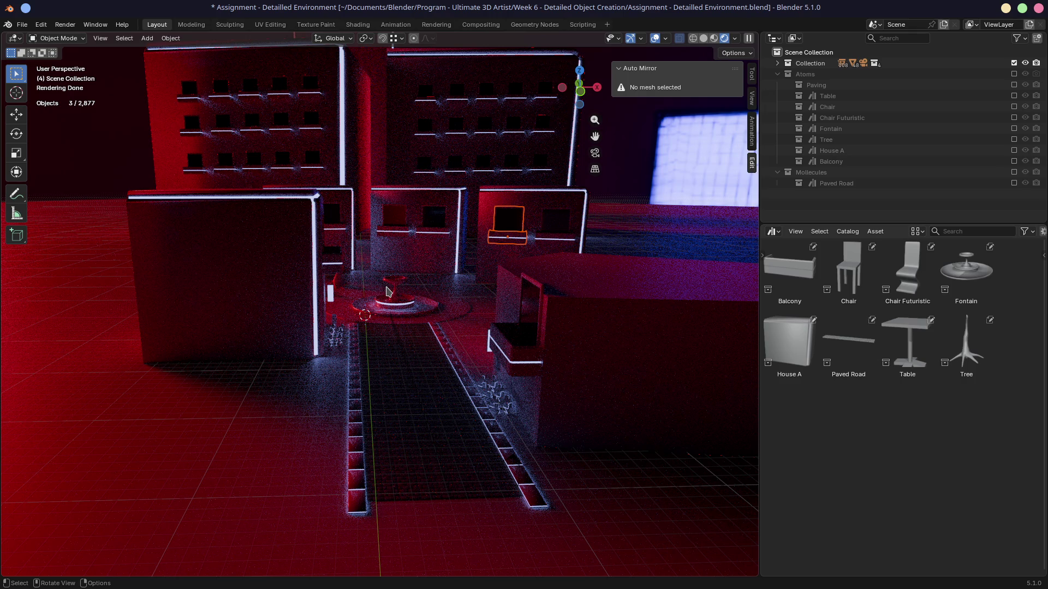
middle_click_drag(388, 292, 429, 304)
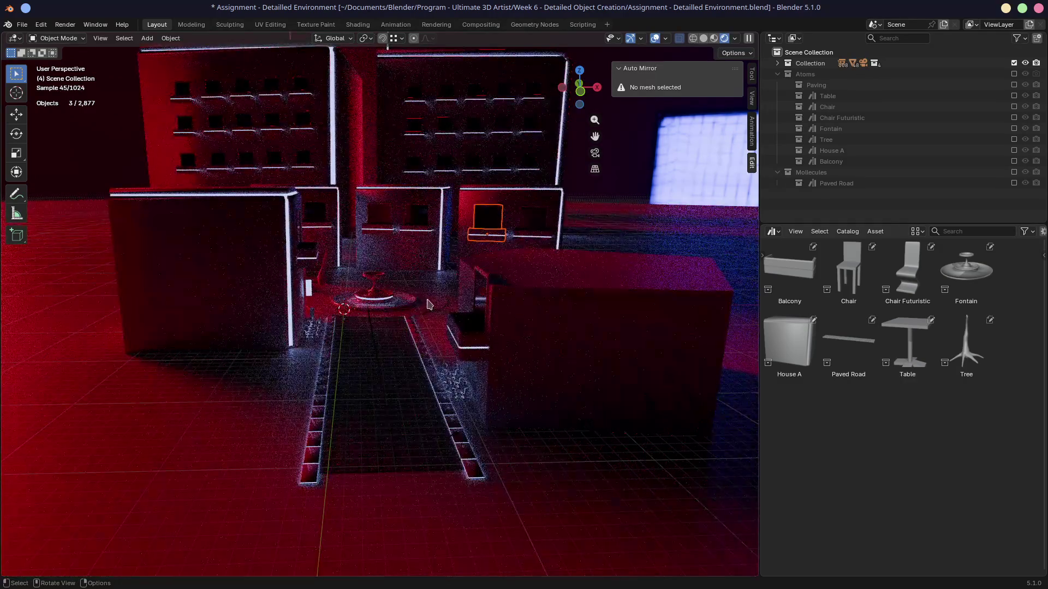
key("F12")
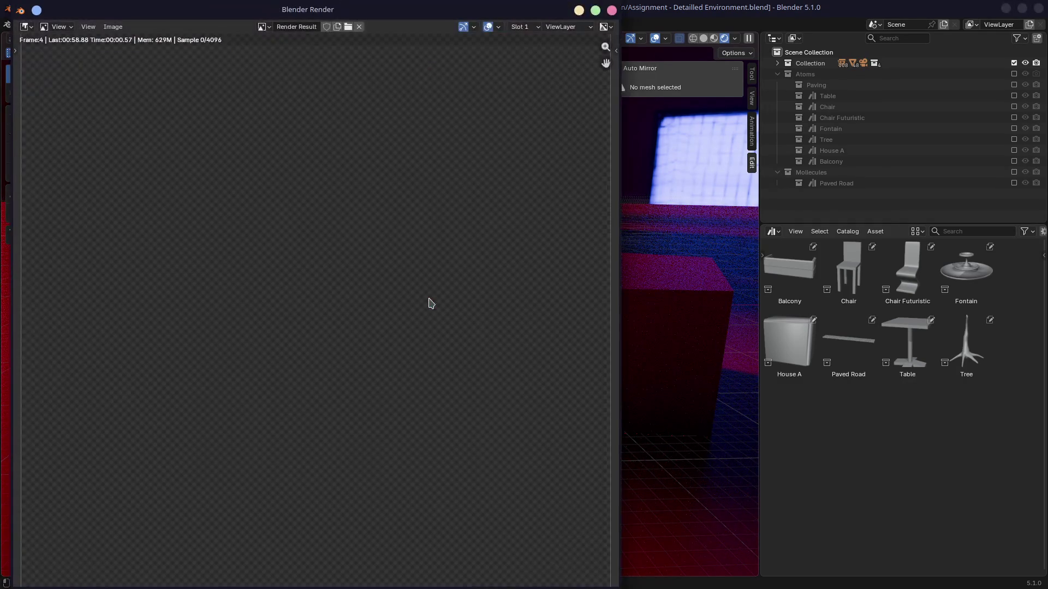
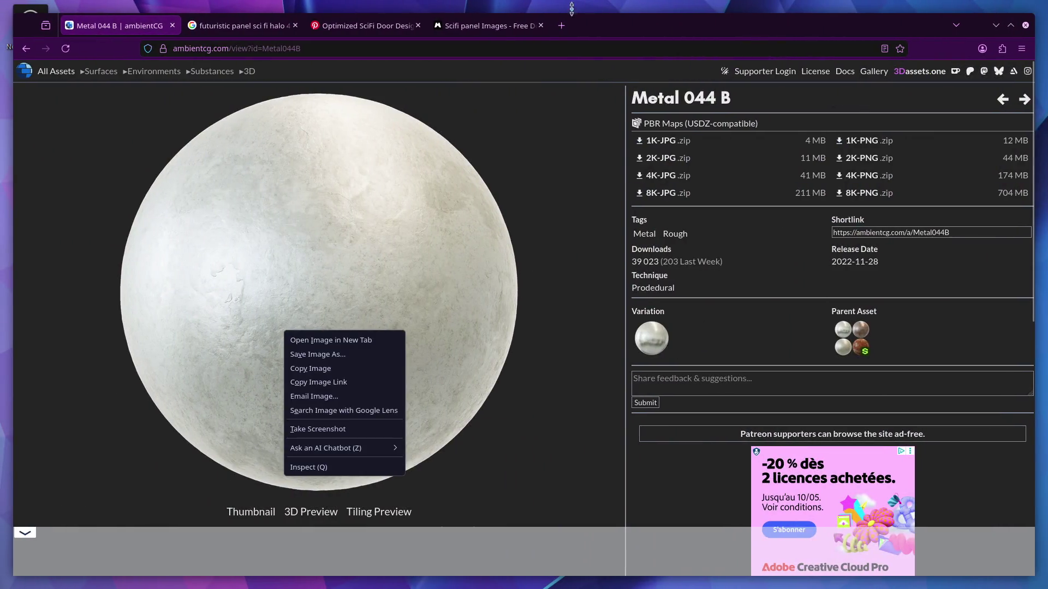
Reach itch.io in a new tab, resend the failed request, and launch My Mini Farm from the profile.
left_click(561, 25)
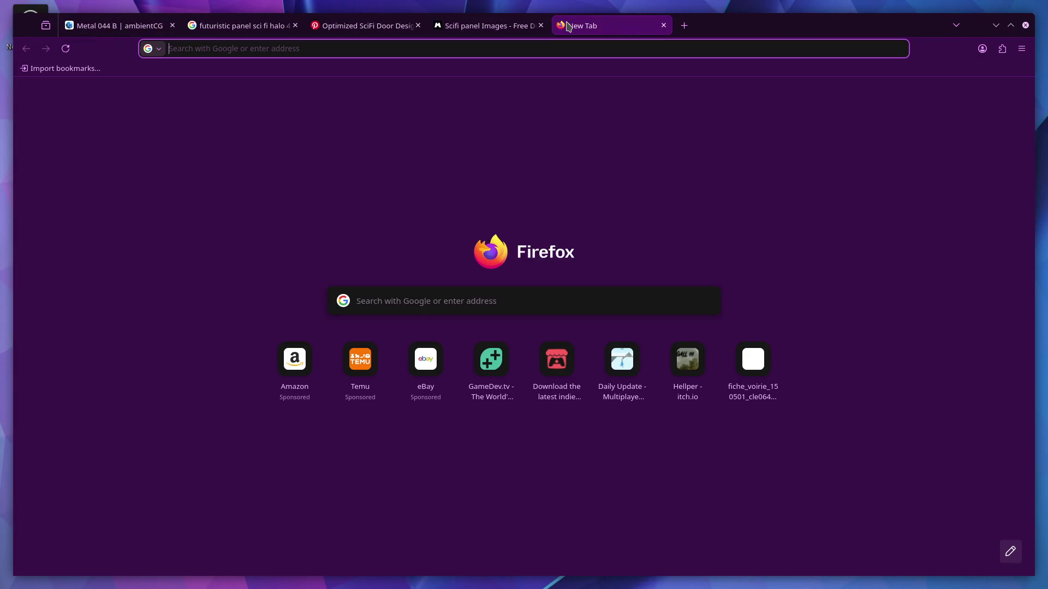
left_click(557, 360)
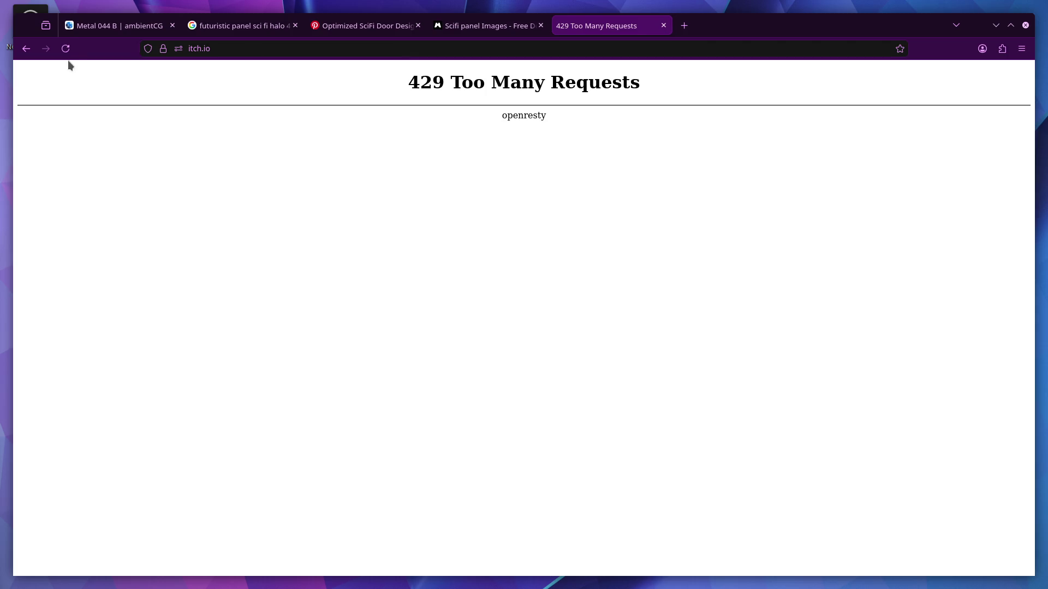
left_click(65, 49)
left_click(604, 350)
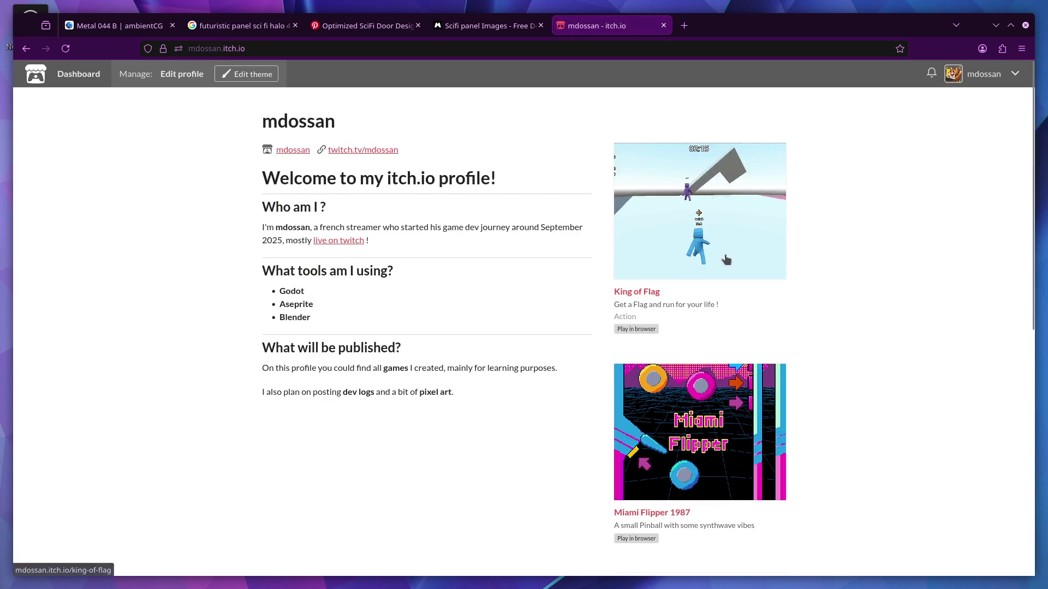
scroll(727, 260, "down", 3)
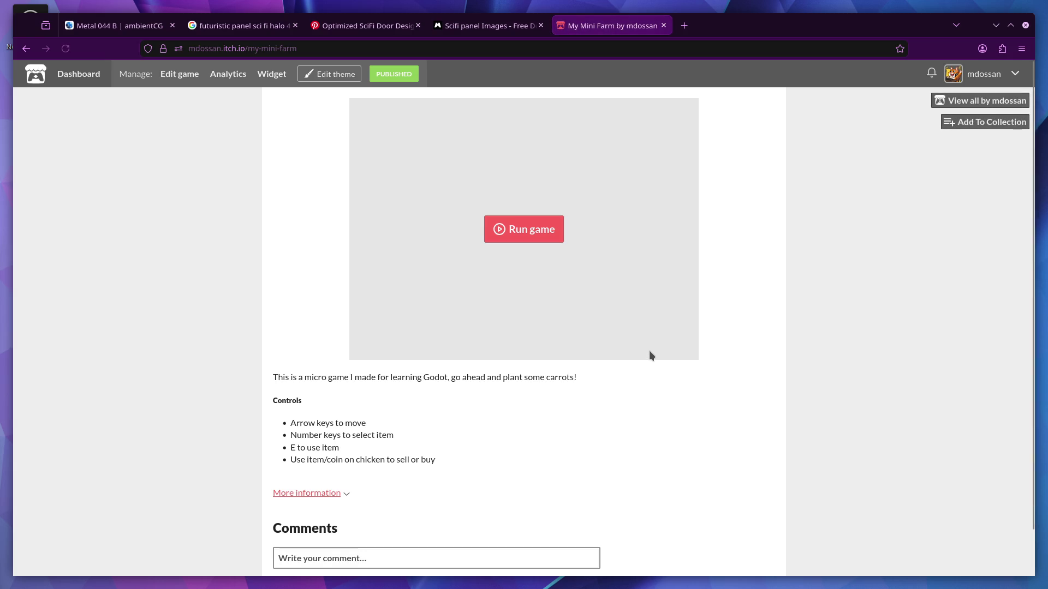
left_click(510, 237)
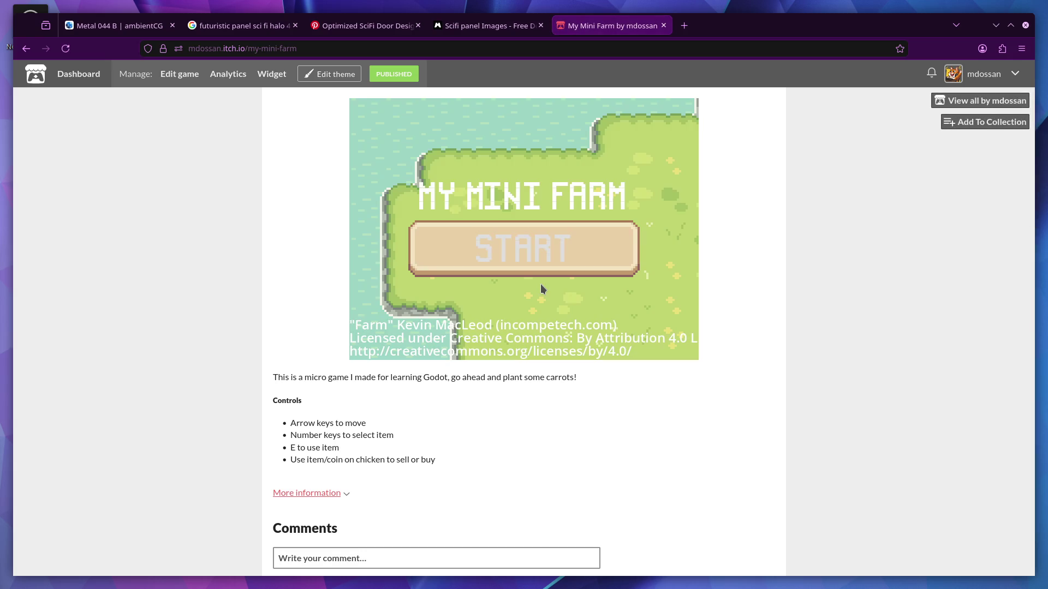
Start My Mini Farm, walk the farmer around the field and plant a seed.
left_click(537, 255)
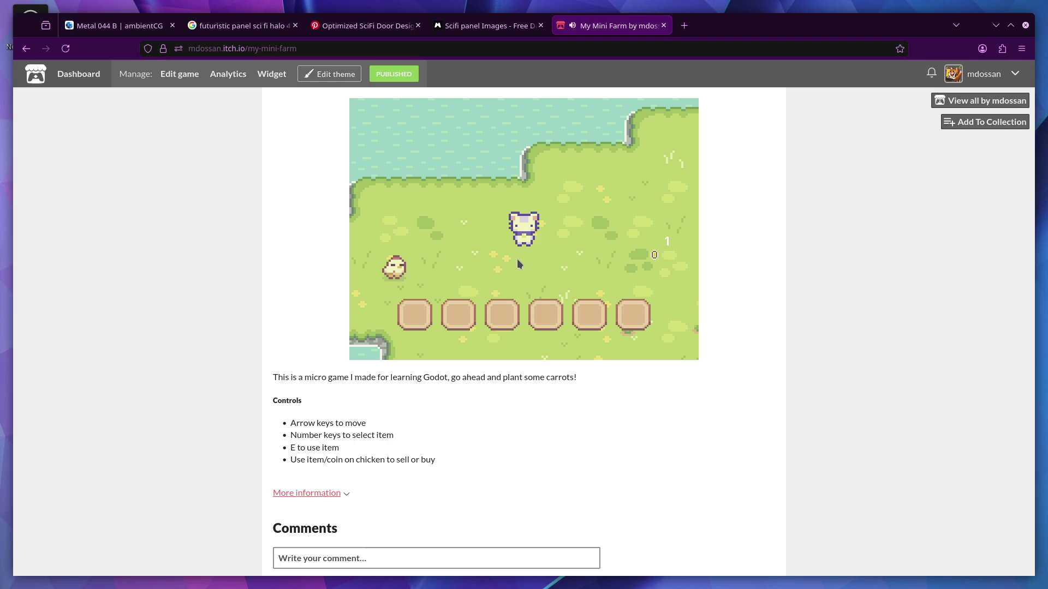
key("Right")
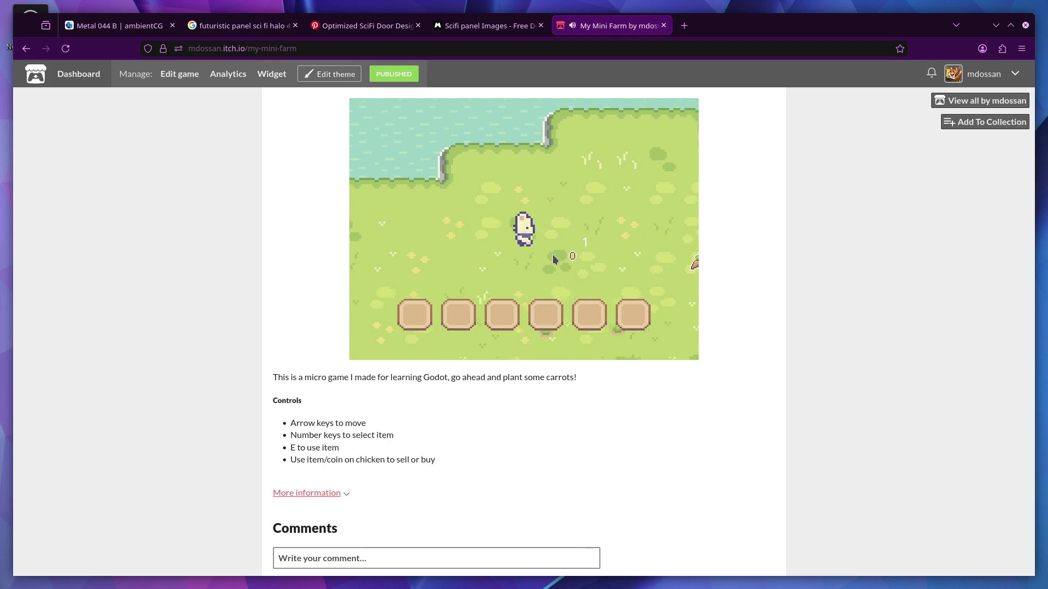
key("1")
key("Left")
key("Up")
key("Down")
key("e")
key("Right")
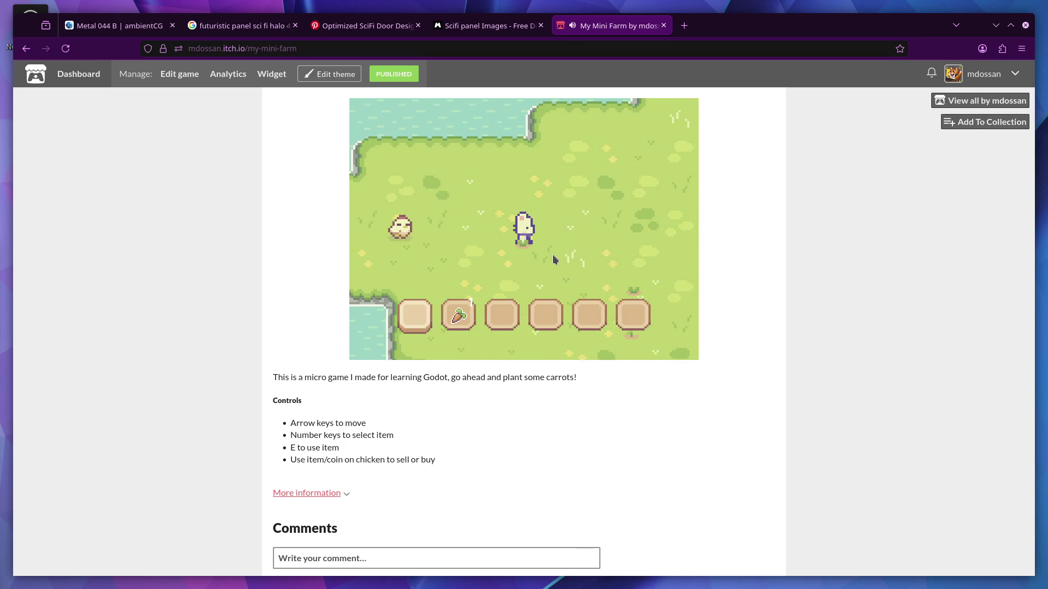
key("e")
Sell the carrot to the chicken, check the carrot plants, and return to the creator's profile.
key("Up")
key("Left")
key("e")
key("1")
key("Right")
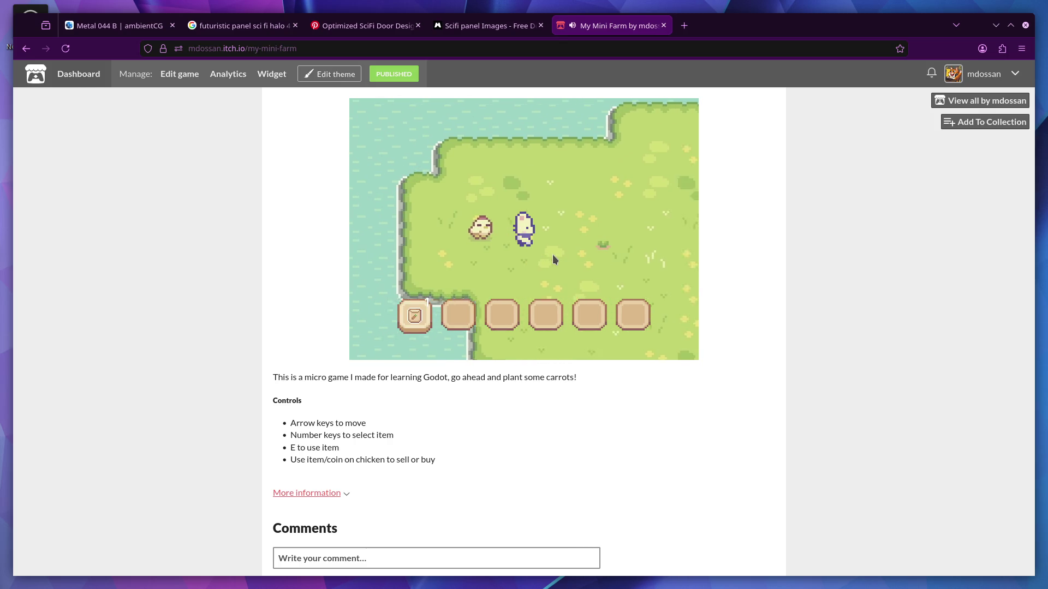
key("Down")
key("Right")
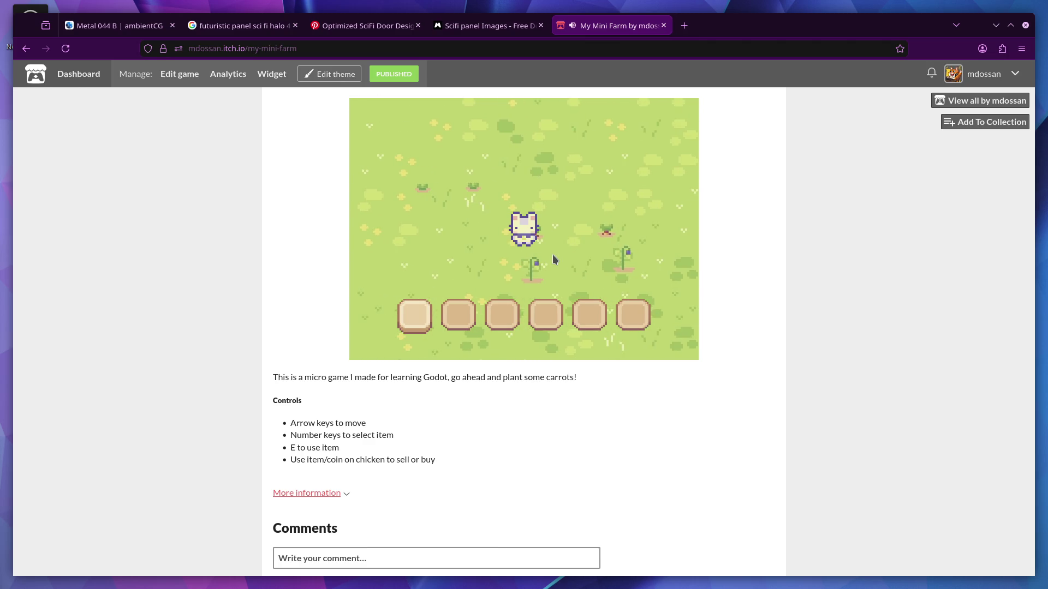
left_click(975, 101)
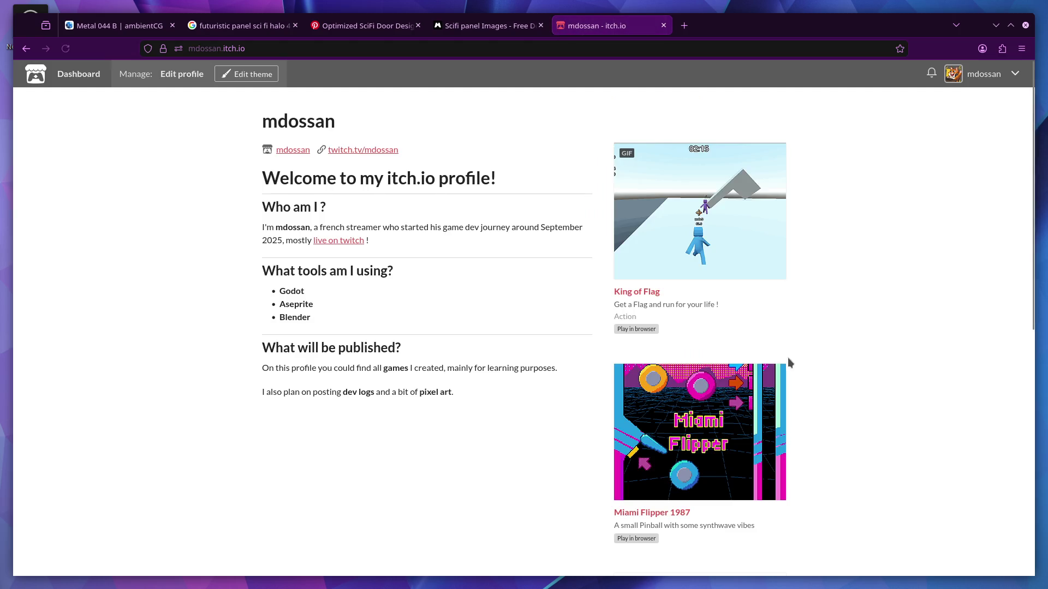
scroll(787, 357, "down", 5)
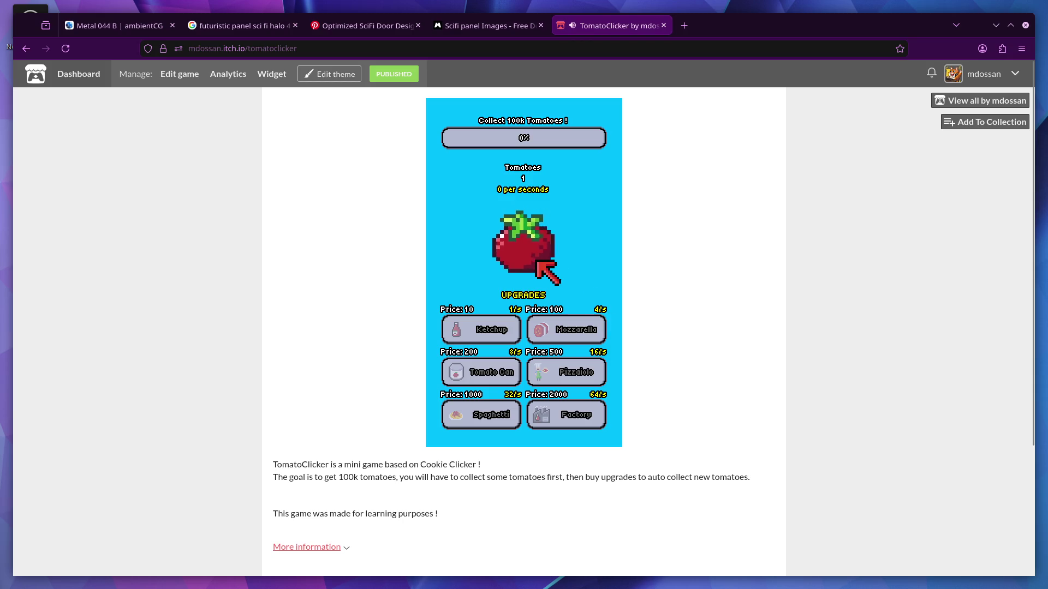
Collect tomatoes in TomatoClicker and buy two Ketchup upgrades.
left_click(536, 263)
left_click(536, 262)
left_click(536, 263)
left_click(482, 329)
left_click(532, 242)
left_click(527, 242)
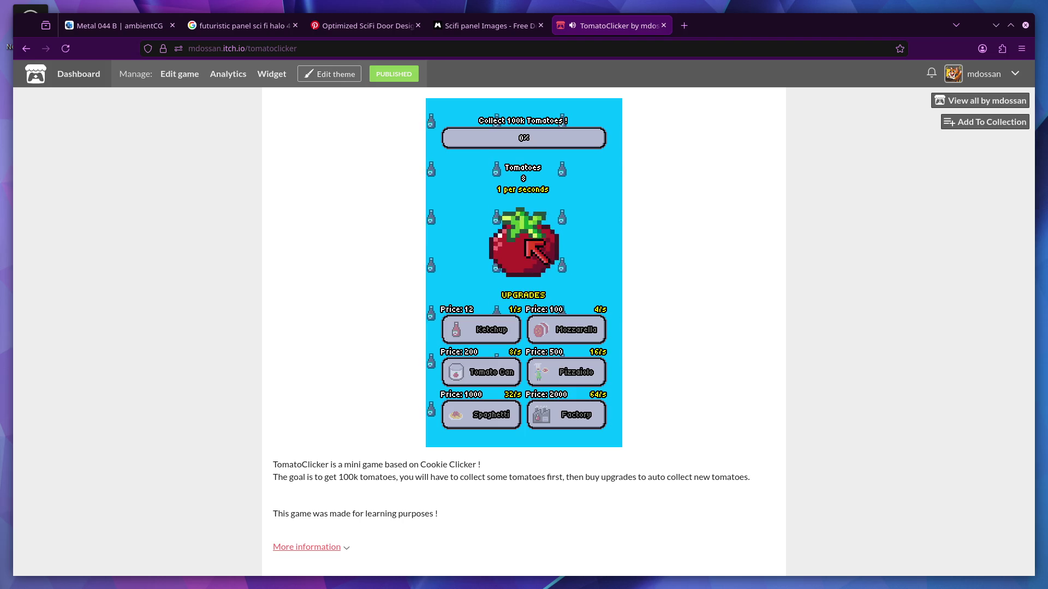
left_click(483, 329)
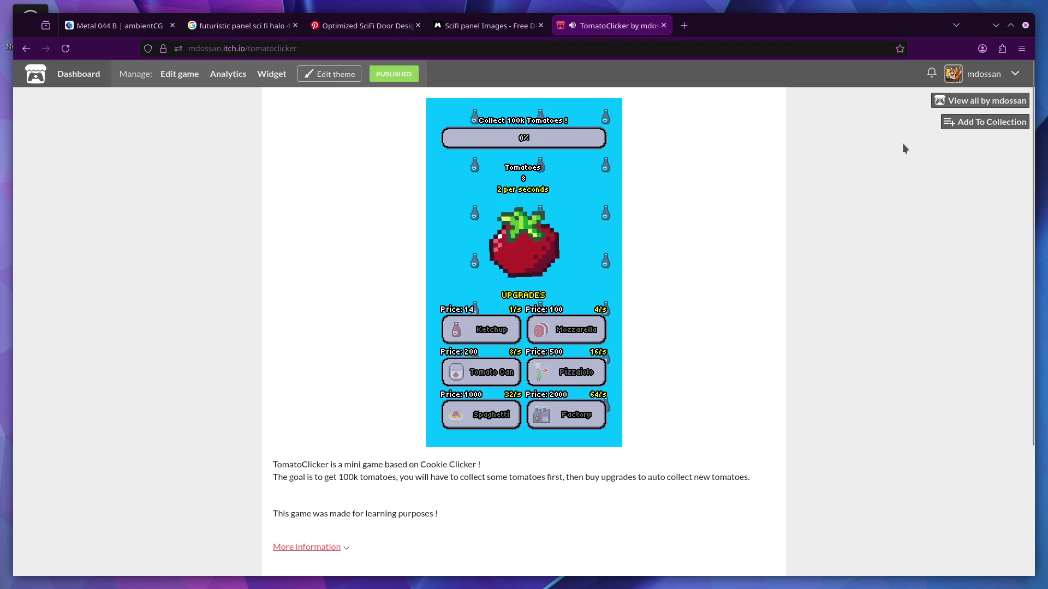
Go back to the profile, look at Miami Flipper 1987, and return to the profile again.
left_click(969, 102)
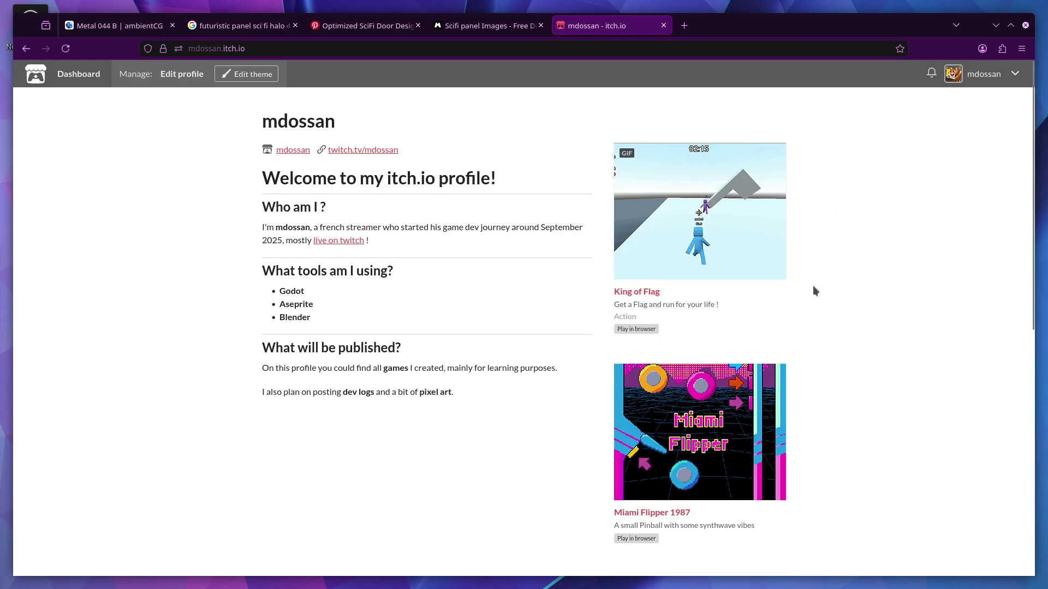
scroll(812, 286, "down", 1)
left_click(695, 377)
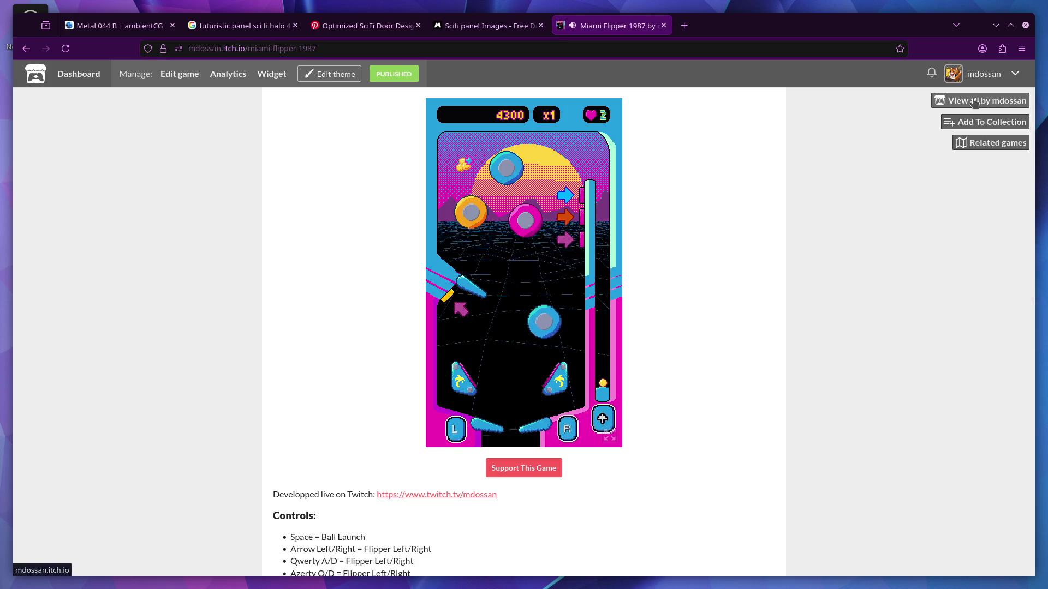
left_click(986, 121)
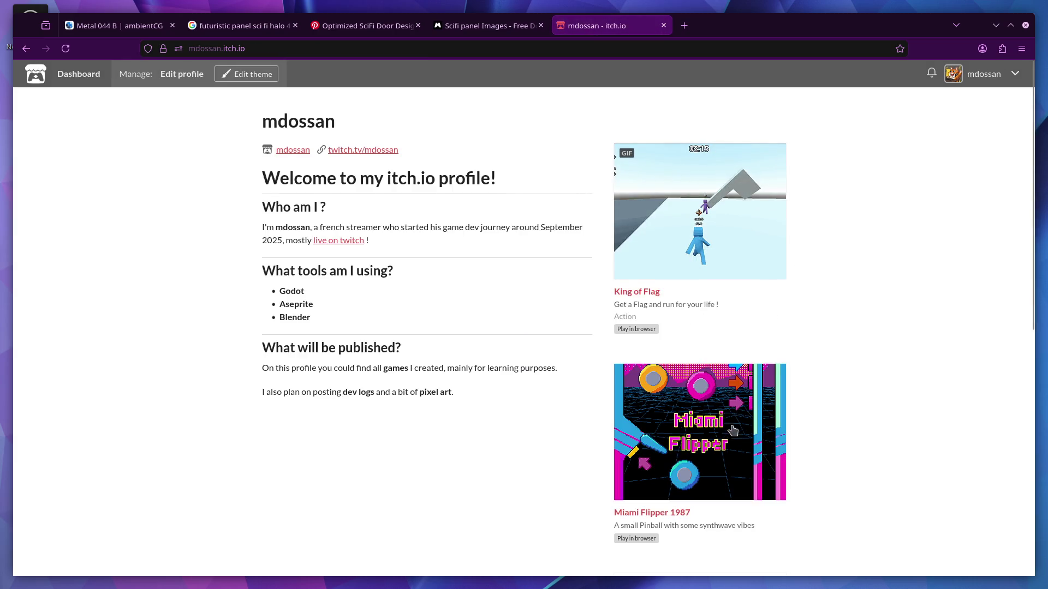
scroll(720, 192, "down", 2)
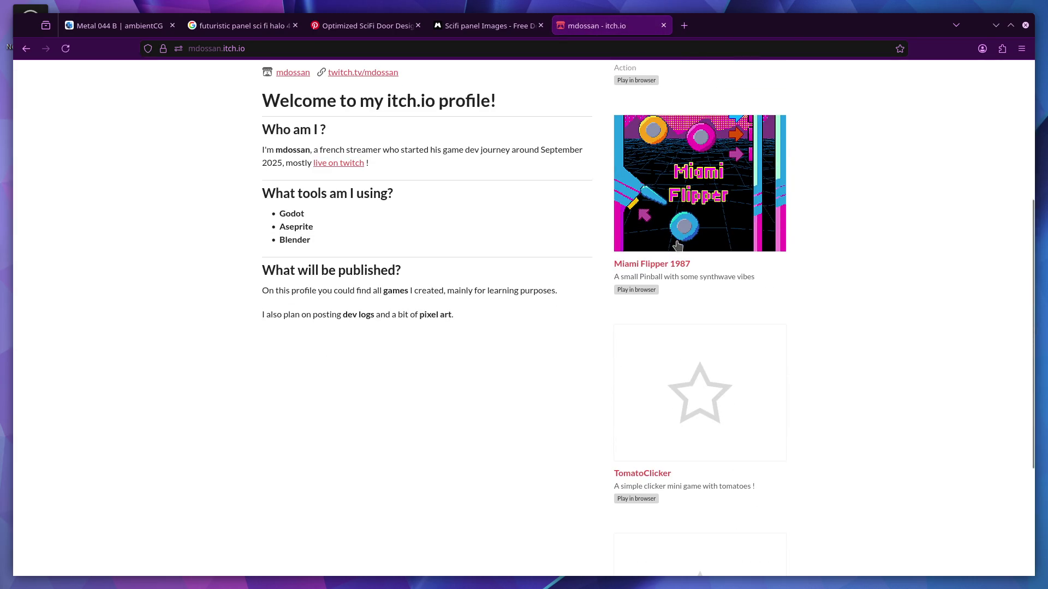
scroll(684, 262, "up", 1)
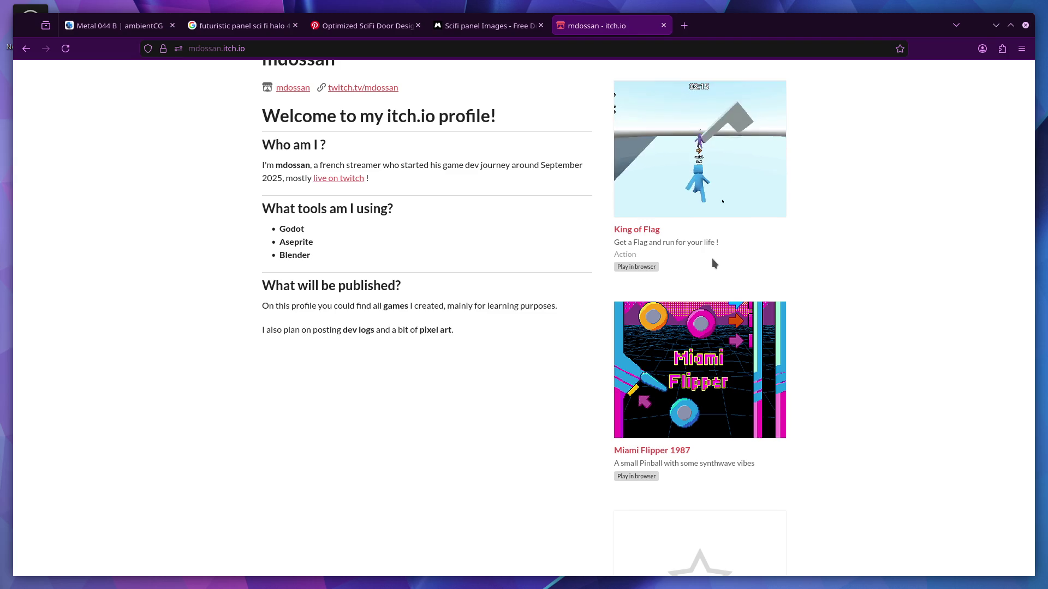
Open King of Flag and its latest Daily Update devlog on multiplayer and the game timer.
left_click(693, 188)
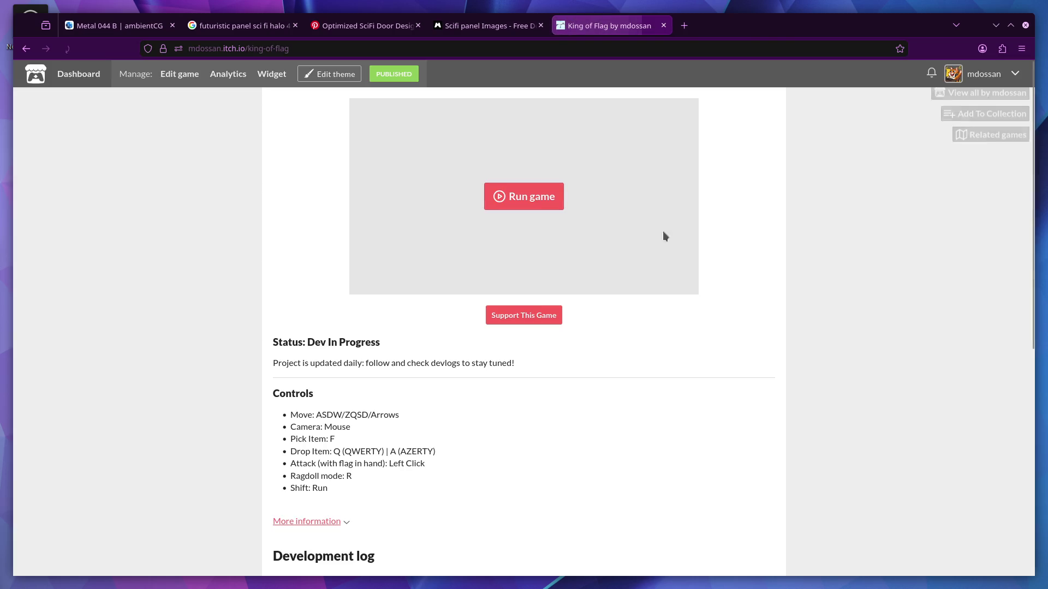
scroll(502, 307, "down", 3)
left_click(350, 334)
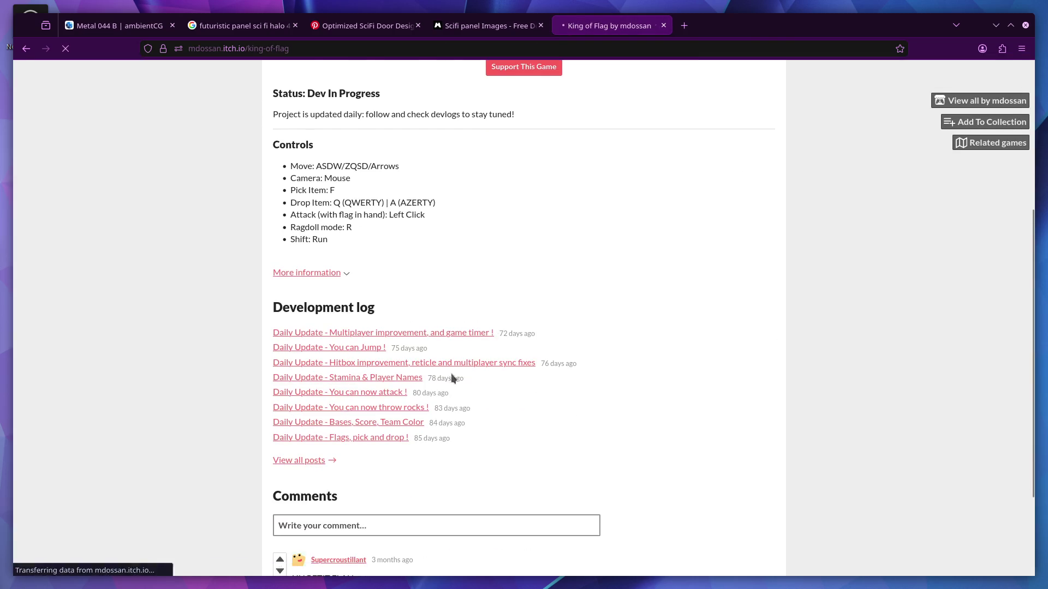
scroll(451, 376, "down", 10)
scroll(460, 375, "up", 2)
scroll(461, 375, "up", 3)
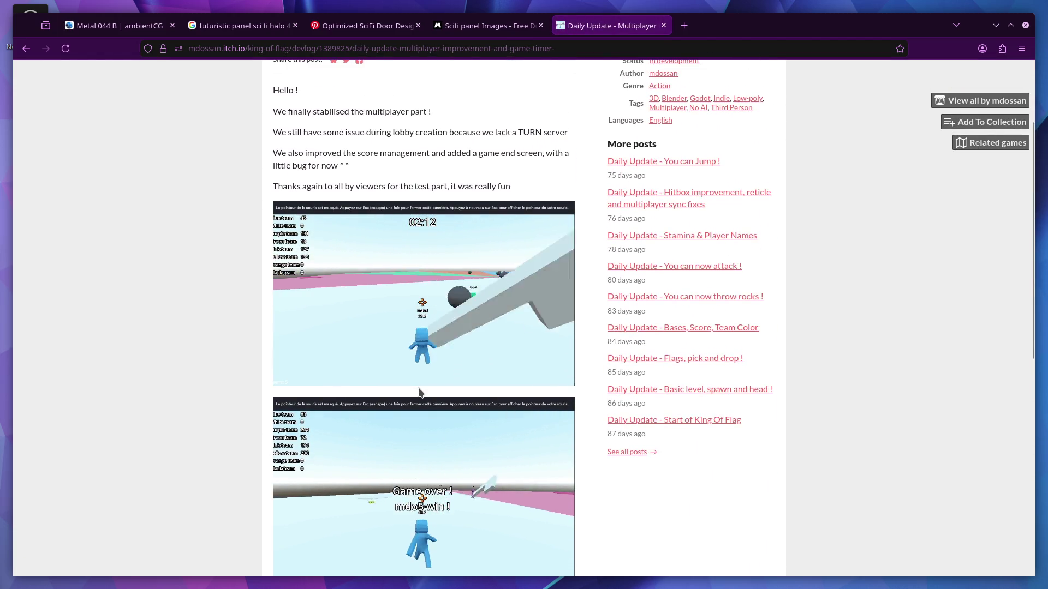
scroll(416, 400, "down", 2)
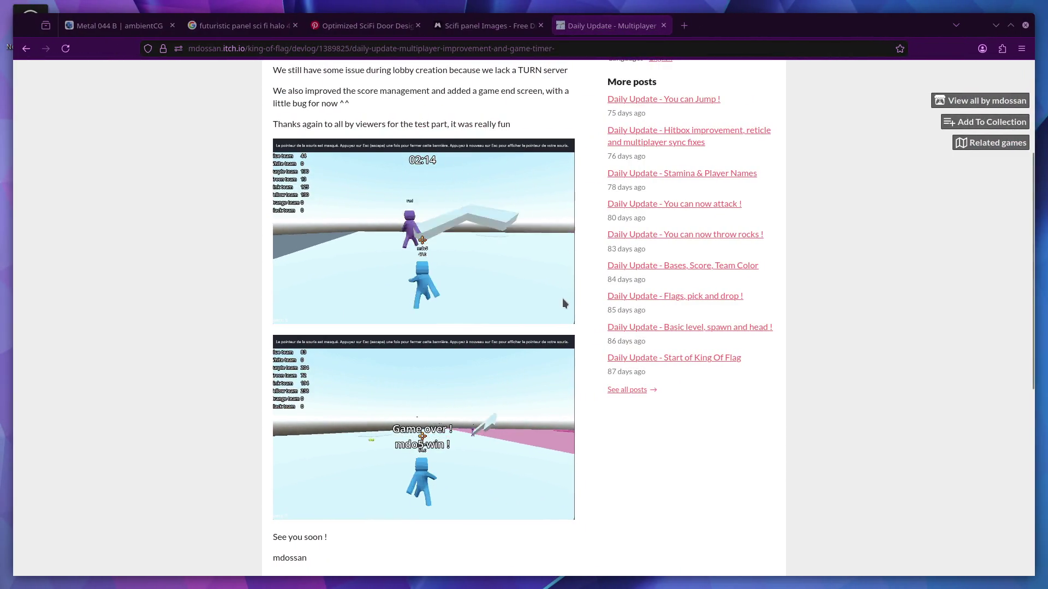
scroll(563, 298, "up", 3)
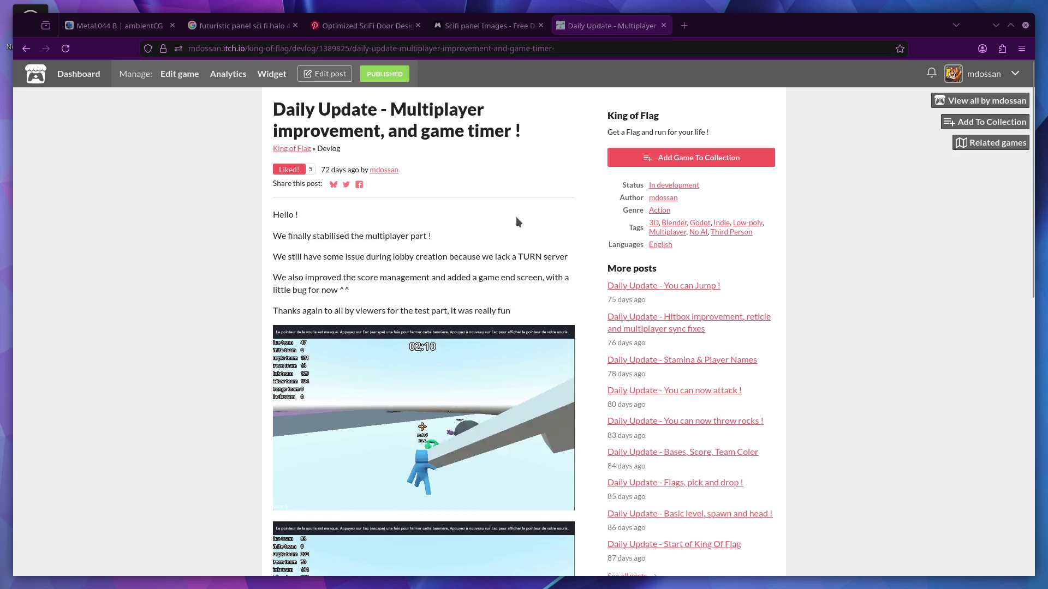
scroll(516, 218, "down", 1)
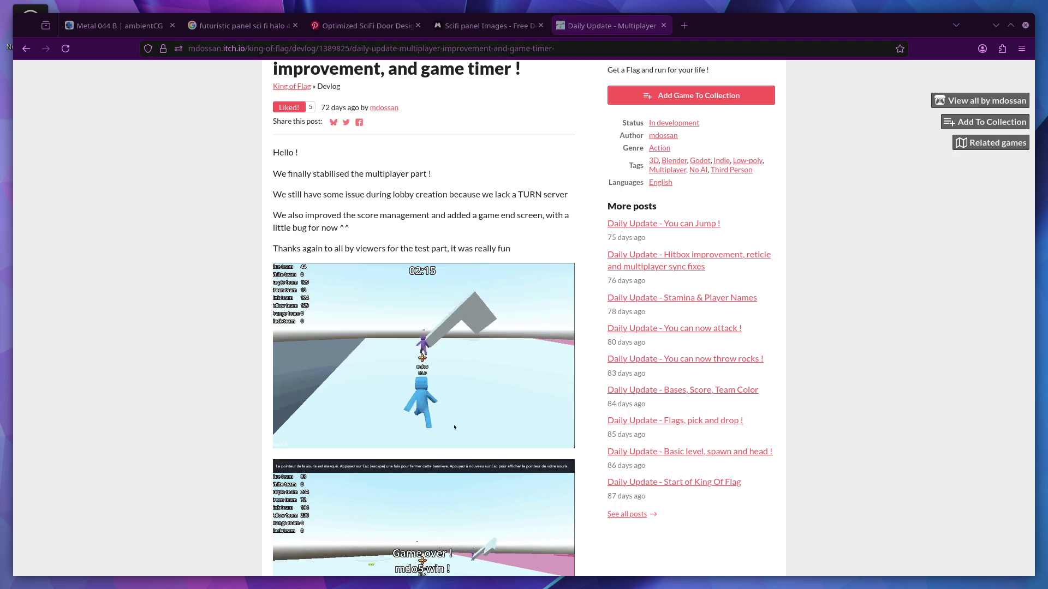
scroll(139, 435, "down", 5)
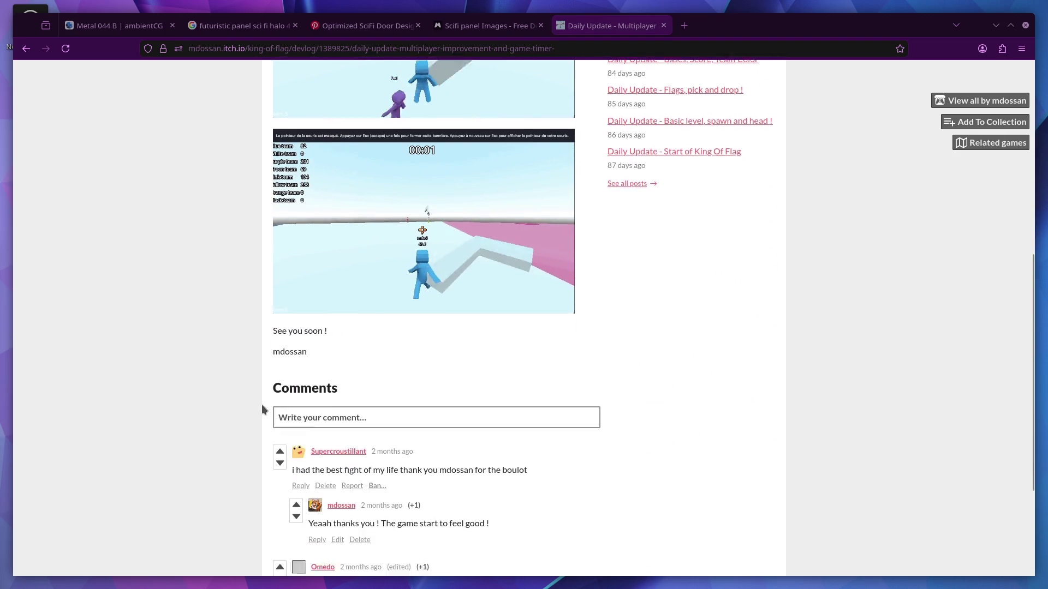
scroll(261, 405, "down", 2)
scroll(263, 400, "up", 3)
scroll(264, 397, "up", 2)
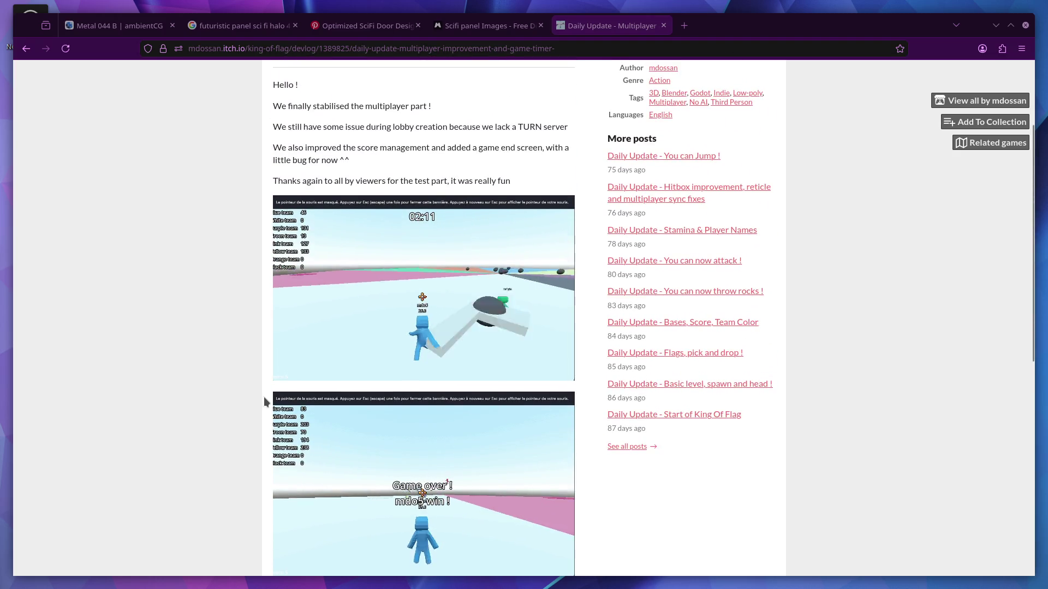
scroll(263, 397, "up", 2)
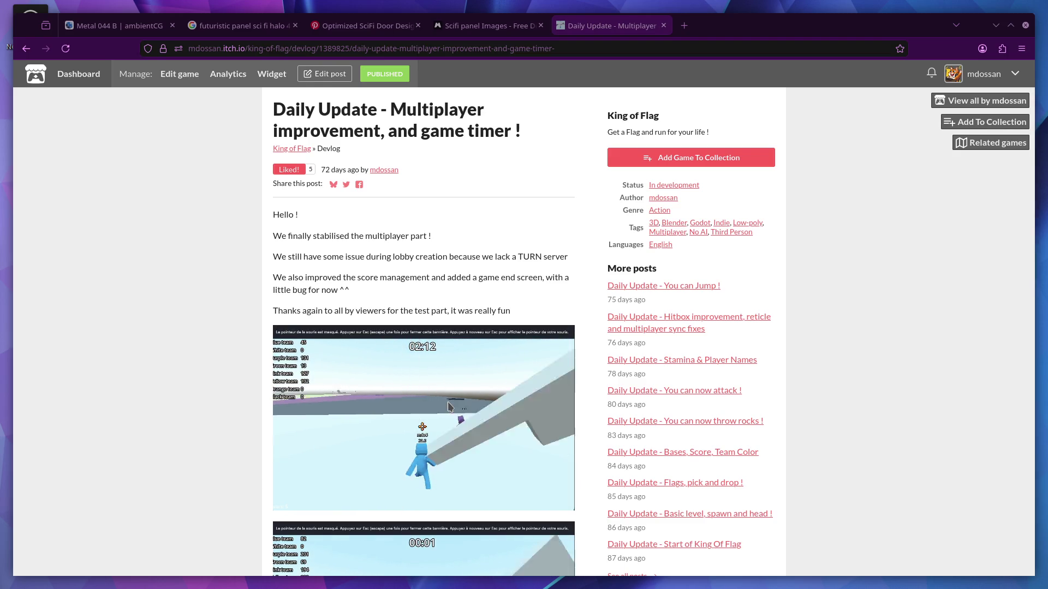
scroll(398, 278, "down", 2)
scroll(397, 278, "up", 2)
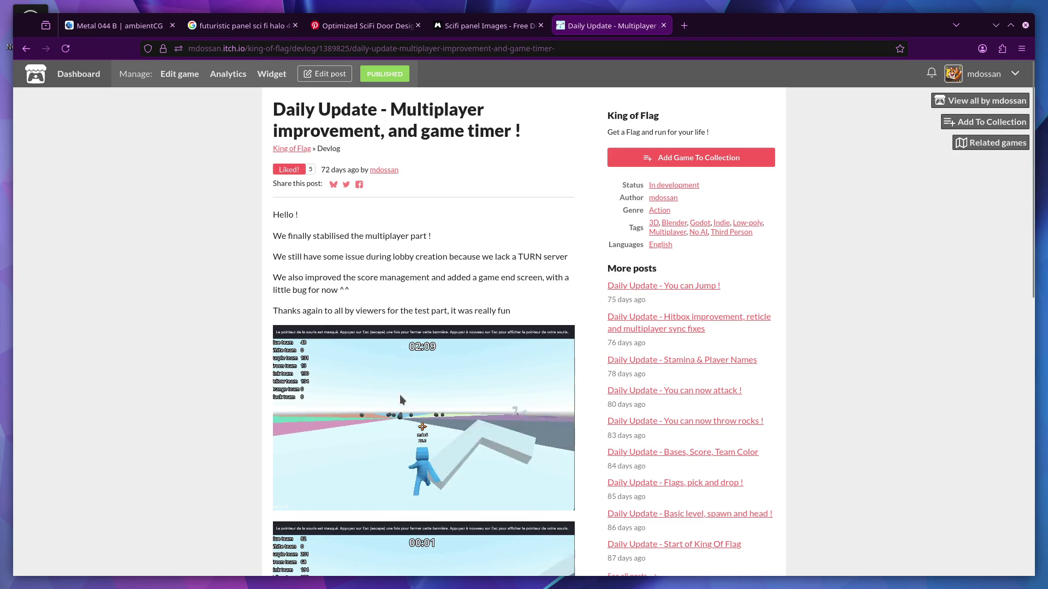
key("ctrl+t")
type("gamdev")
Go to GameDev.tv, browse the Programs listing, and return to its home page.
key("BackSpace")
key("BackSpace")
key("BackSpace")
type("e")
key("Return")
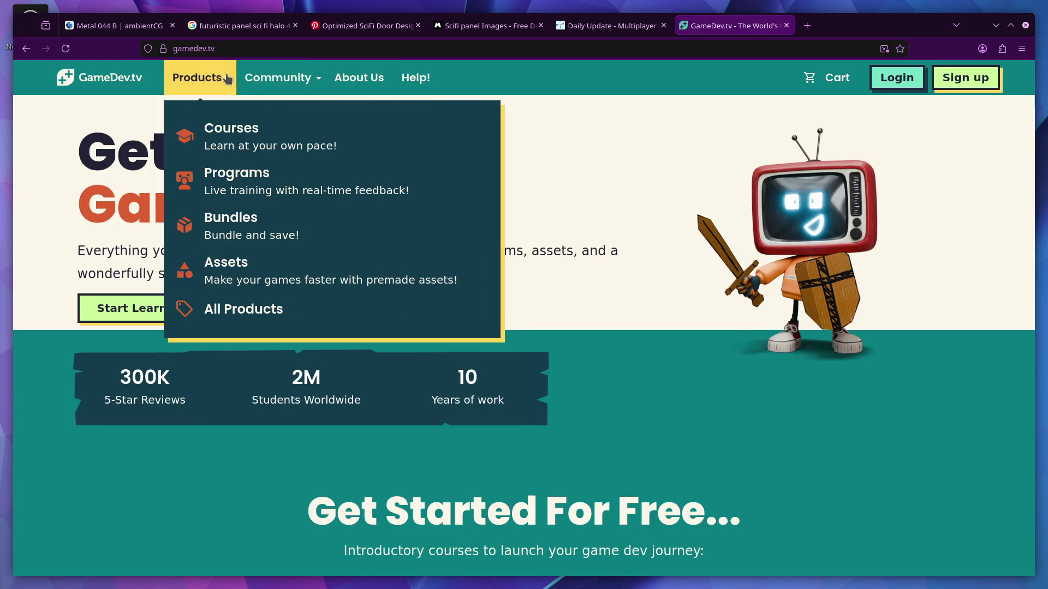
left_click(245, 181)
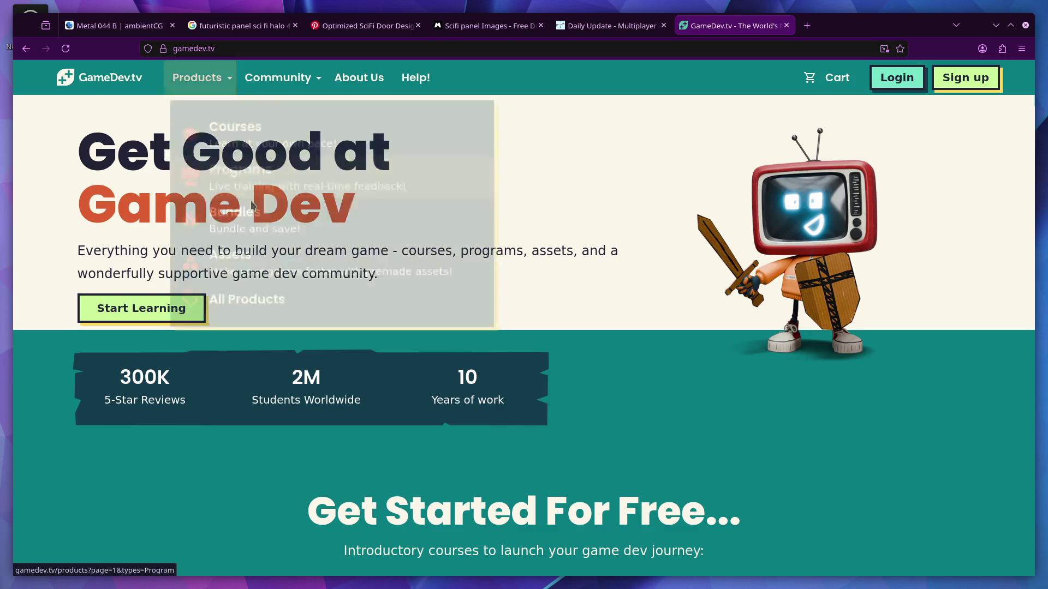
scroll(578, 421, "down", 3)
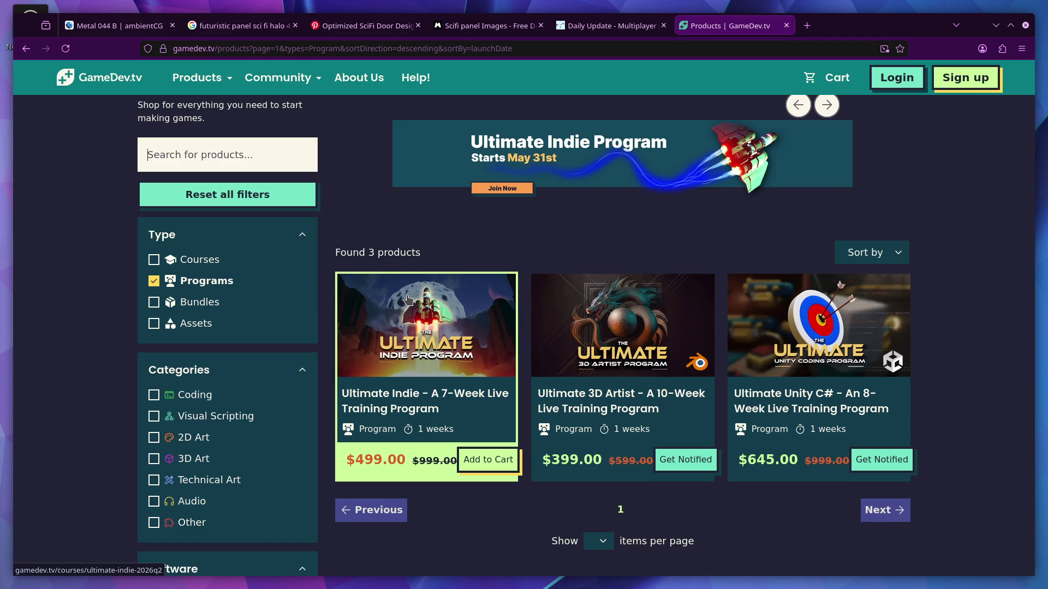
left_click(111, 91)
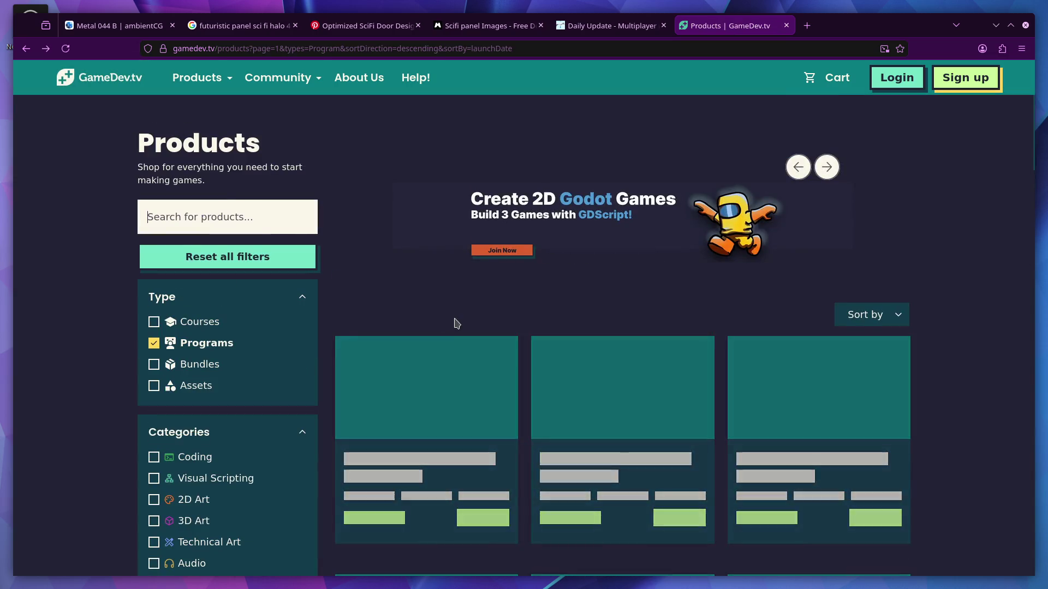
scroll(533, 334, "down", 5)
scroll(536, 331, "up", 2)
scroll(516, 443, "up", 1)
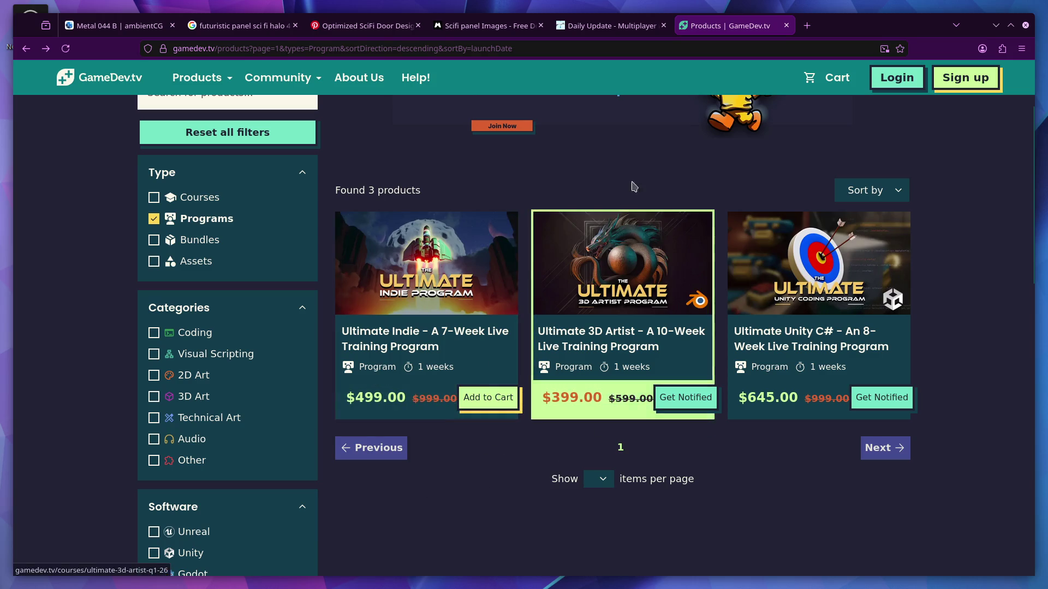
Close the GameDev.tv, sci-fi panel, Pinterest and futuristic panel tabs, then the finished render window.
middle_click(705, 27)
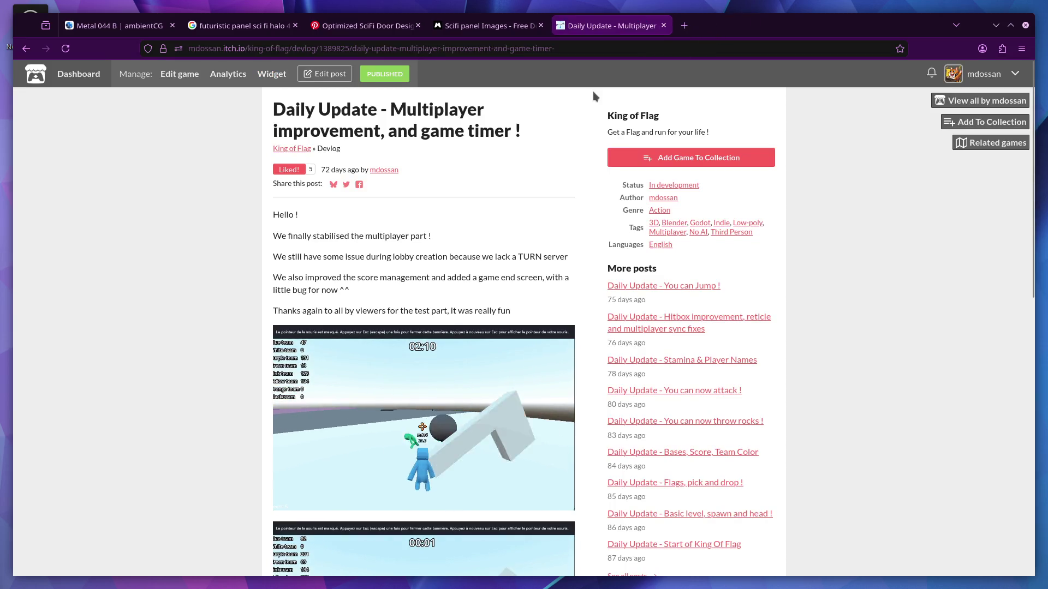
left_click(489, 25)
middle_click(490, 25)
left_click(354, 28)
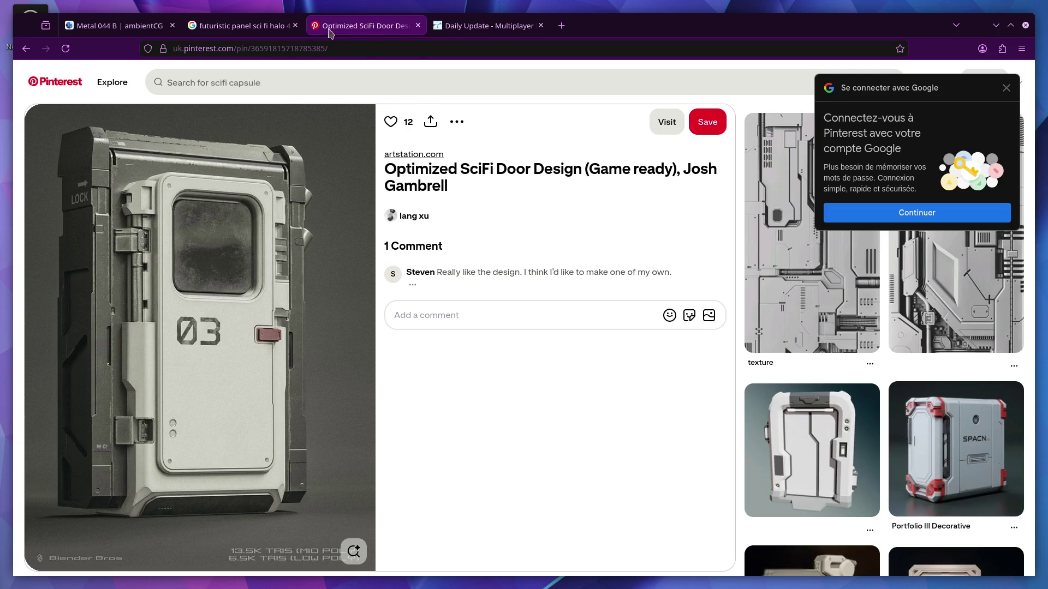
middle_click(330, 29)
left_click(241, 25)
middle_click(242, 25)
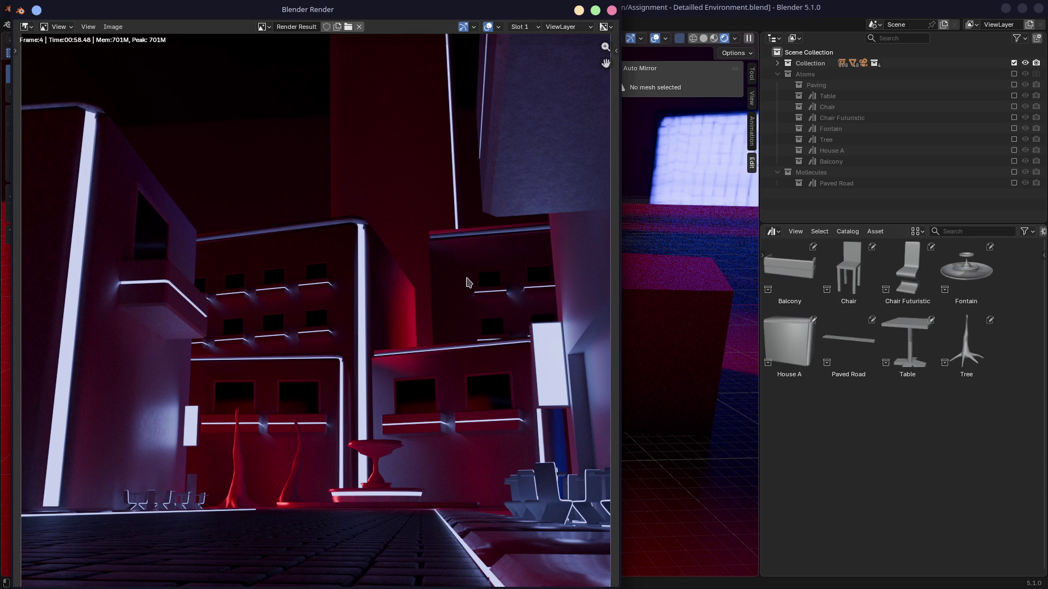
scroll(473, 257, "down", 3)
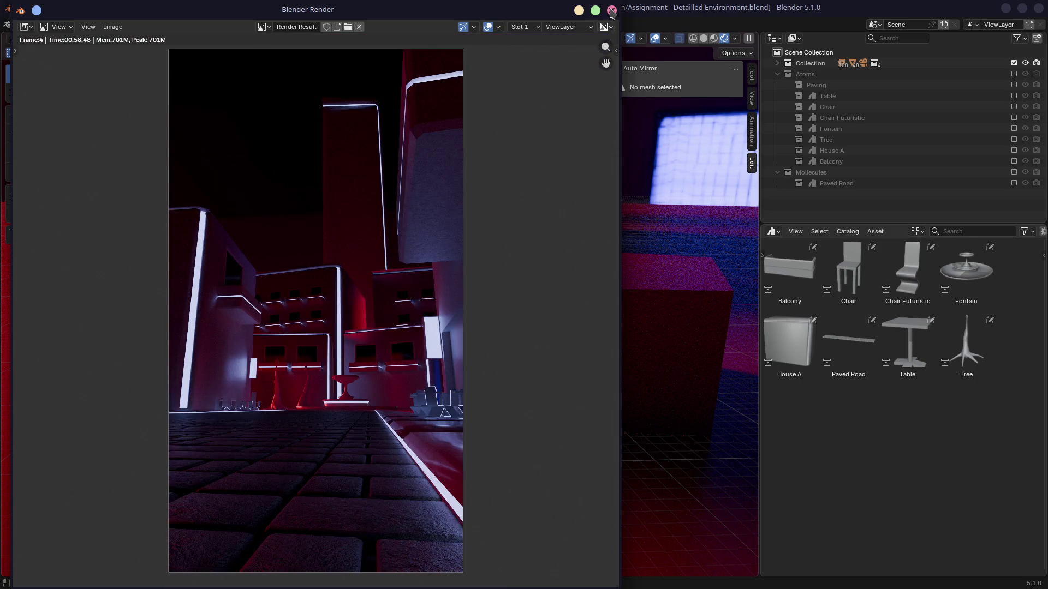
left_click(611, 10)
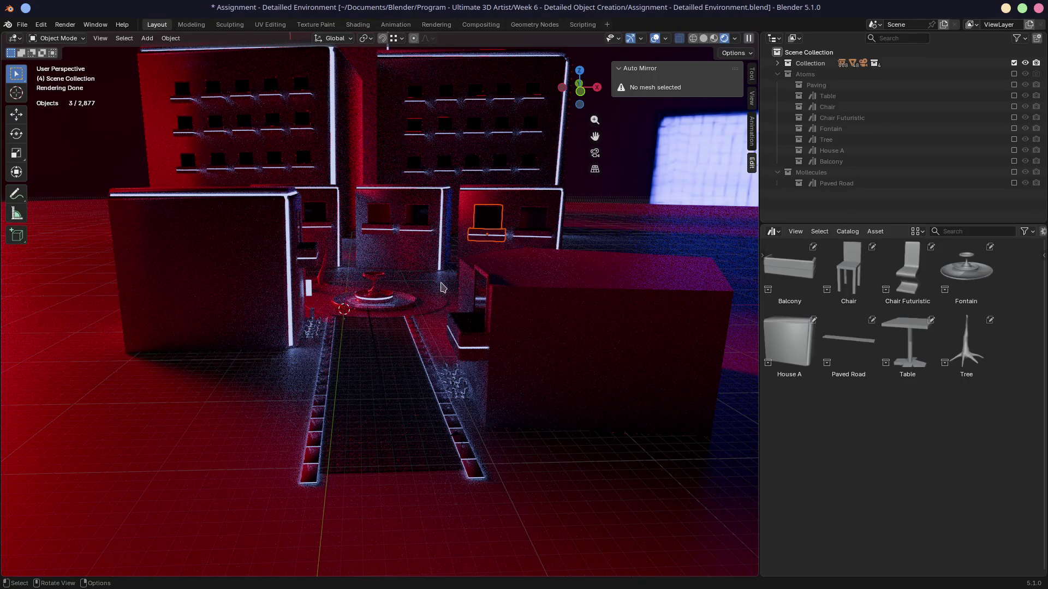
scroll(446, 291, "up", 2)
scroll(446, 303, "up", 2)
scroll(446, 315, "up", 2)
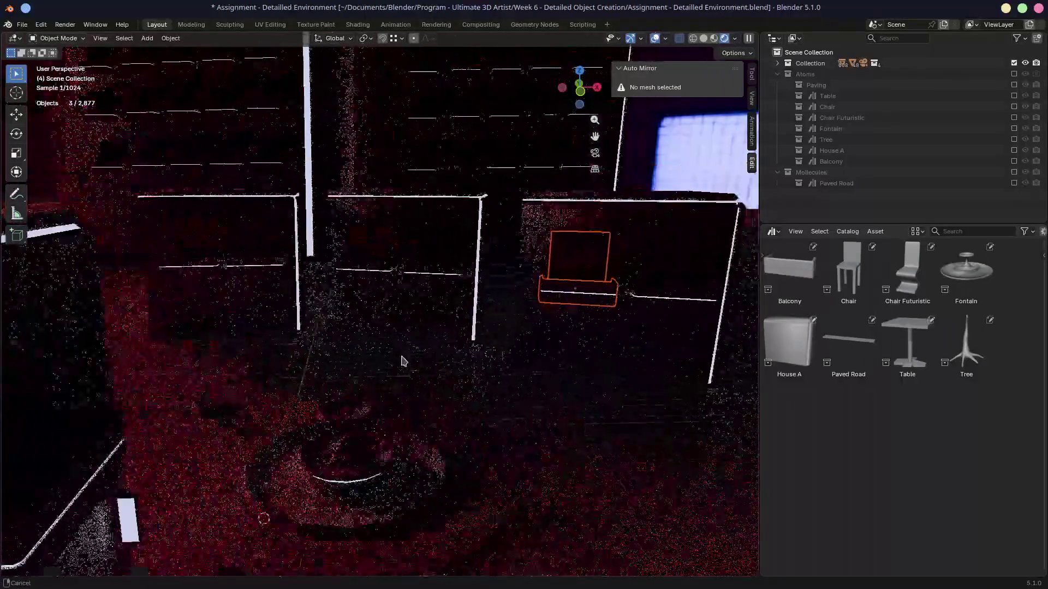
scroll(448, 330, "up", 1)
mouse_move(447, 330)
middle_mouse_down()
mouse_move(420, 337)
mouse_move(438, 323)
middle_mouse_up()
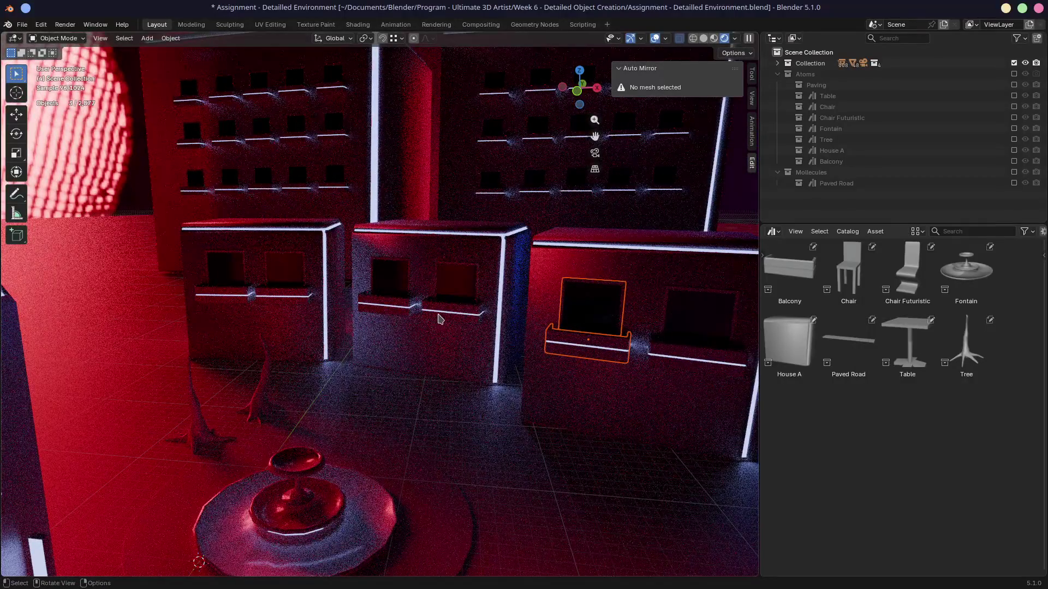
scroll(438, 317, "down", 2)
mouse_move(447, 303)
middle_mouse_down()
mouse_move(354, 379)
mouse_move(374, 316)
middle_mouse_up()
scroll(354, 379, "up", 3)
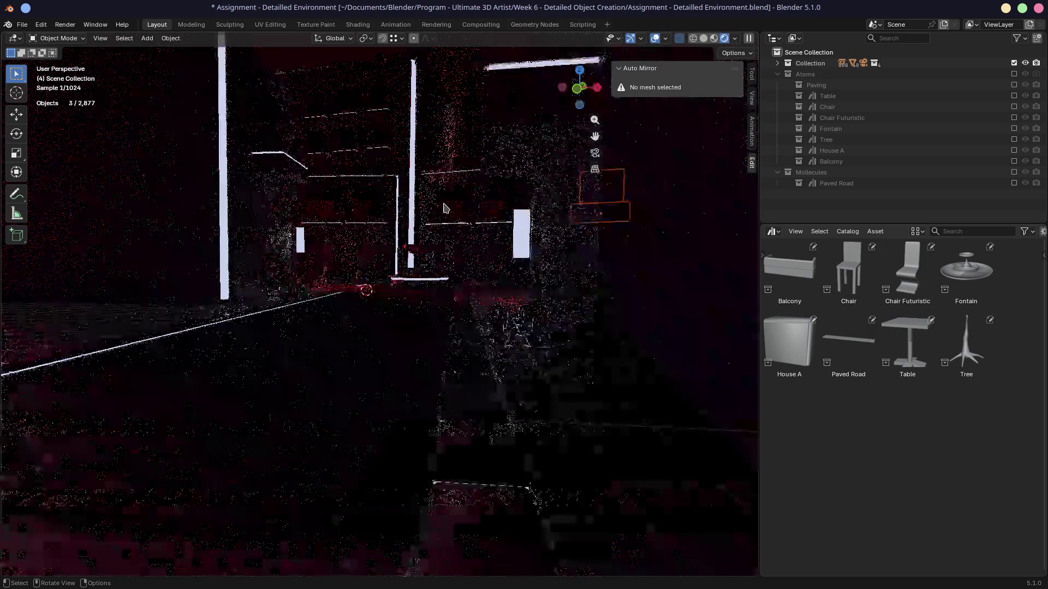
mouse_move(375, 297)
middle_mouse_down()
mouse_move(510, 336)
mouse_move(449, 331)
middle_mouse_up()
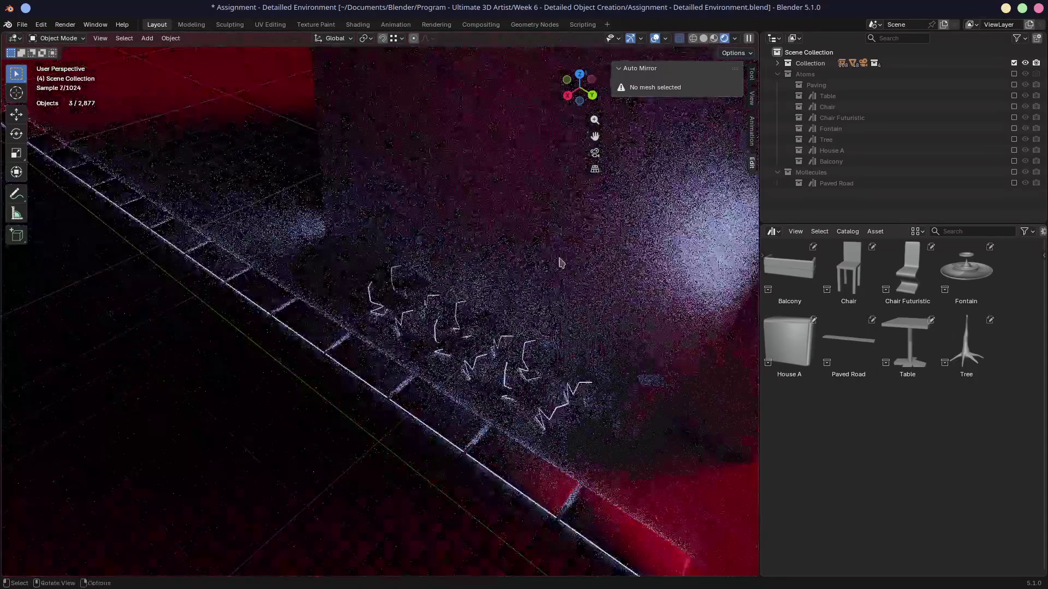
middle_click_drag(450, 331, 421, 304)
scroll(420, 304, "up", 3)
scroll(404, 316, "up", 3)
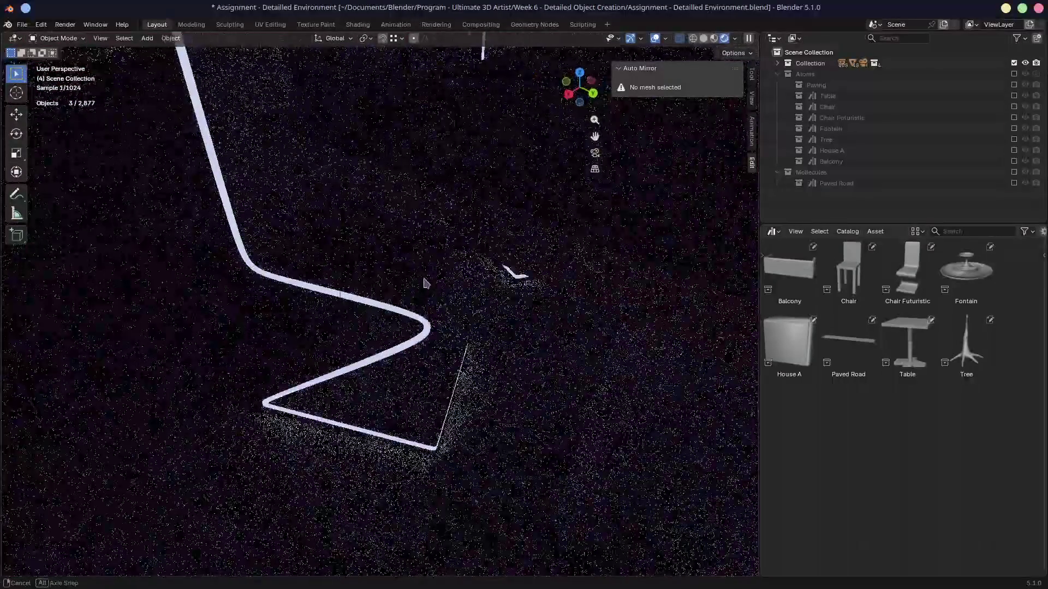
scroll(423, 281, "up", 2)
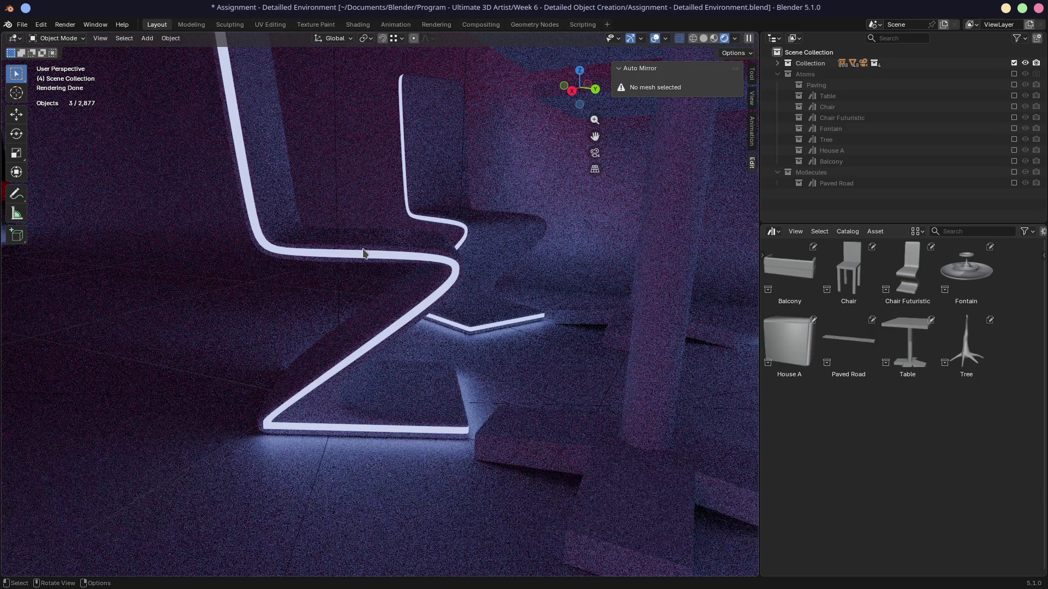
scroll(365, 252, "down", 3)
scroll(401, 271, "down", 3)
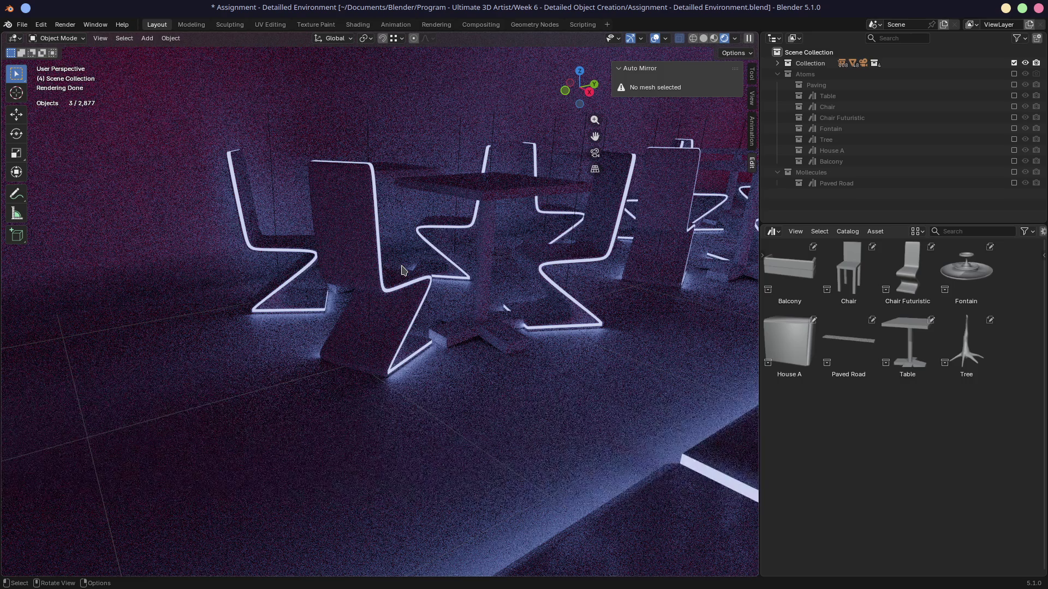
mouse_move(401, 270)
middle_mouse_down()
mouse_move(428, 328)
mouse_move(451, 265)
mouse_move(366, 293)
middle_mouse_up()
key("z")
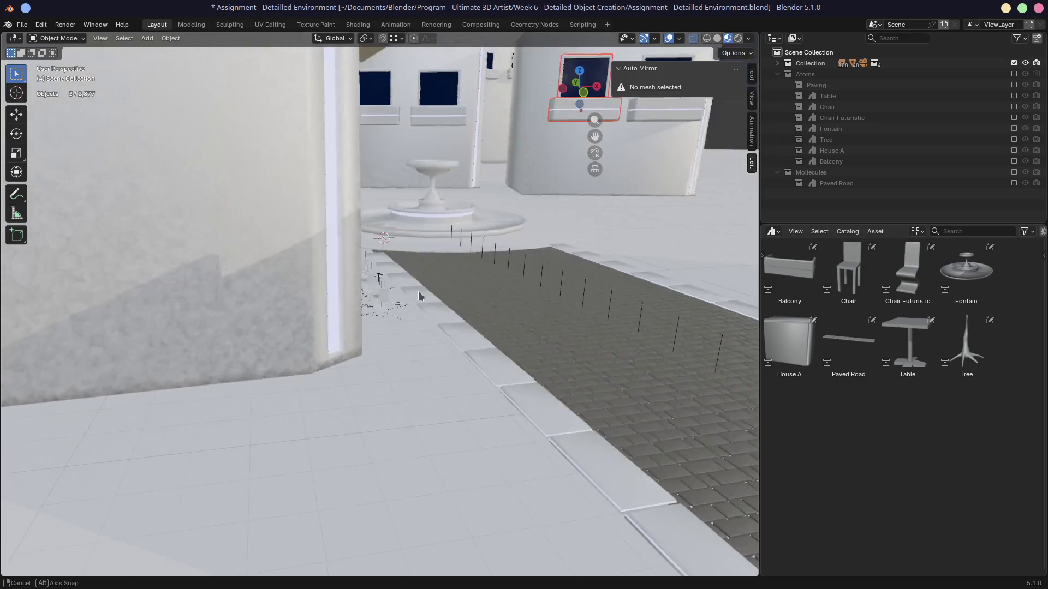
scroll(366, 295, "down", 8)
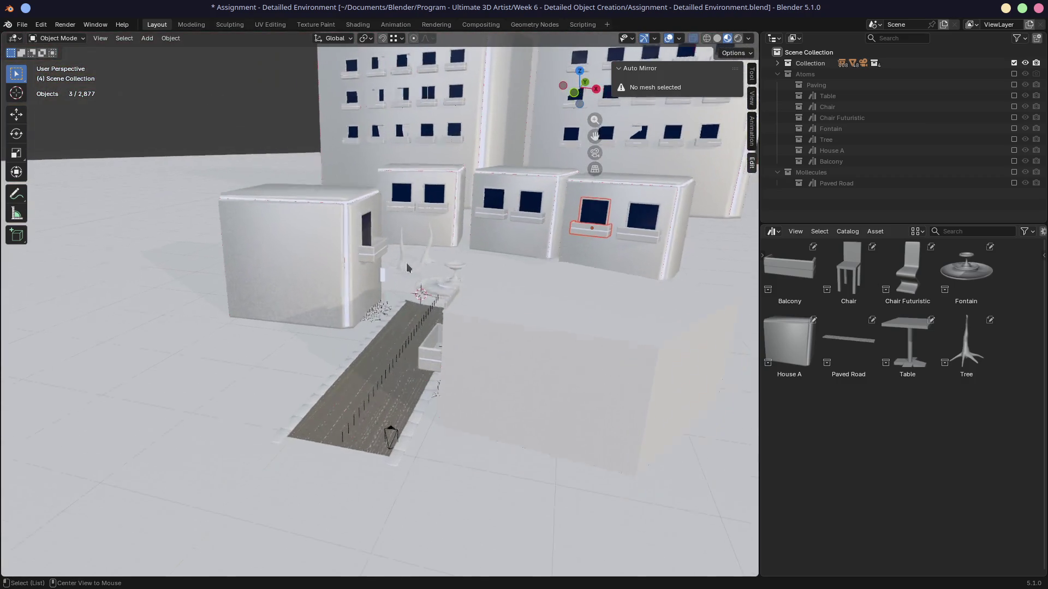
Orbit the street scene, check it through the camera, and select the wall with the long window.
mouse_move(380, 271)
middle_mouse_down()
mouse_move(439, 286)
mouse_move(463, 360)
middle_mouse_up()
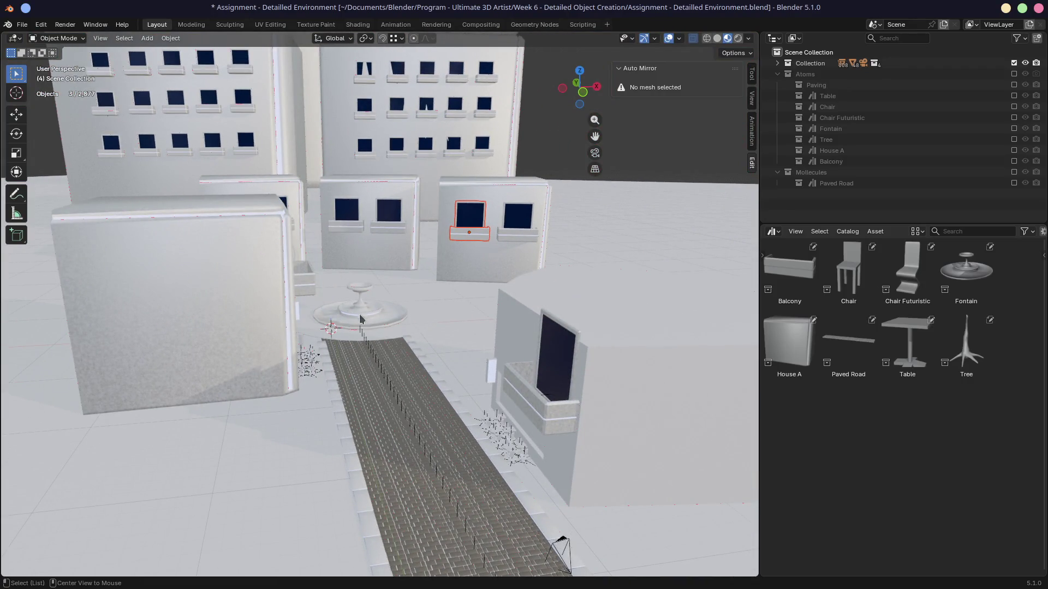
scroll(389, 328, "down", 2)
scroll(389, 328, "up", 3)
scroll(419, 343, "up", 2)
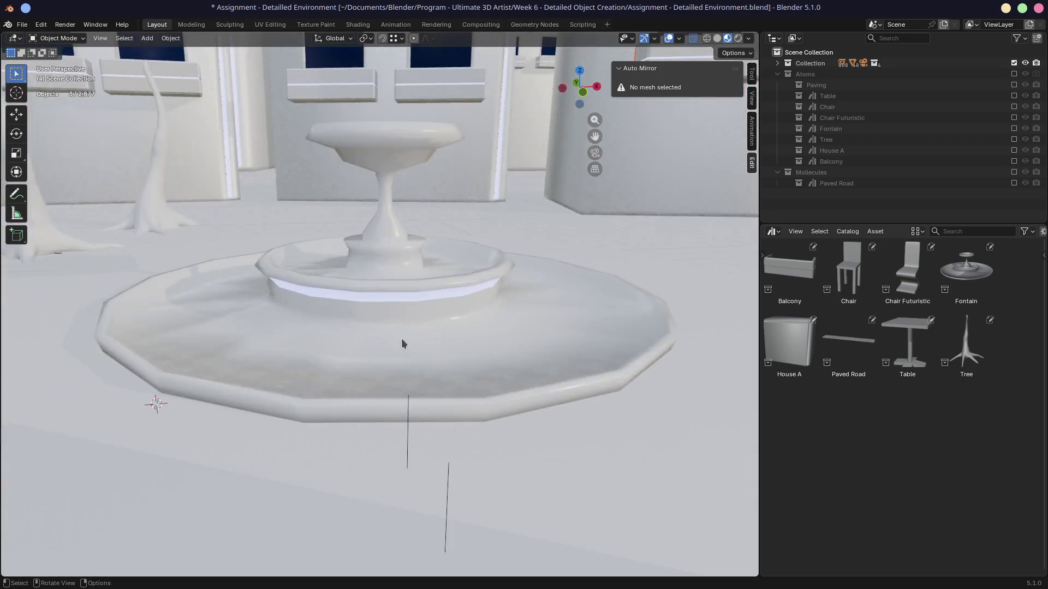
scroll(401, 338, "up", 1)
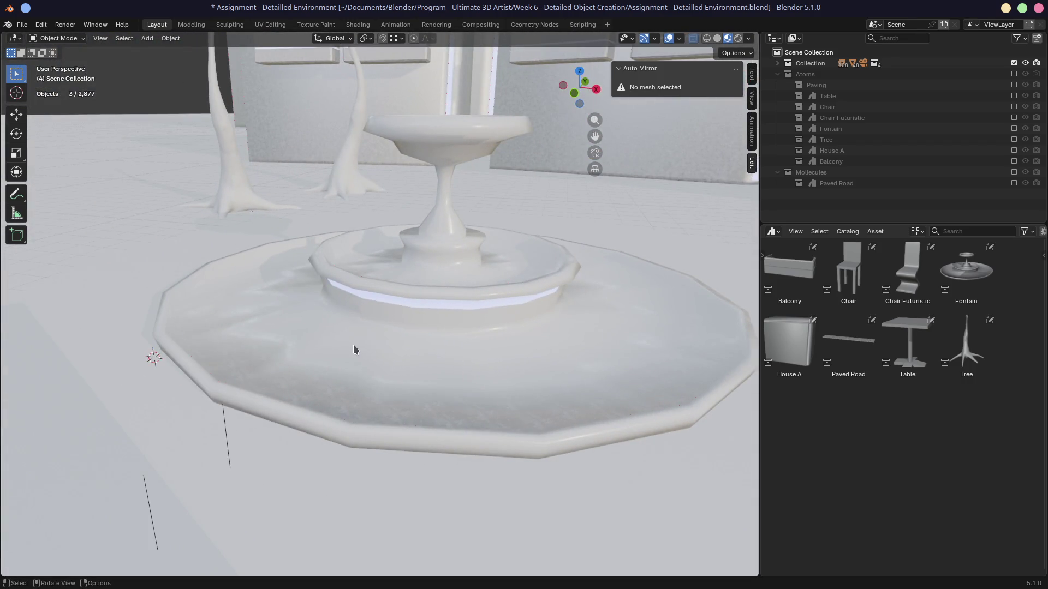
scroll(378, 354, "down", 1)
scroll(397, 302, "down", 3)
scroll(397, 298, "down", 1)
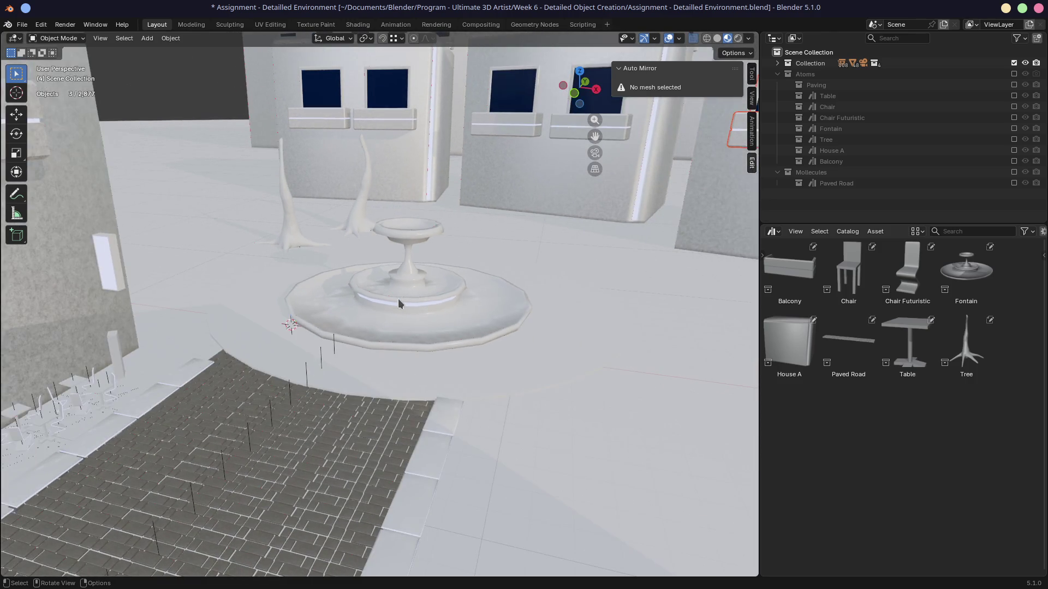
scroll(398, 298, "down", 2)
scroll(403, 289, "down", 2)
mouse_move(403, 289)
middle_mouse_down()
mouse_move(365, 304)
mouse_move(442, 308)
middle_mouse_up()
scroll(538, 323, "down", 2)
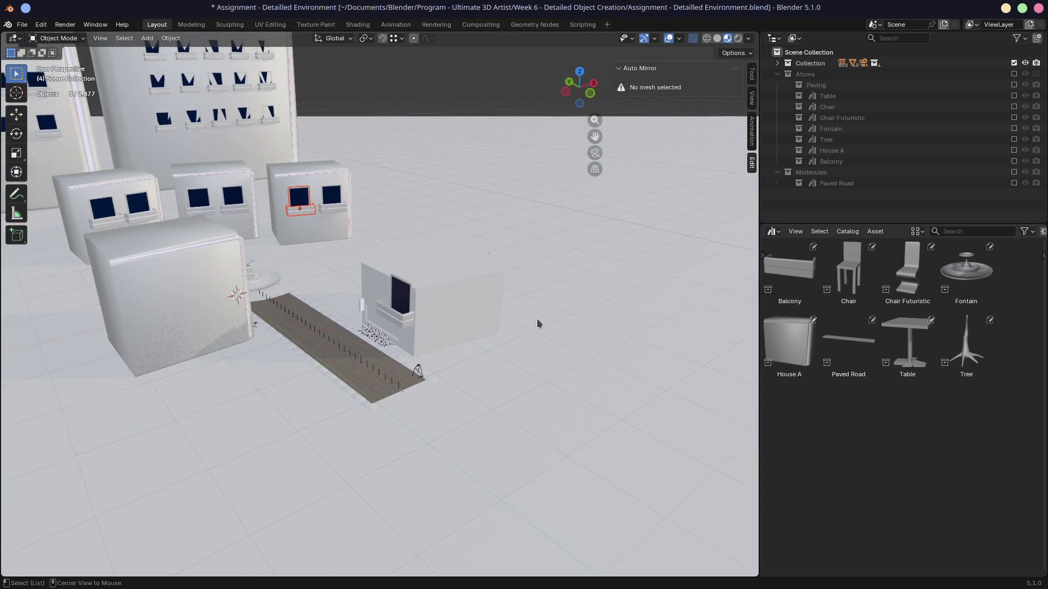
scroll(537, 324, "up", 2)
scroll(450, 229, "up", 2)
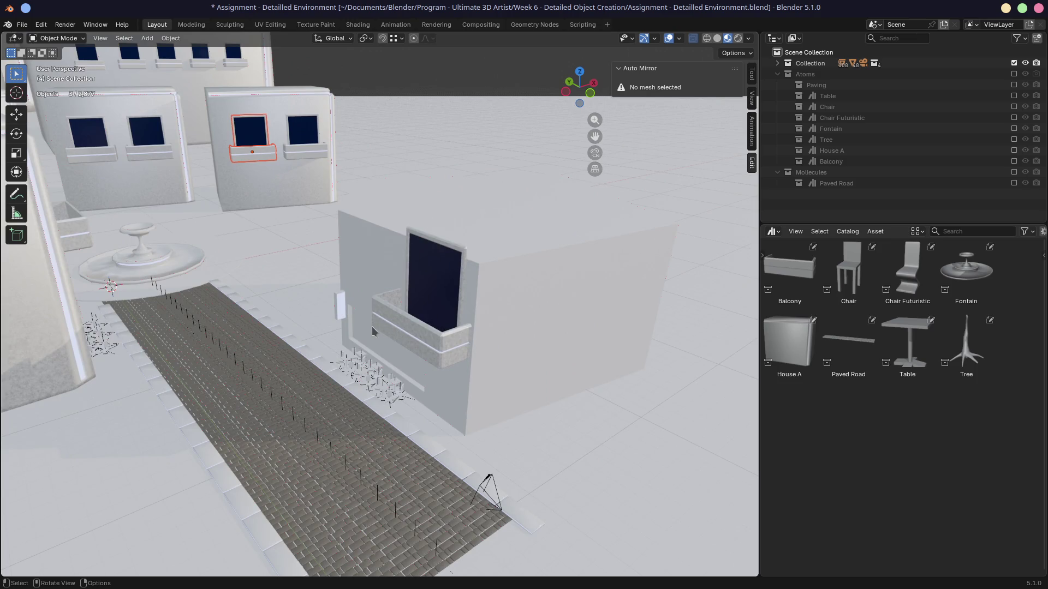
scroll(400, 304, "up", 2)
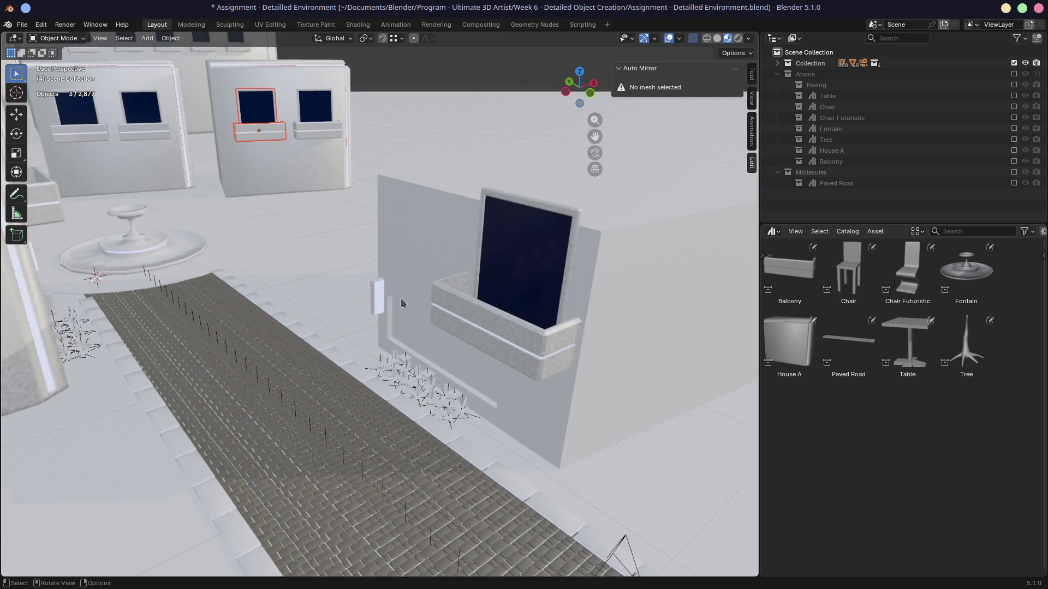
scroll(402, 313, "up", 2)
scroll(404, 318, "up", 2)
key("KP_0")
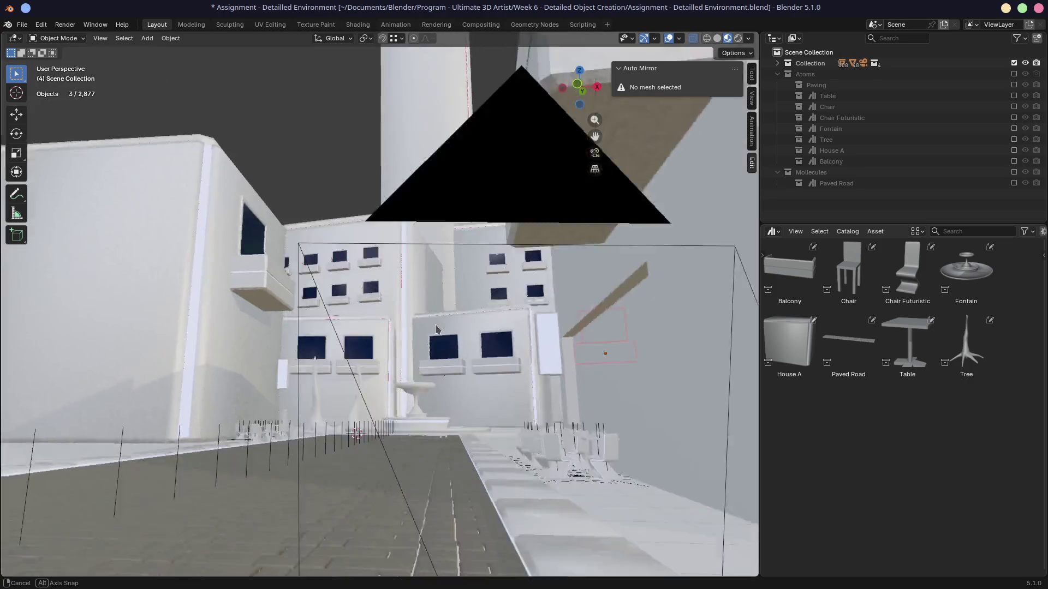
middle_click_drag(428, 317, 520, 352)
scroll(533, 351, "up", 2)
scroll(409, 341, "up", 3)
scroll(409, 341, "down", 4)
scroll(388, 341, "down", 2)
mouse_move(387, 342)
middle_mouse_down()
mouse_move(579, 343)
mouse_move(393, 349)
middle_mouse_up()
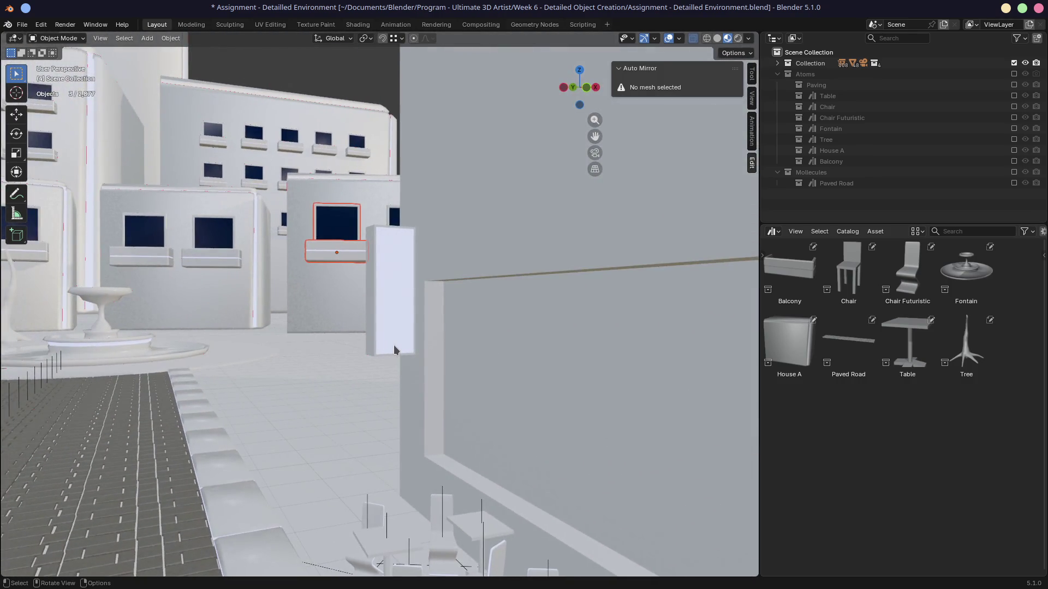
scroll(394, 351, "down", 2)
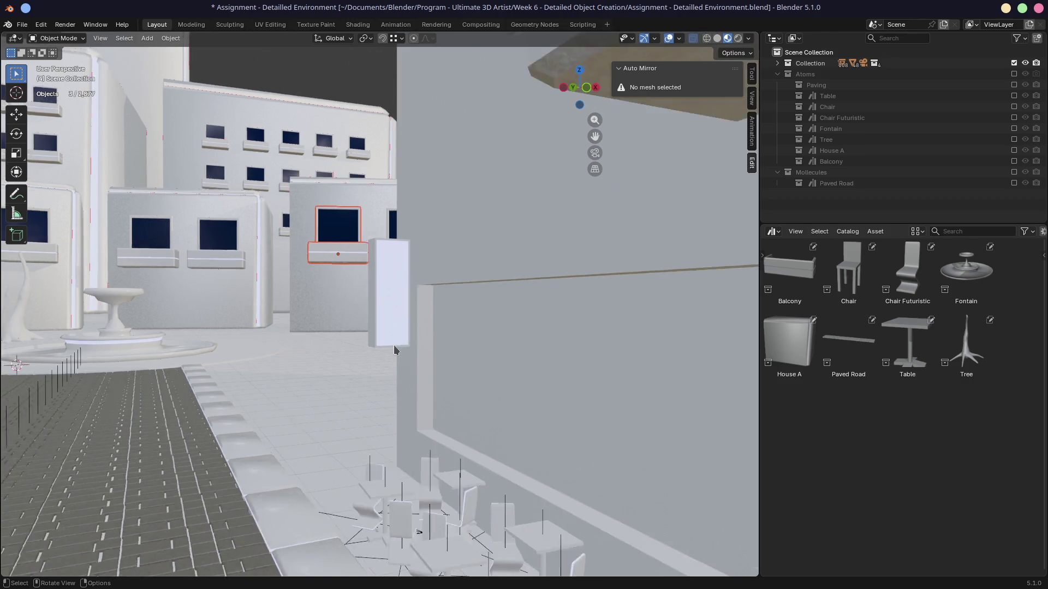
mouse_move(475, 353)
middle_mouse_down()
mouse_move(447, 341)
mouse_move(499, 345)
middle_mouse_up()
left_click(447, 349)
In the Shading workspace, try assigning Glass to the wall's window face in Edit Mode.
key("Tab")
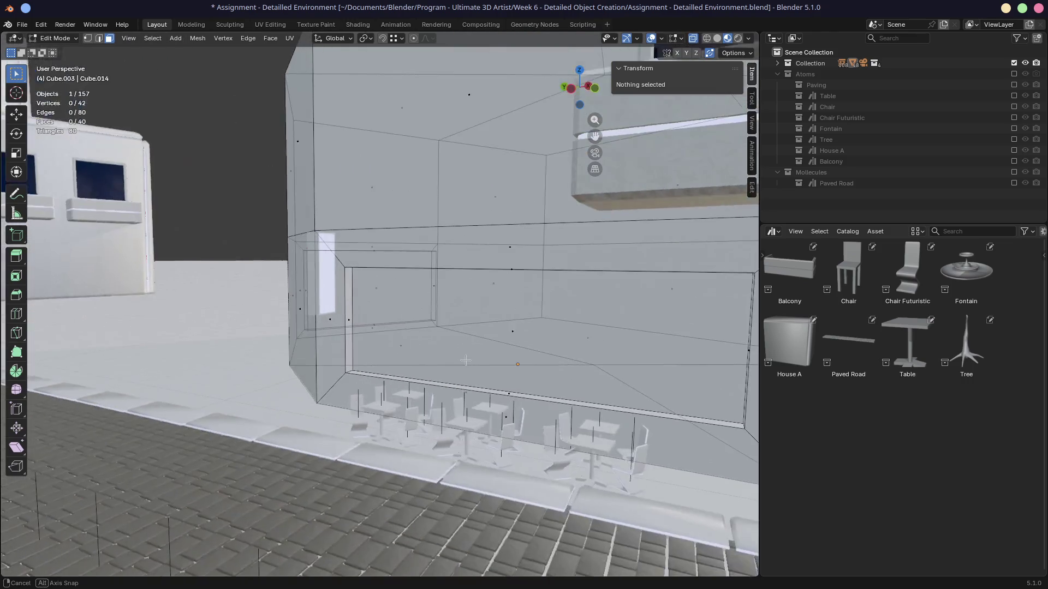
left_click(499, 345)
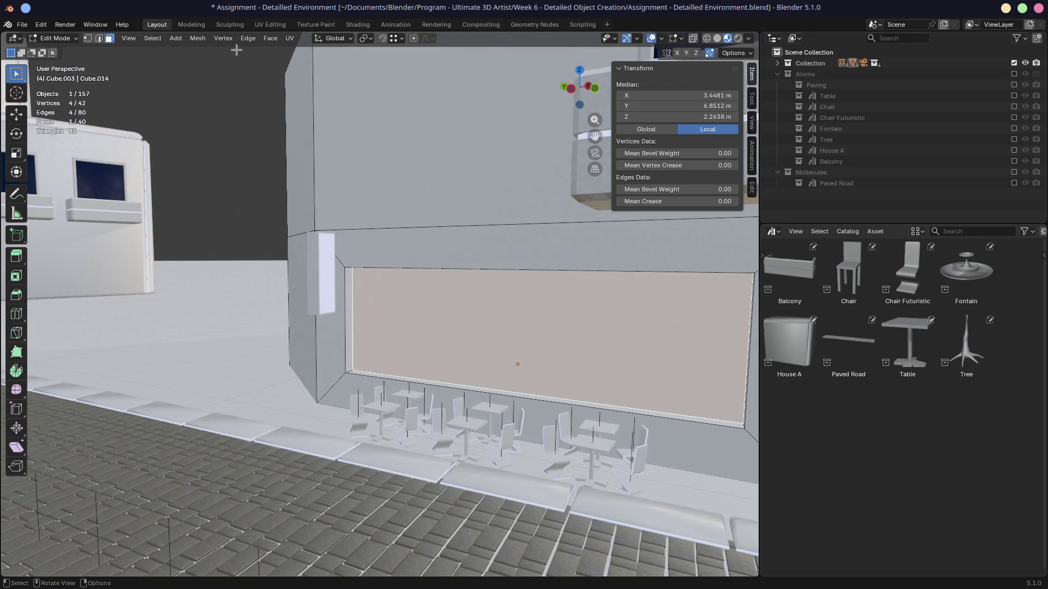
left_click(358, 24)
mouse_move(357, 233)
middle_mouse_down()
mouse_move(321, 217)
mouse_move(461, 129)
middle_mouse_up()
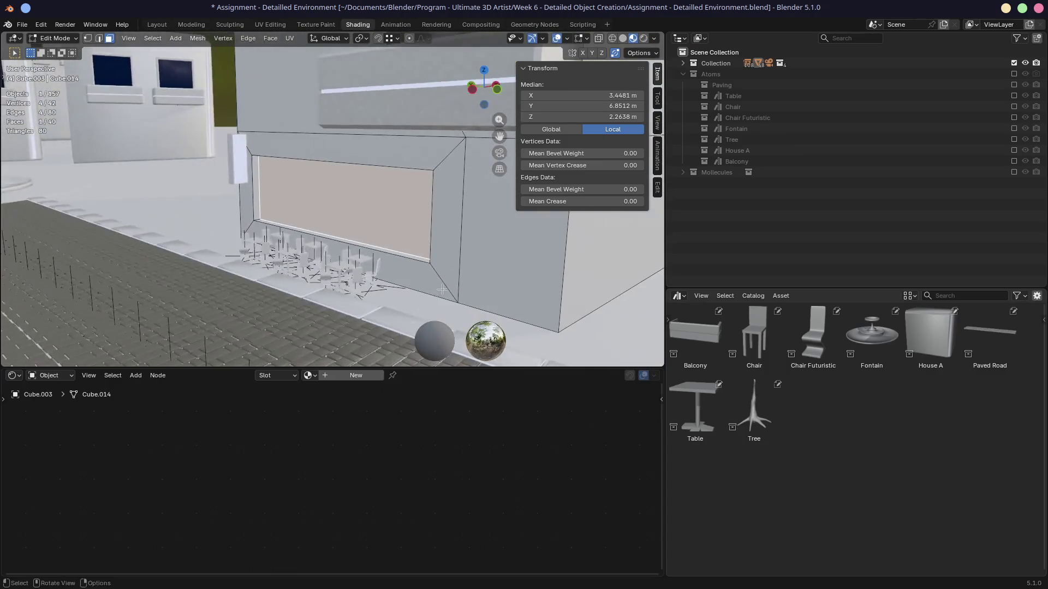
left_click(305, 375)
left_click(324, 419)
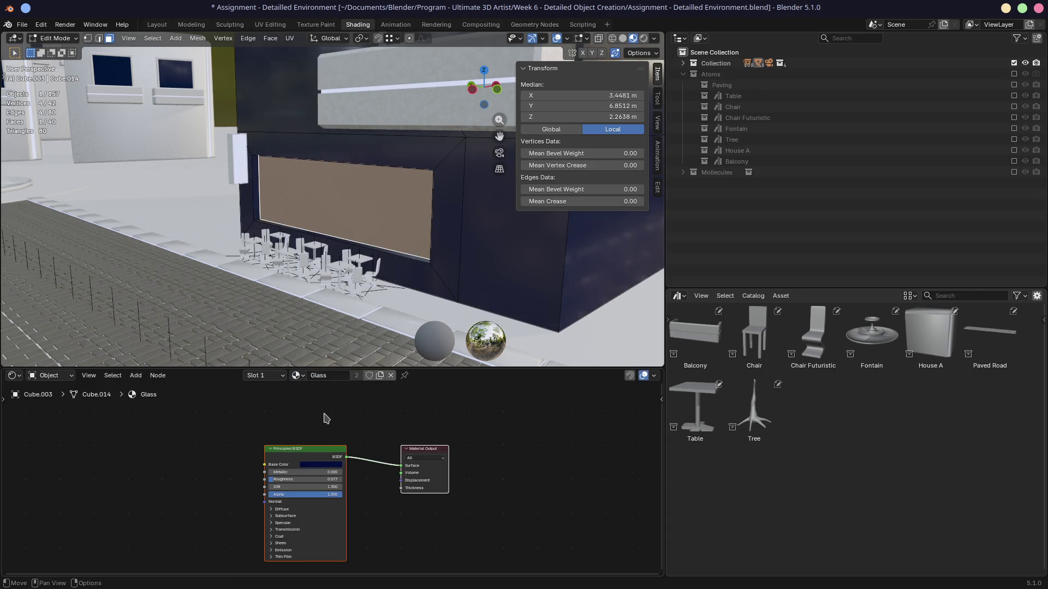
left_click(309, 360)
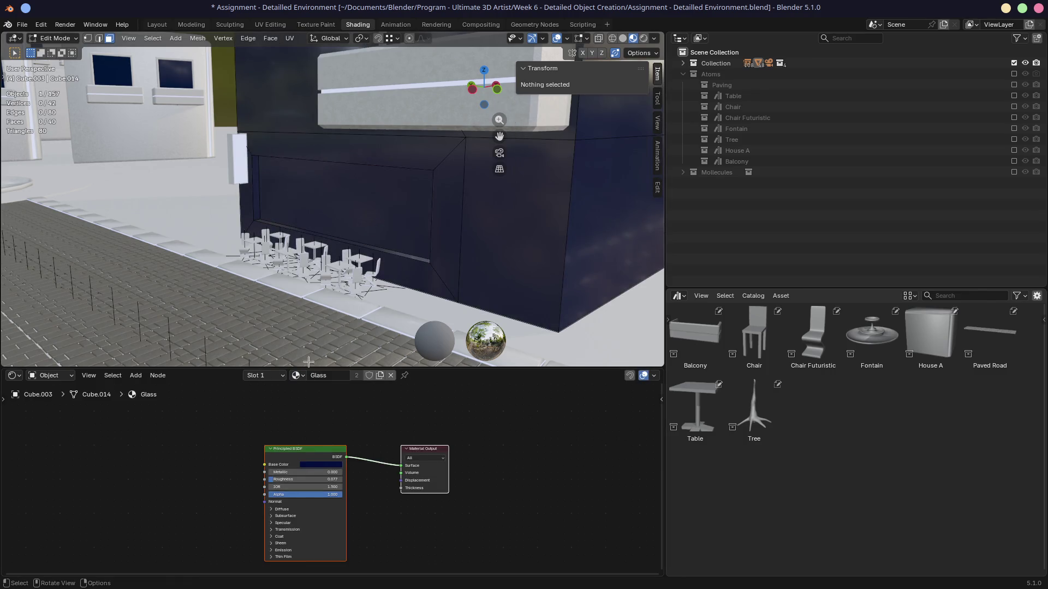
key("Tab")
Add a second material slot to the building and keep HouseMetalPanel on the first slot.
left_click(262, 376)
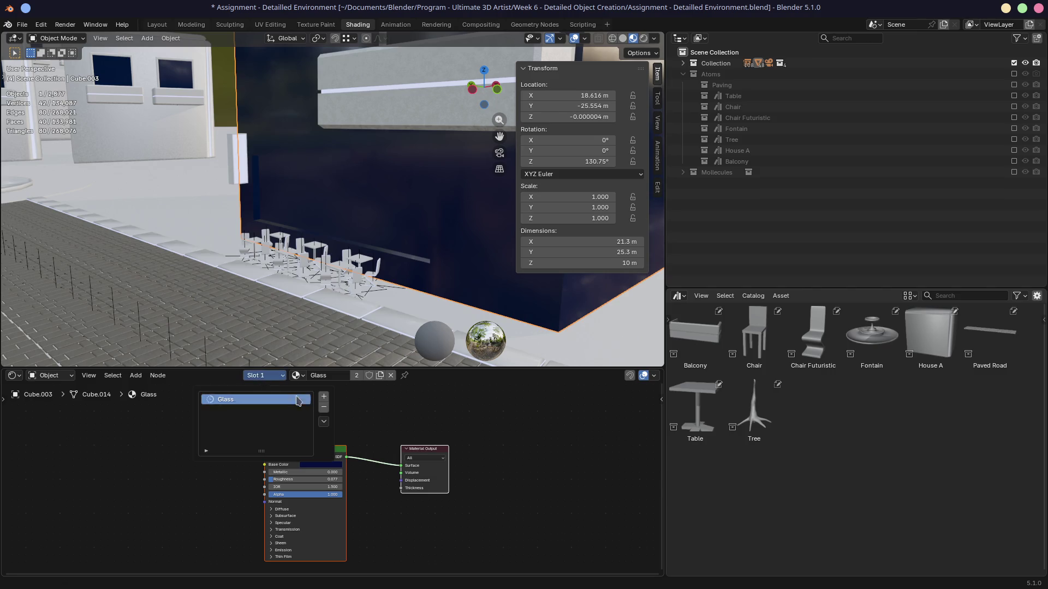
left_click(323, 396)
left_click(307, 376)
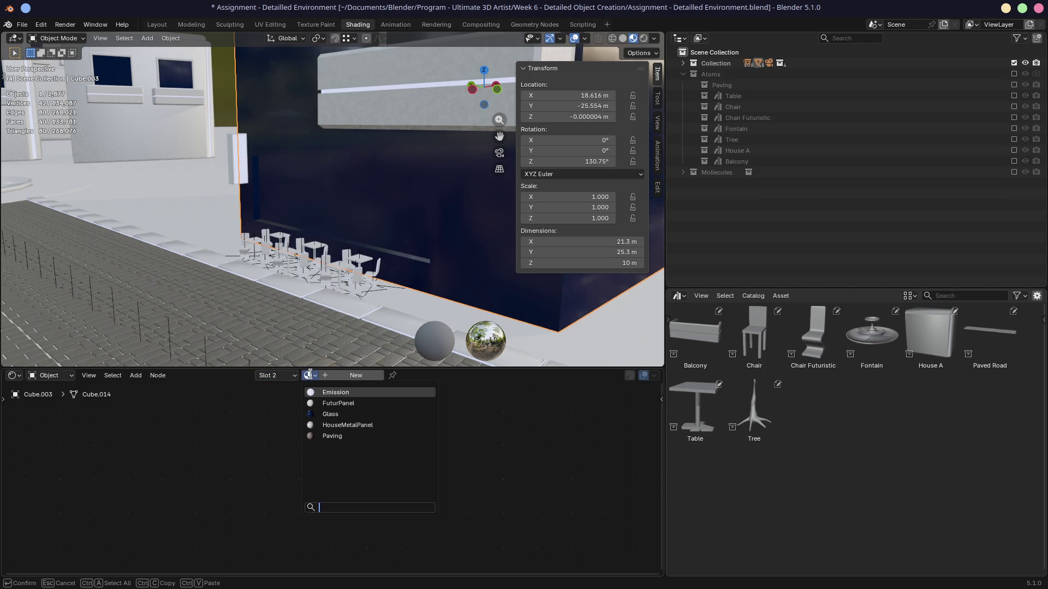
left_click(264, 374)
left_click(276, 399)
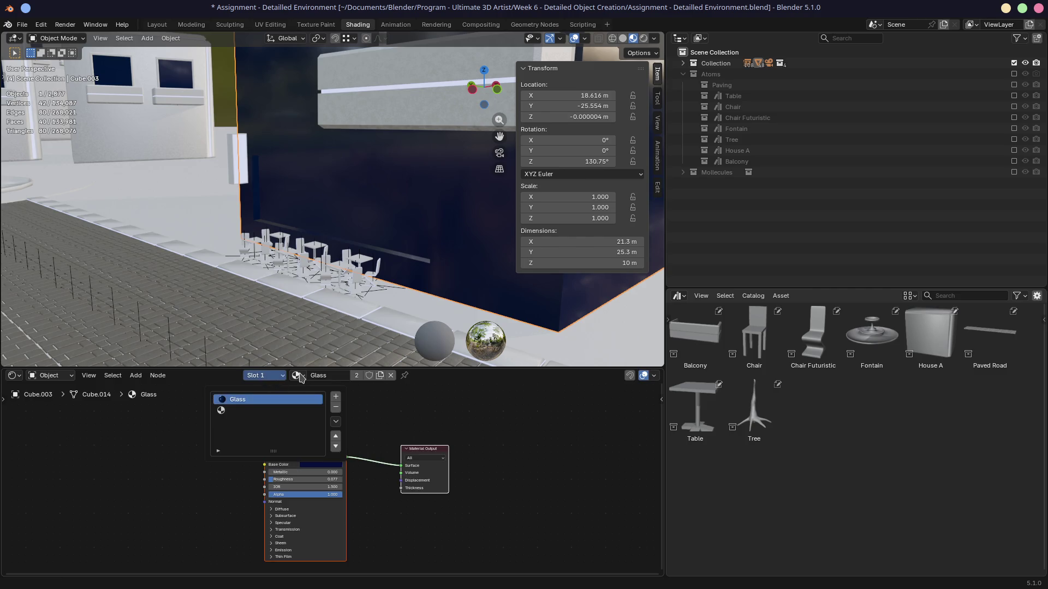
left_click(297, 374)
left_click(327, 425)
left_click(270, 376)
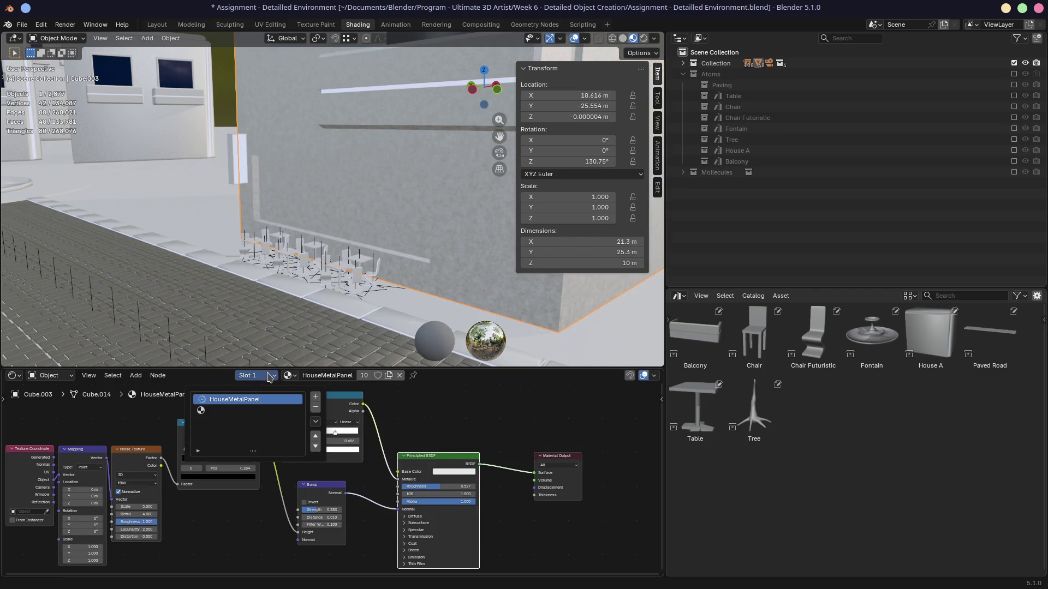
left_click(219, 412)
Assign the Glass material to the storefront window face through the second slot.
key("Tab")
left_click(361, 212)
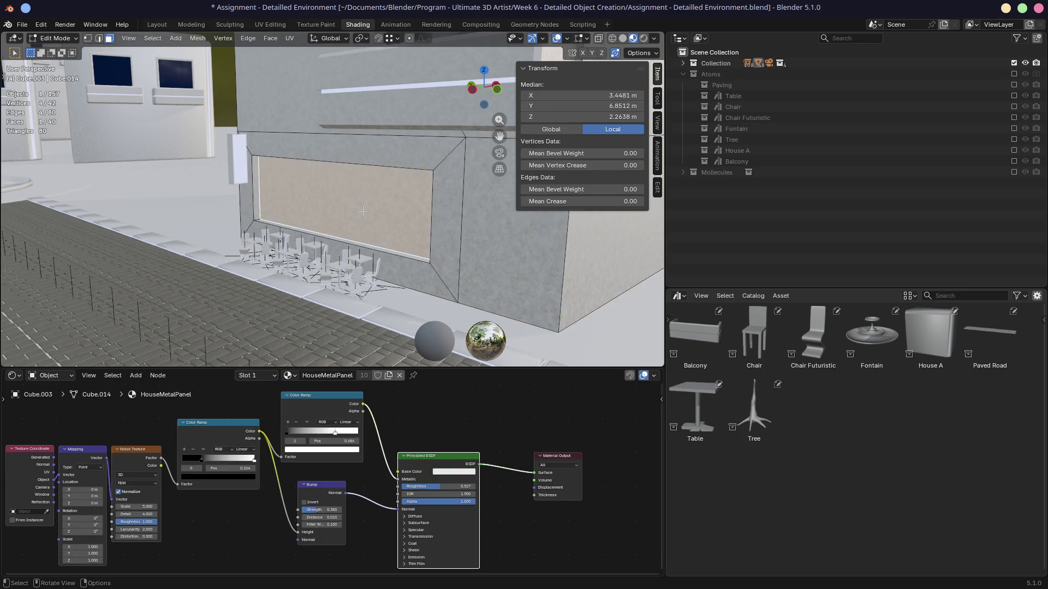
left_click(270, 376)
left_click(220, 410)
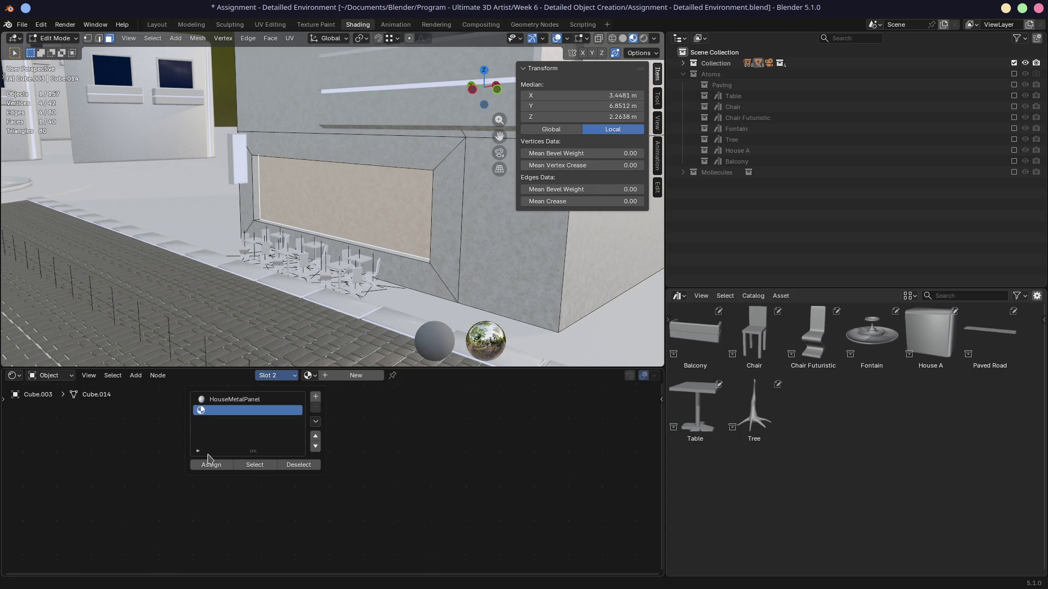
left_click(310, 375)
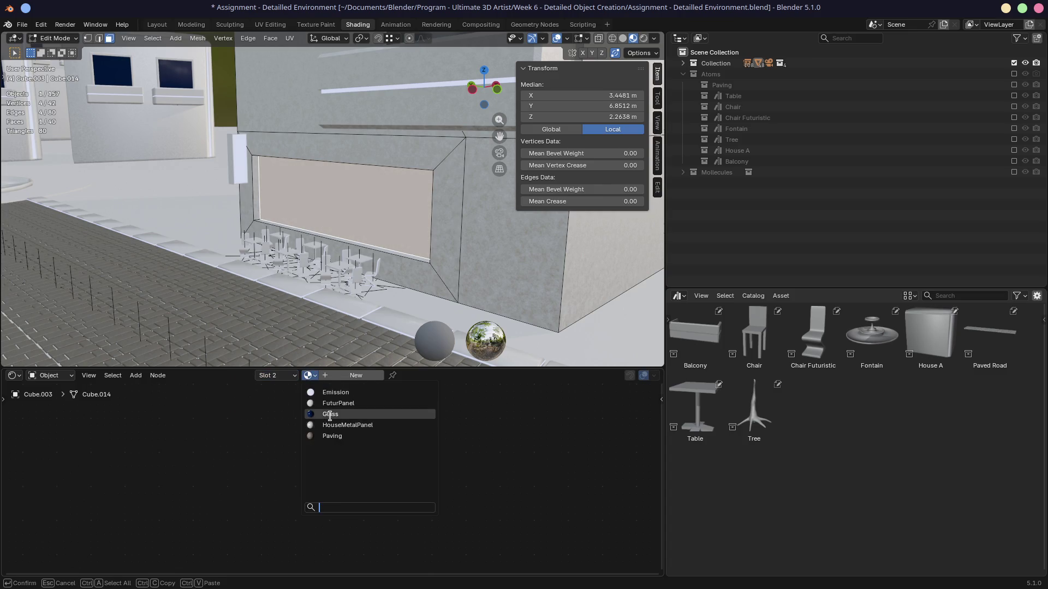
left_click(330, 415)
Save the file and start rendering the street scene with F12.
key("ctrl+s")
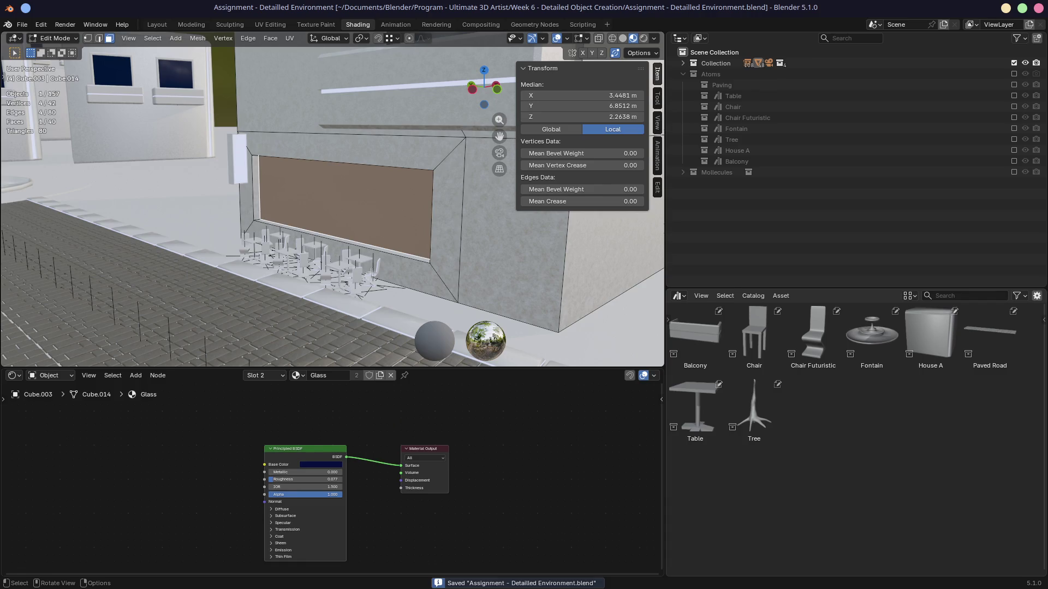
middle_click_drag(373, 272, 344, 271)
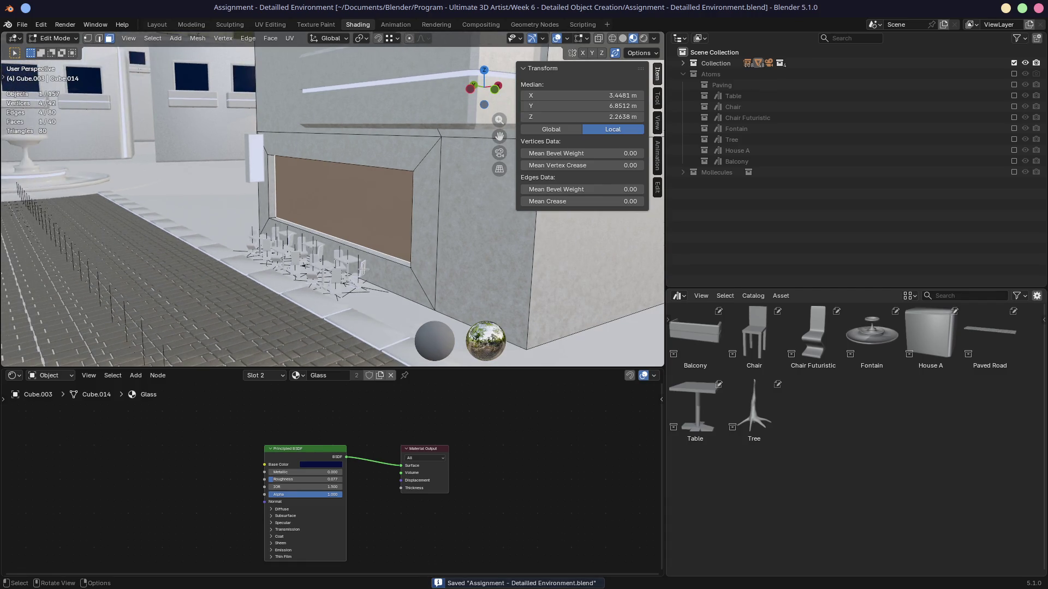
key("F12")
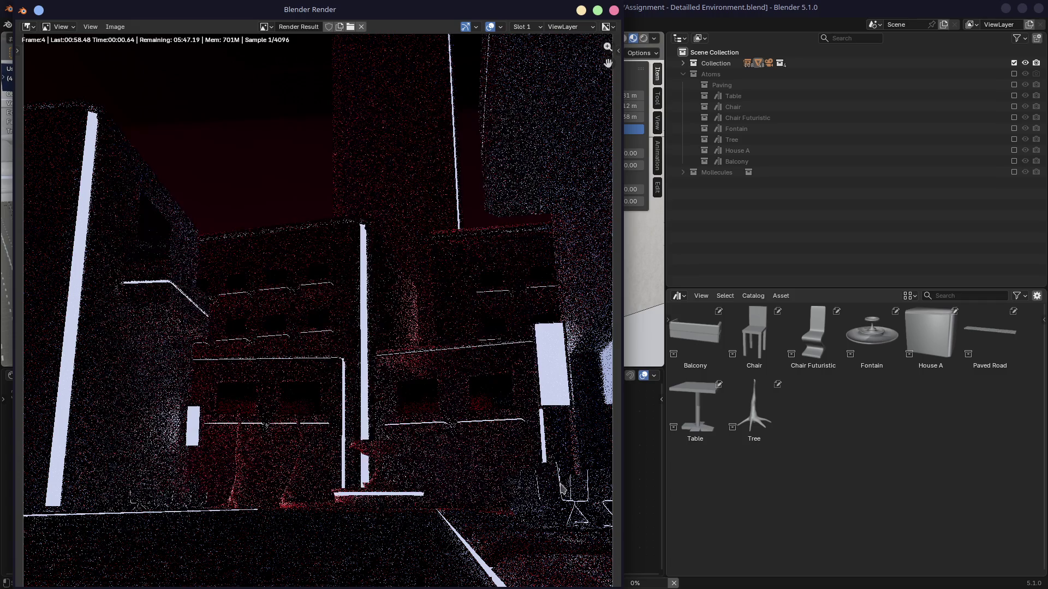
Close the render, return to Layout, and view the scene through the camera with Rendered shading.
middle_click_drag(522, 433, 453, 370)
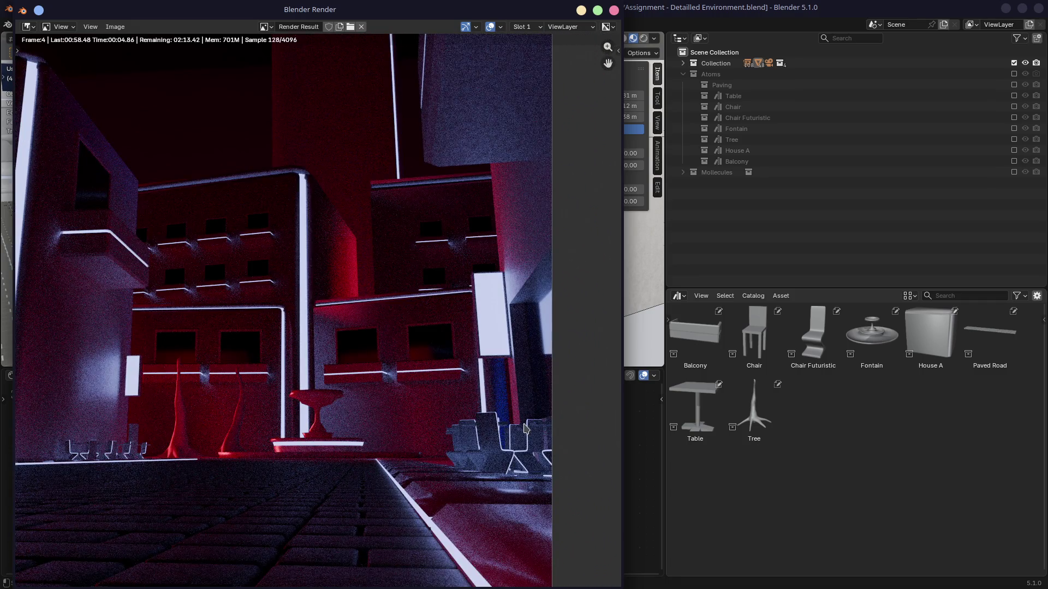
scroll(524, 429, "down", 1)
scroll(524, 429, "down", 1)
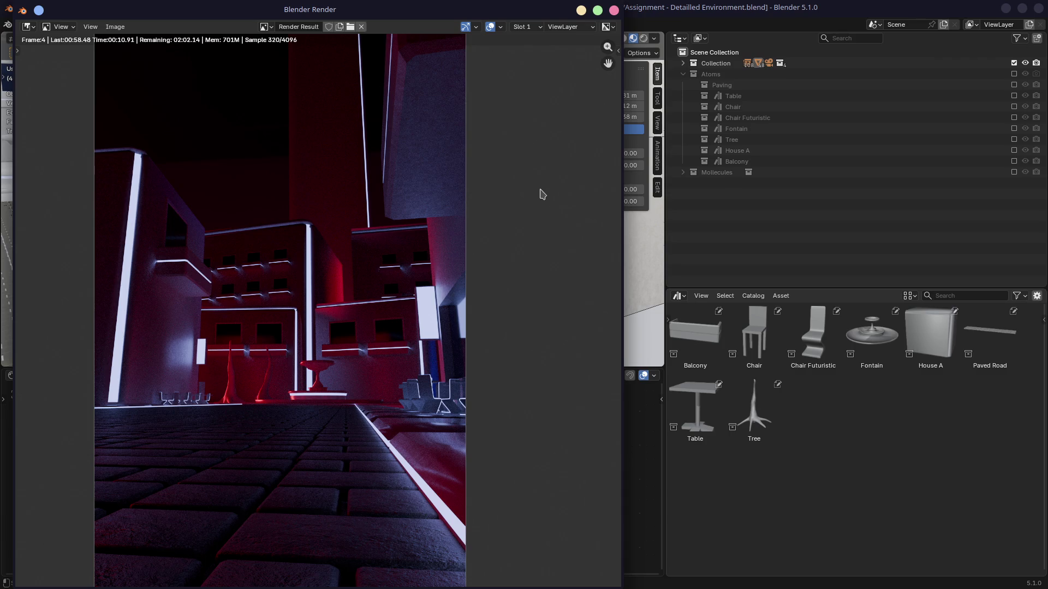
left_click(614, 9)
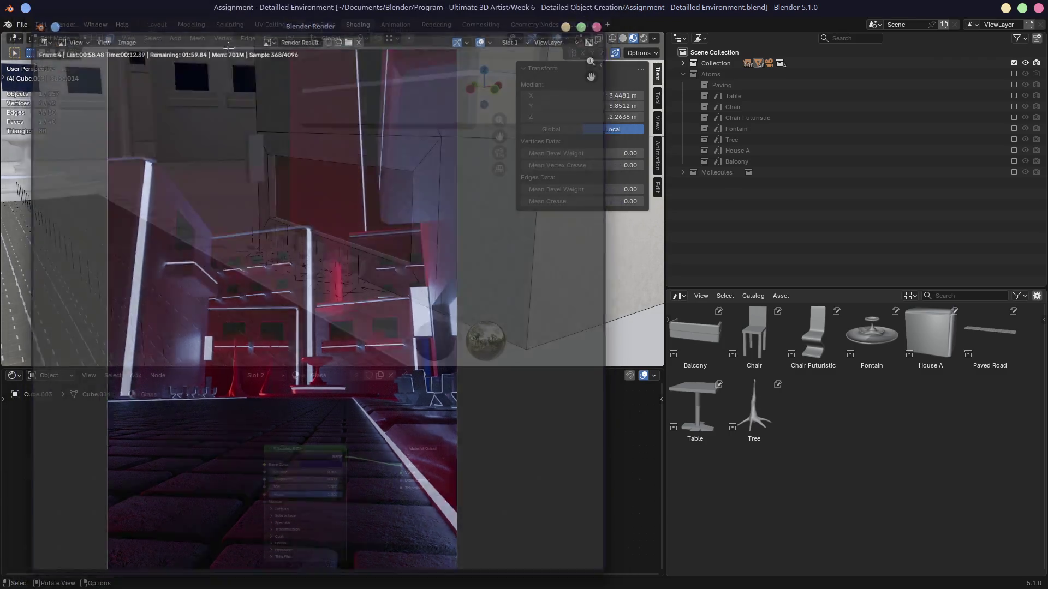
left_click(157, 24)
key("KP_0")
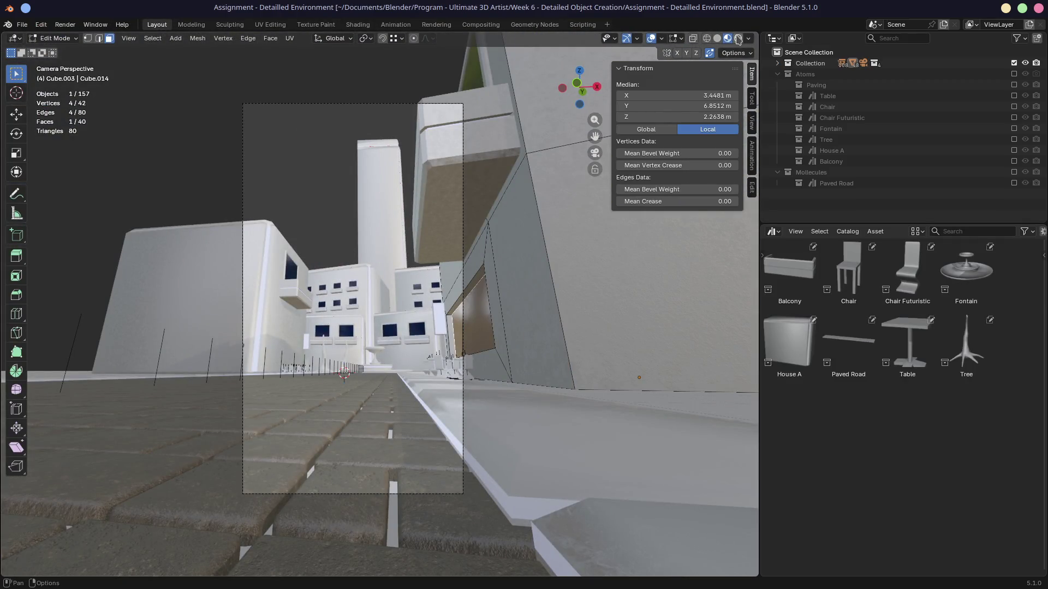
key("z")
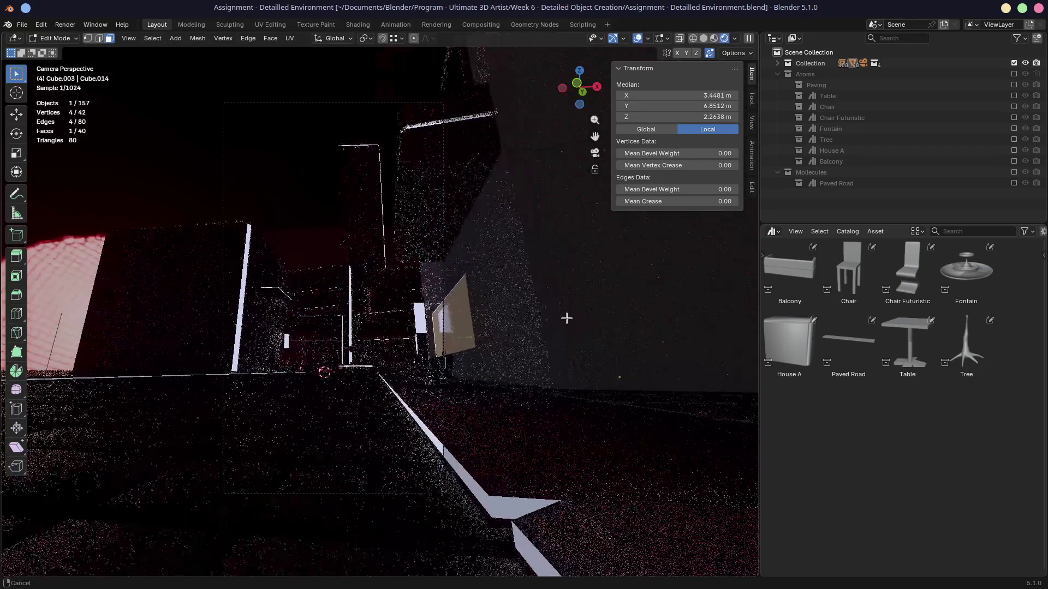
Pan the camera view, deselect the window face, and dismiss the delete options on the building.
mouse_move(573, 316)
middle_mouse_down("shift")
mouse_move(616, 246)
mouse_move(613, 287)
middle_mouse_up("shift")
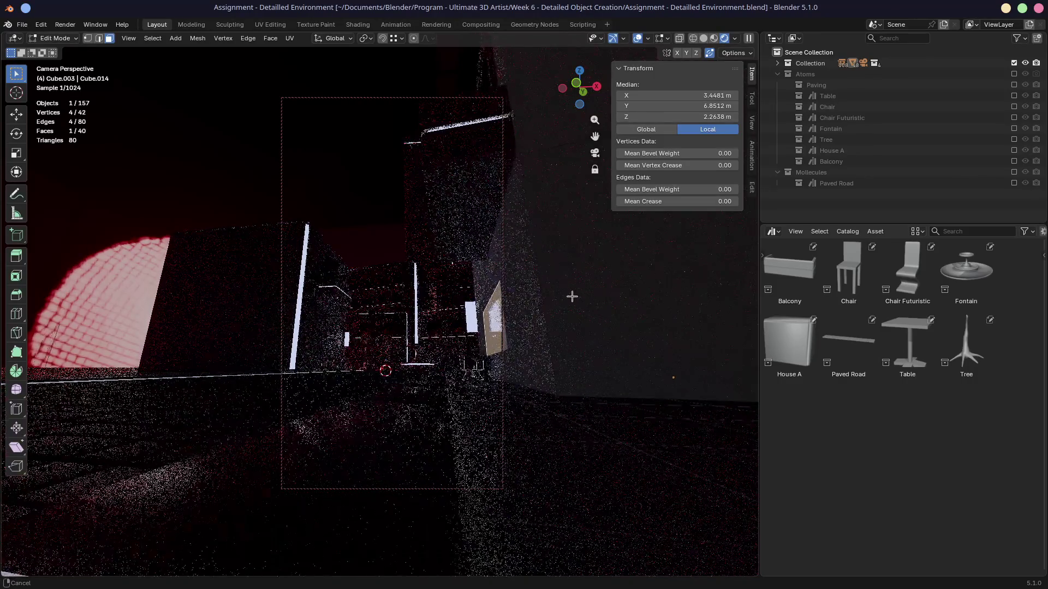
left_click(571, 296)
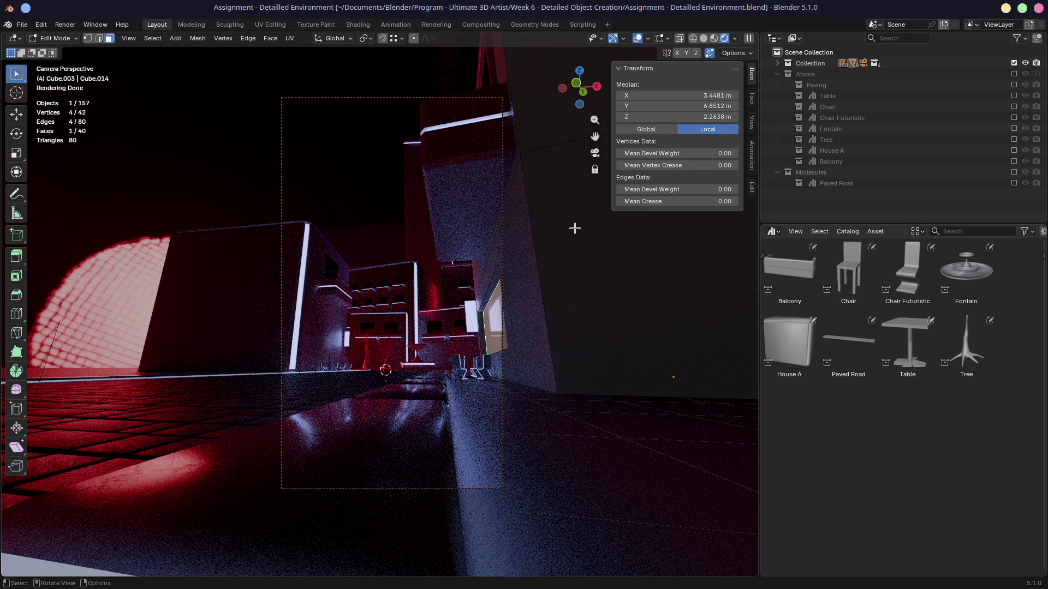
left_click(424, 235)
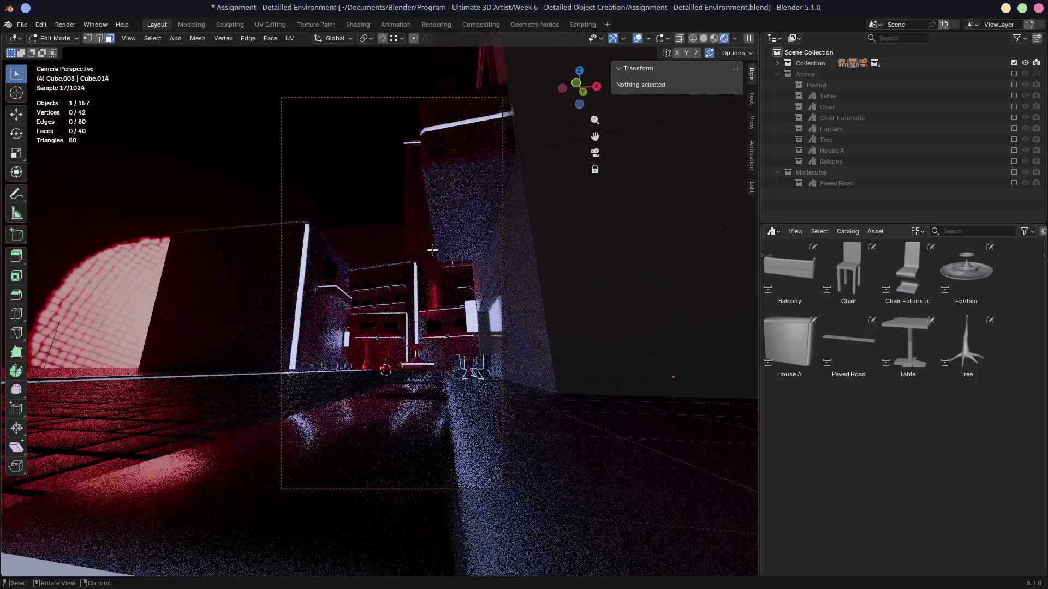
left_click(422, 242)
right_click(519, 279)
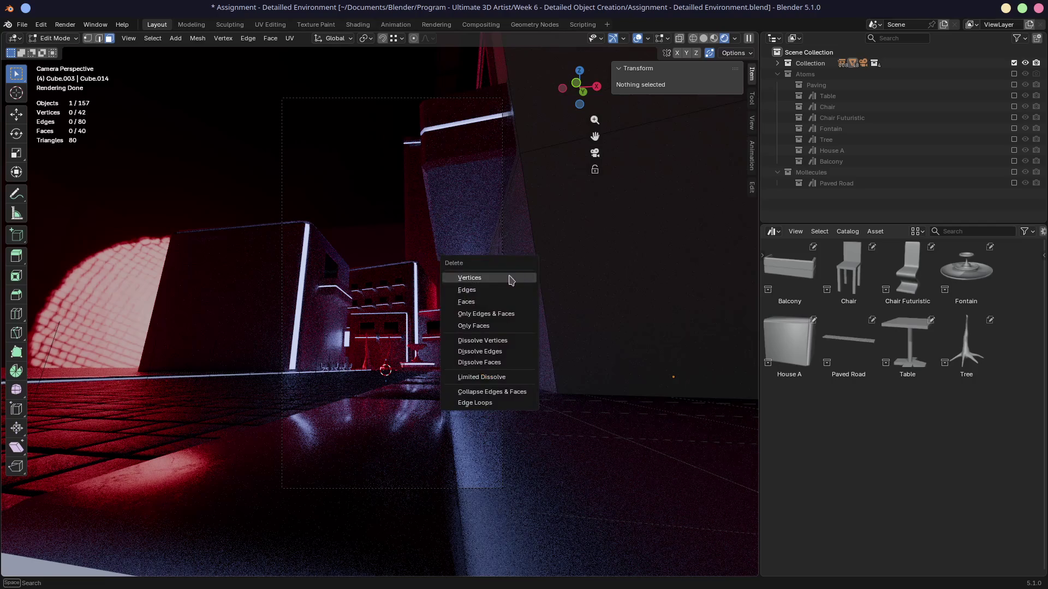
left_click(419, 242)
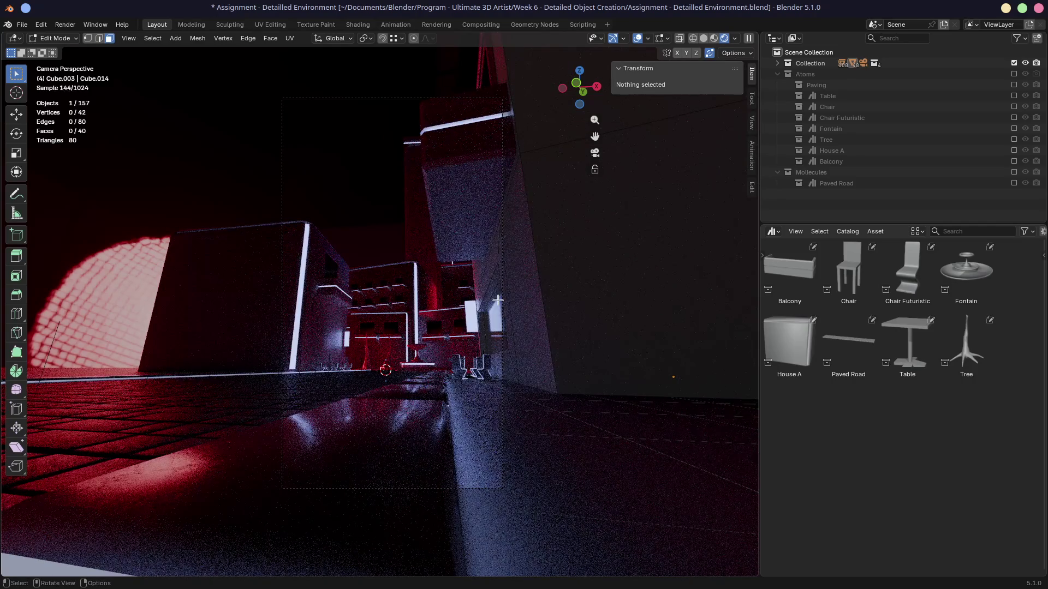
Back in Object Mode, duplicate the tall building block constrained to the X axis.
key("Tab")
key("shift+d")
key("x")
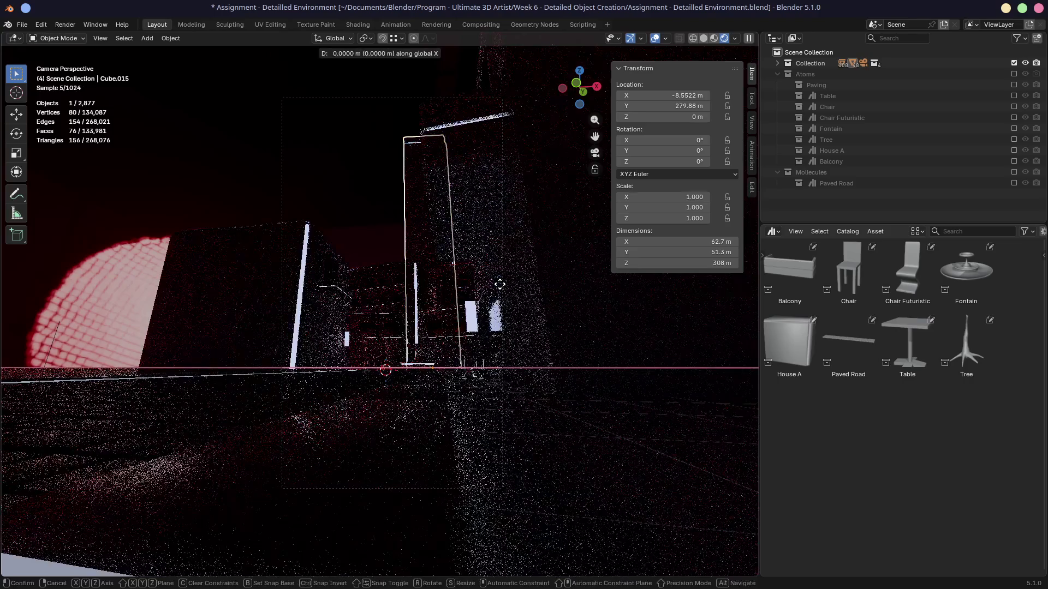
Set the copy down at X −92.454 m behind the street, save, and open the File menu.
left_click(428, 285)
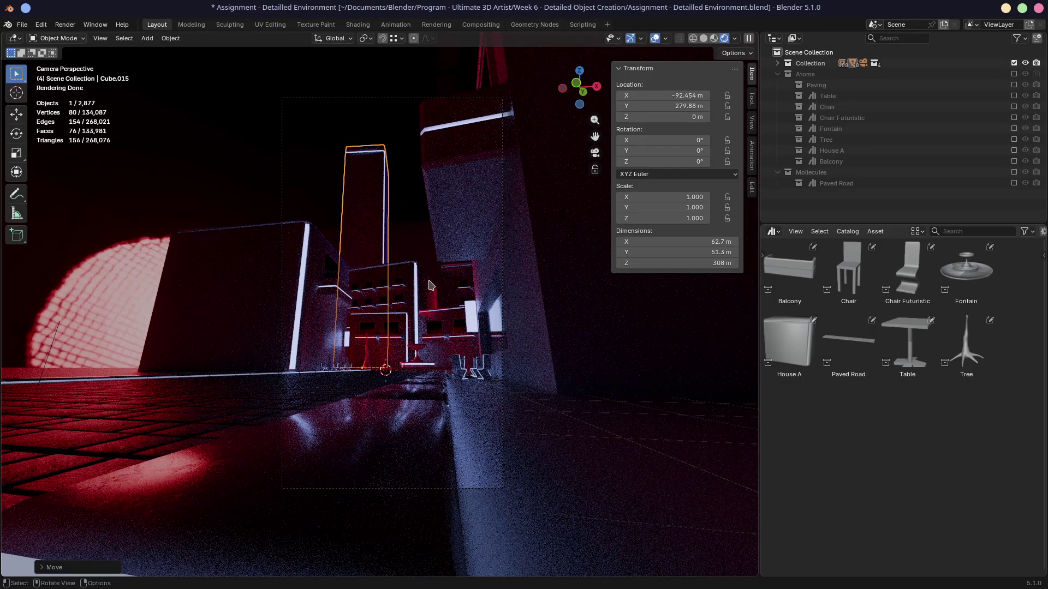
key("ctrl+s")
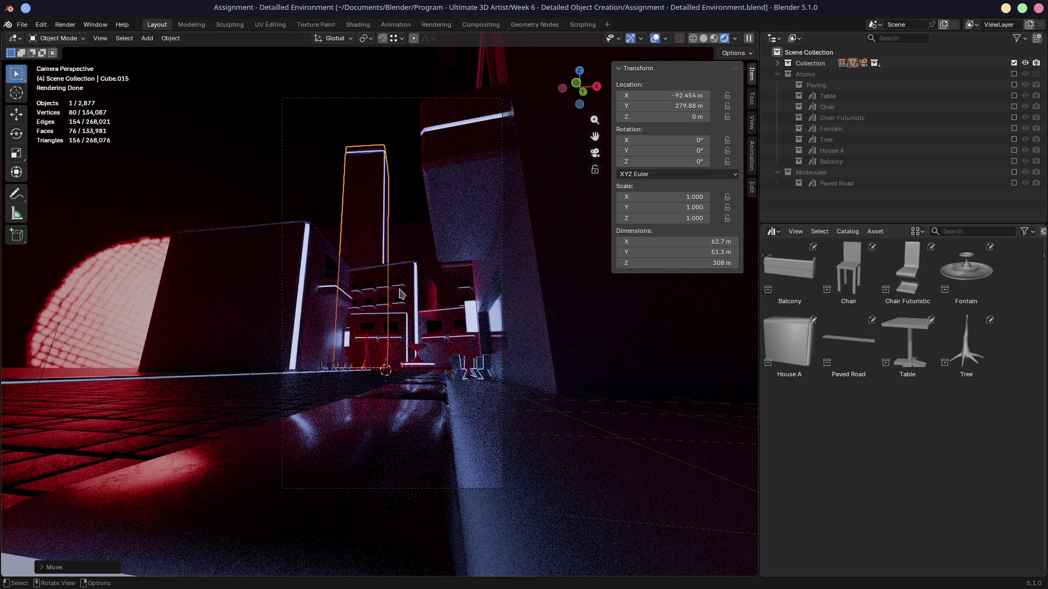
left_click(22, 26)
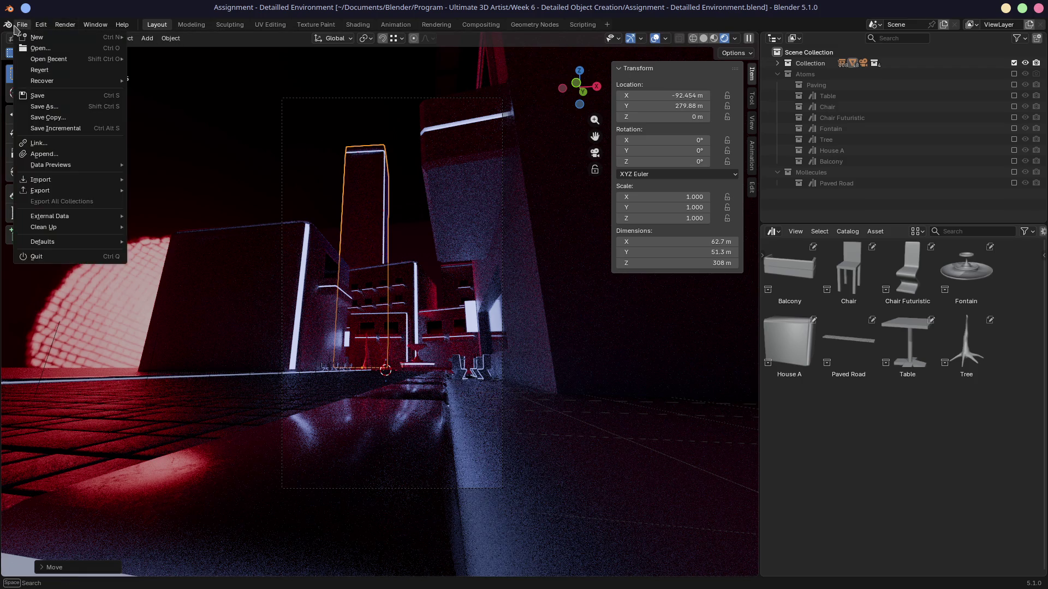
Load Challenge - Queen.blend from recent files and orbit around the chess pieces.
left_click(22, 24)
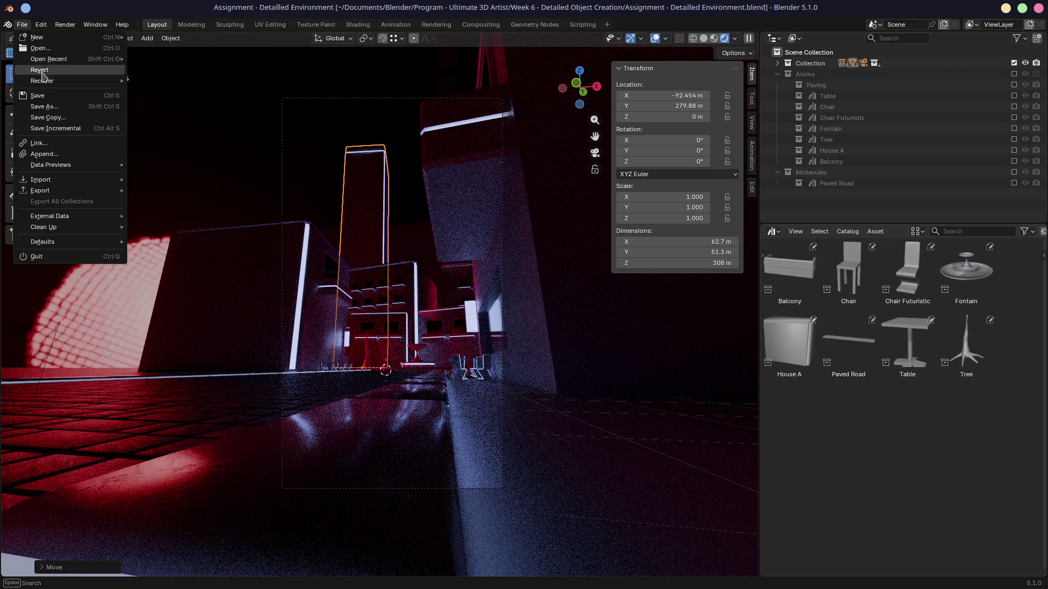
mouse_move(49, 59)
left_click(198, 112)
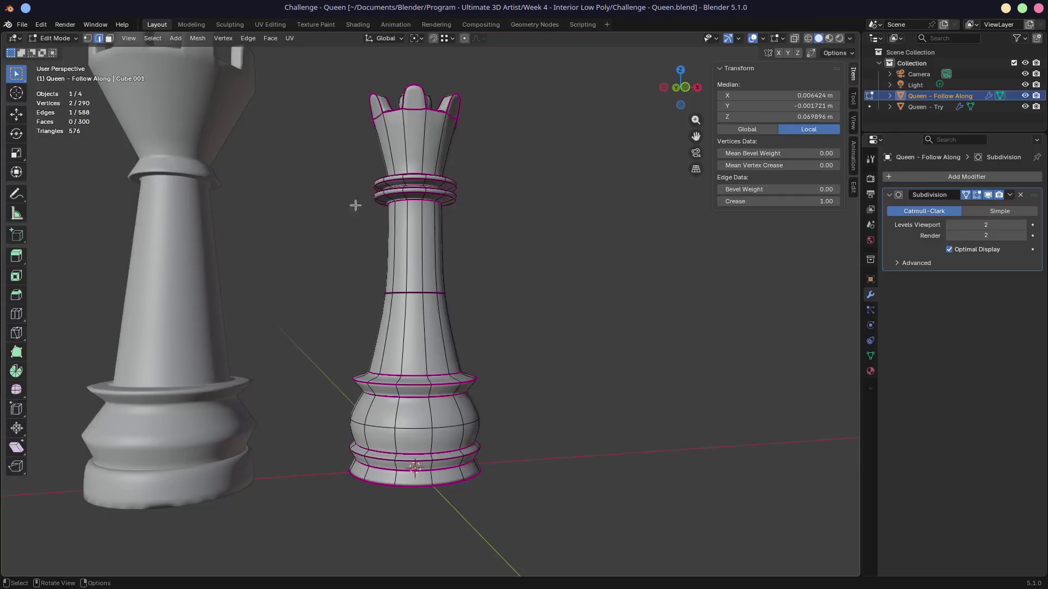
middle_click_drag(501, 249, 457, 238)
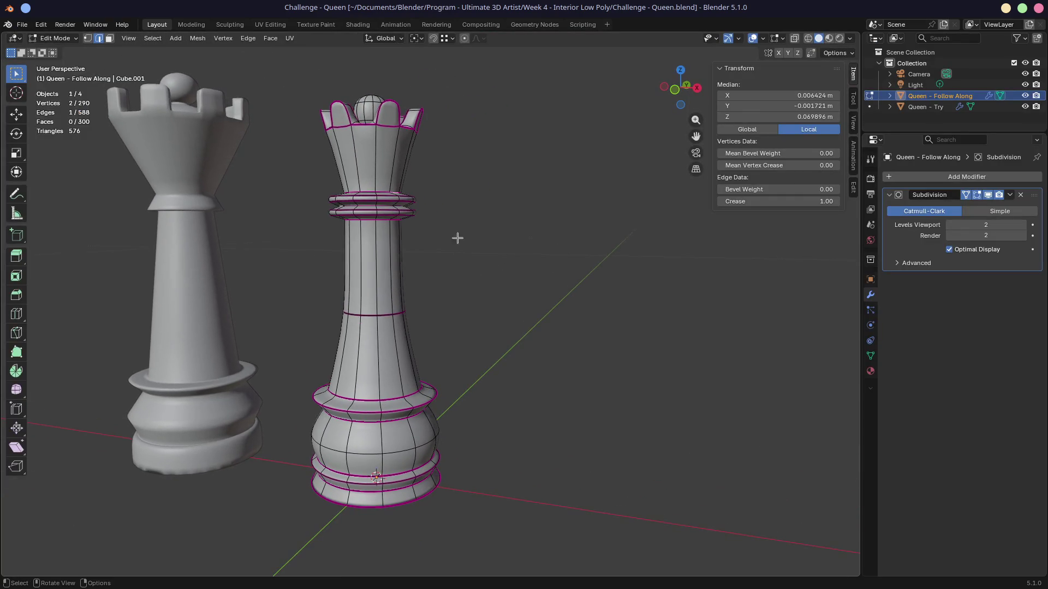
mouse_move(442, 333)
middle_mouse_down()
mouse_move(298, 308)
mouse_move(360, 253)
middle_mouse_up()
Load Tree.blend from the recent files list.
left_click(24, 25)
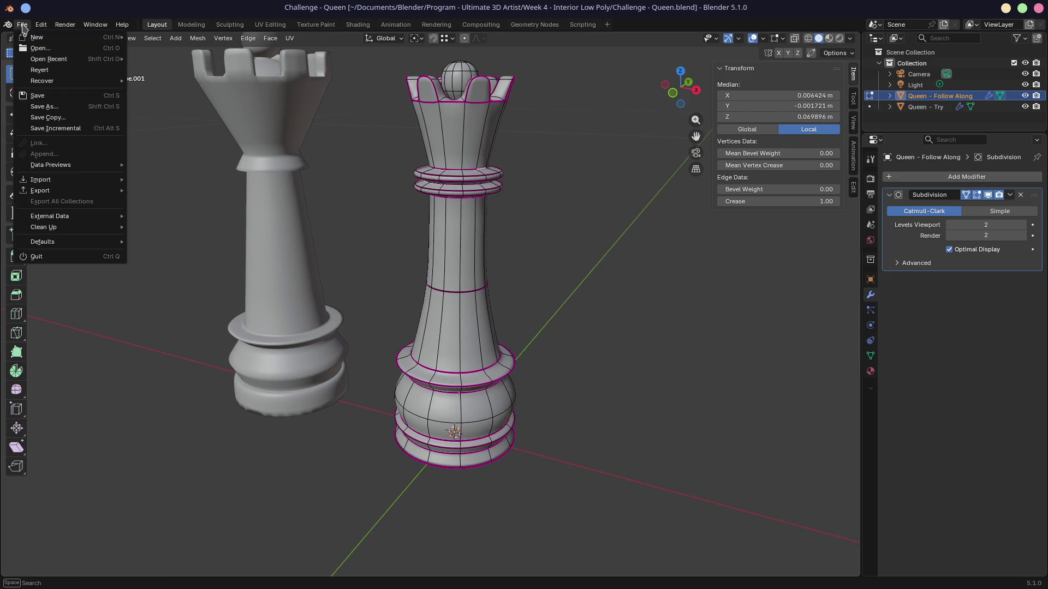
mouse_move(49, 59)
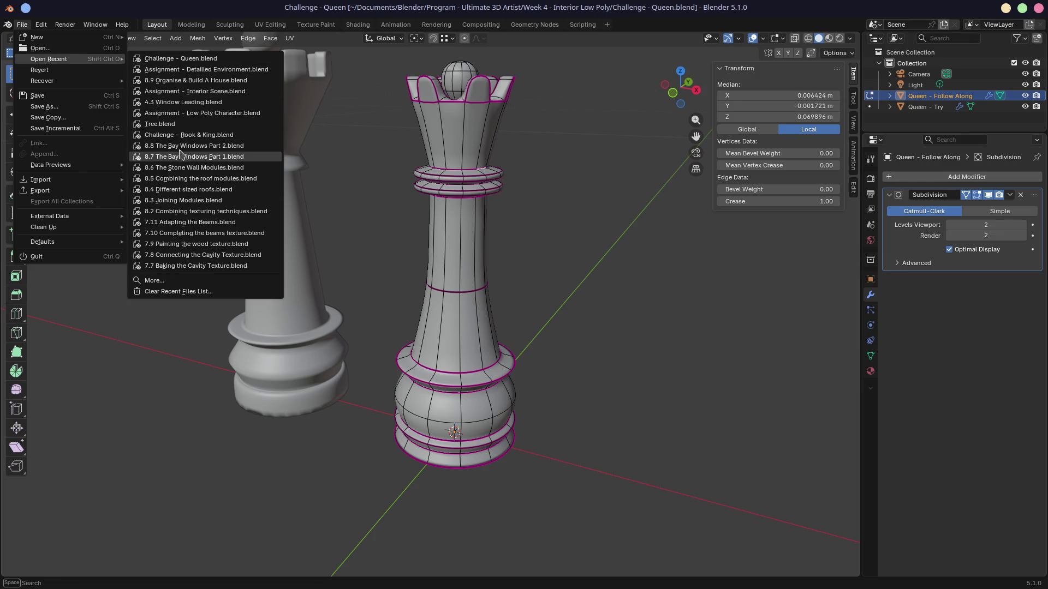
left_click(176, 124)
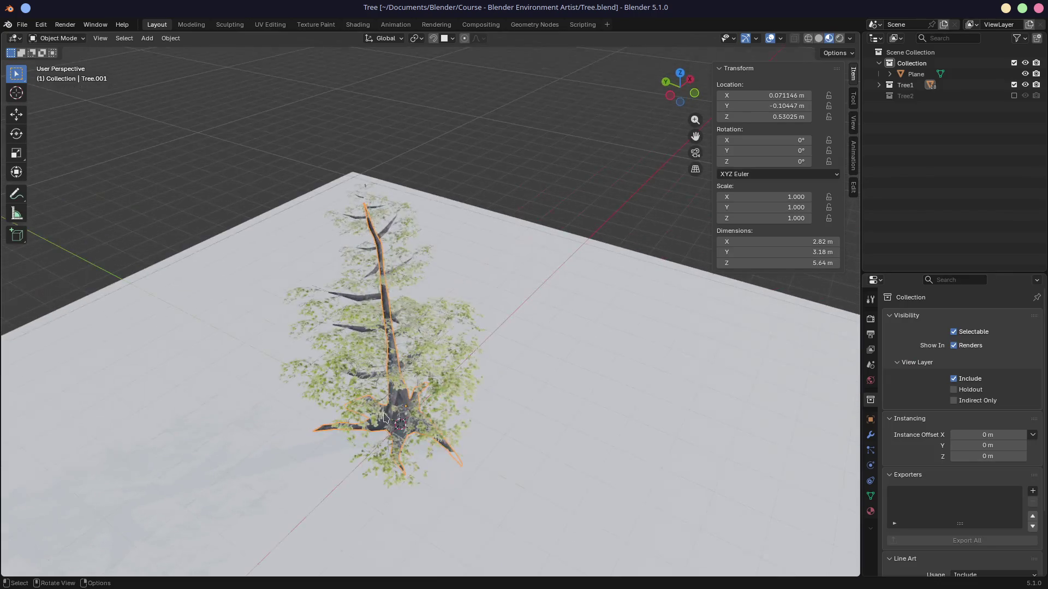
scroll(385, 418, "up", 8)
Load Challenge - Sculpting Play.blend via the full recent-files search for 'chall'.
left_click(22, 25)
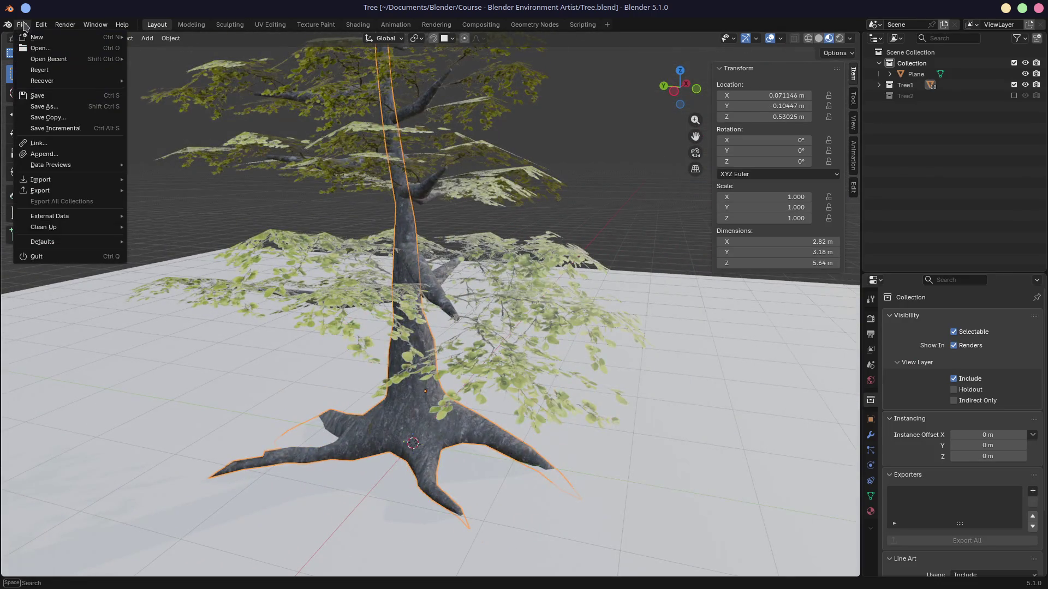
mouse_move(49, 59)
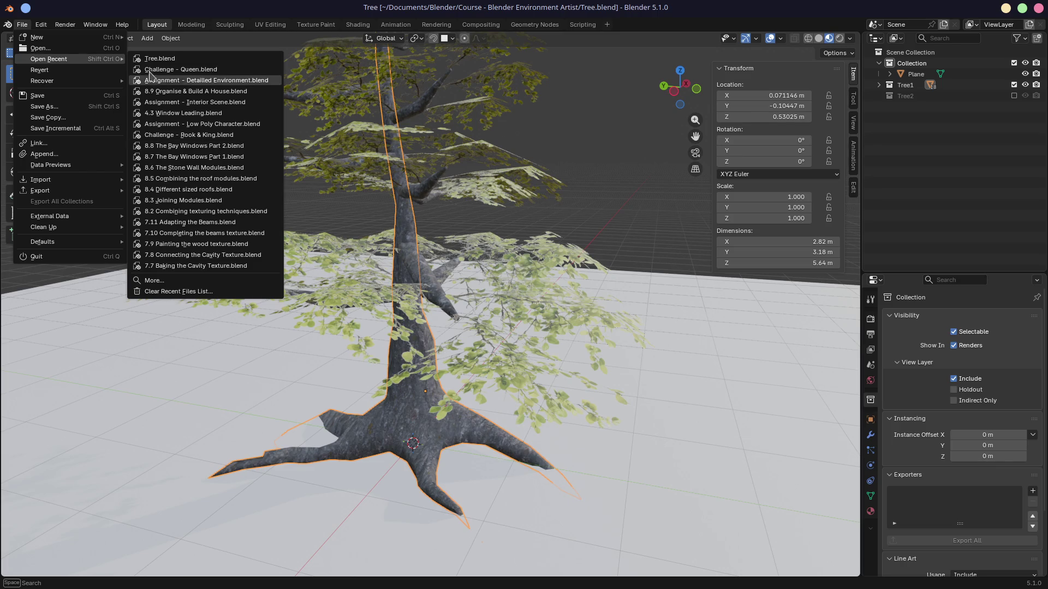
left_click(155, 280)
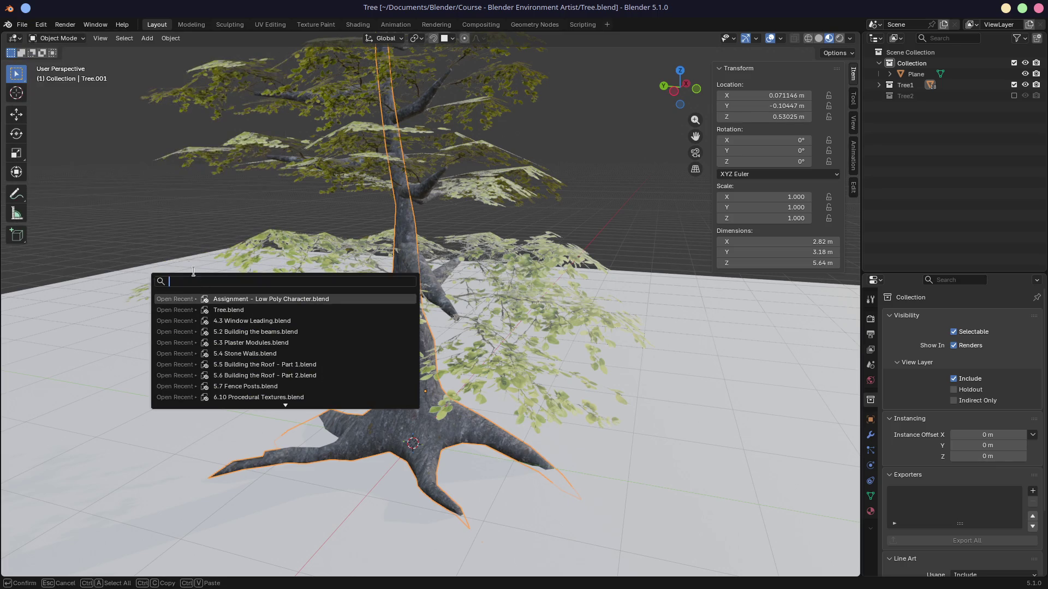
type("chall")
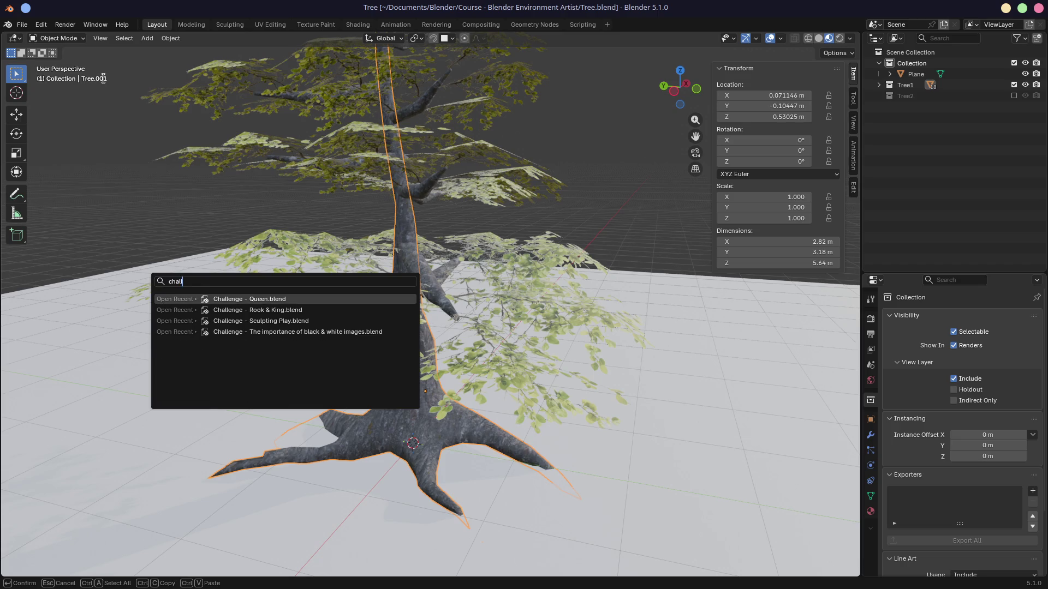
left_click(271, 322)
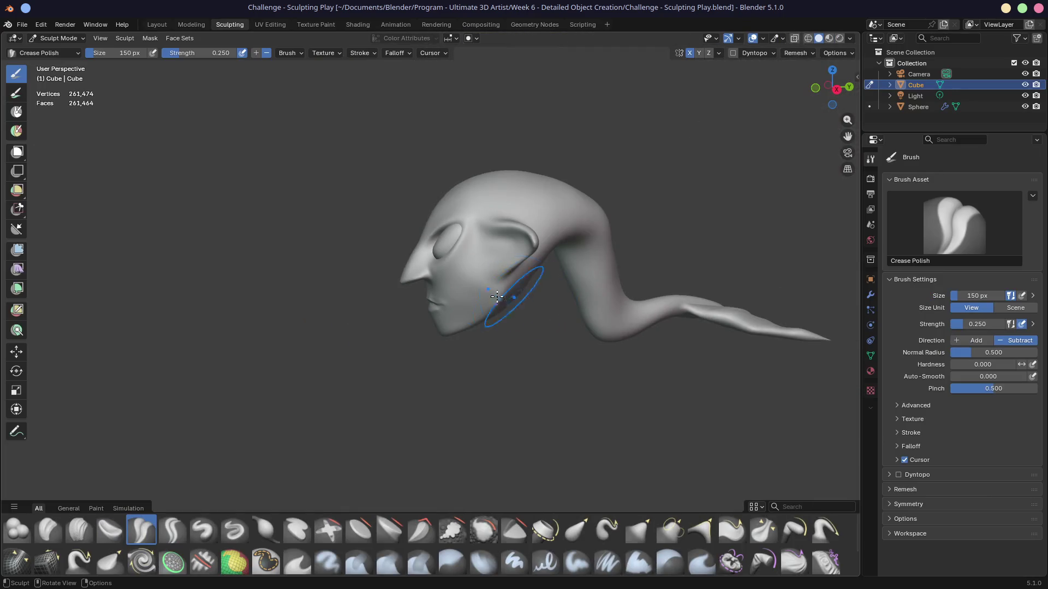
scroll(496, 296, "up", 5)
Orbit the sculpted head and view it straight from above.
mouse_move(467, 278)
middle_mouse_down()
mouse_move(492, 234)
mouse_move(434, 169)
middle_mouse_up()
key("KP_7")
scroll(433, 168, "down", 2)
scroll(565, 315, "down", 2)
mouse_move(565, 316)
middle_mouse_down()
mouse_move(445, 234)
mouse_move(533, 268)
mouse_move(353, 220)
mouse_move(410, 221)
middle_mouse_up()
Browse to Ultimate 3D Artist > Week 2 - Low Poly Winter Scene and load Challenge 1 - Spaceship.blend.
left_click(23, 25)
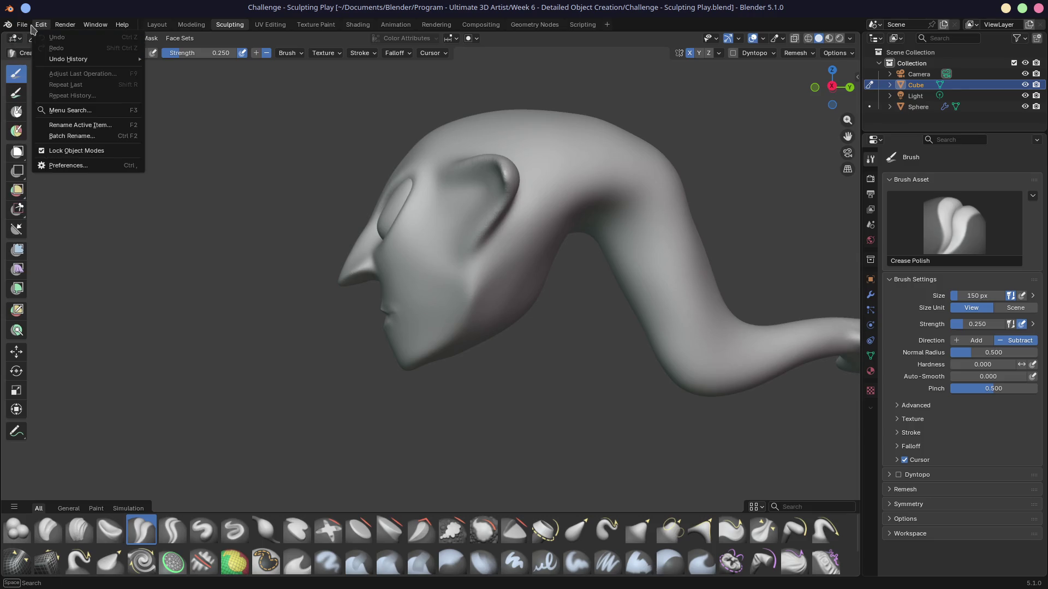
mouse_move(22, 24)
left_click(41, 52)
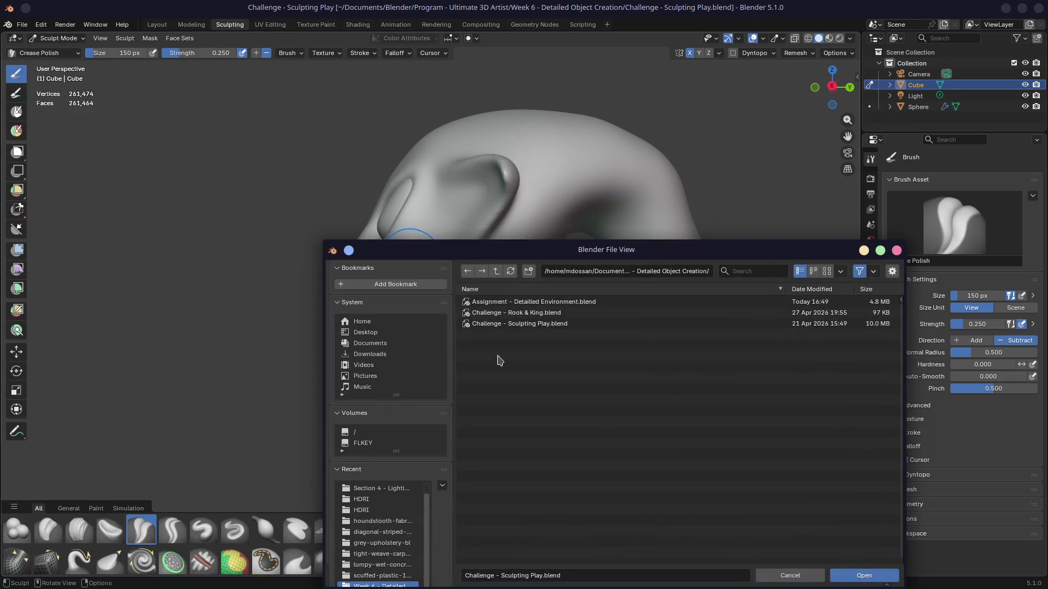
left_click(494, 271)
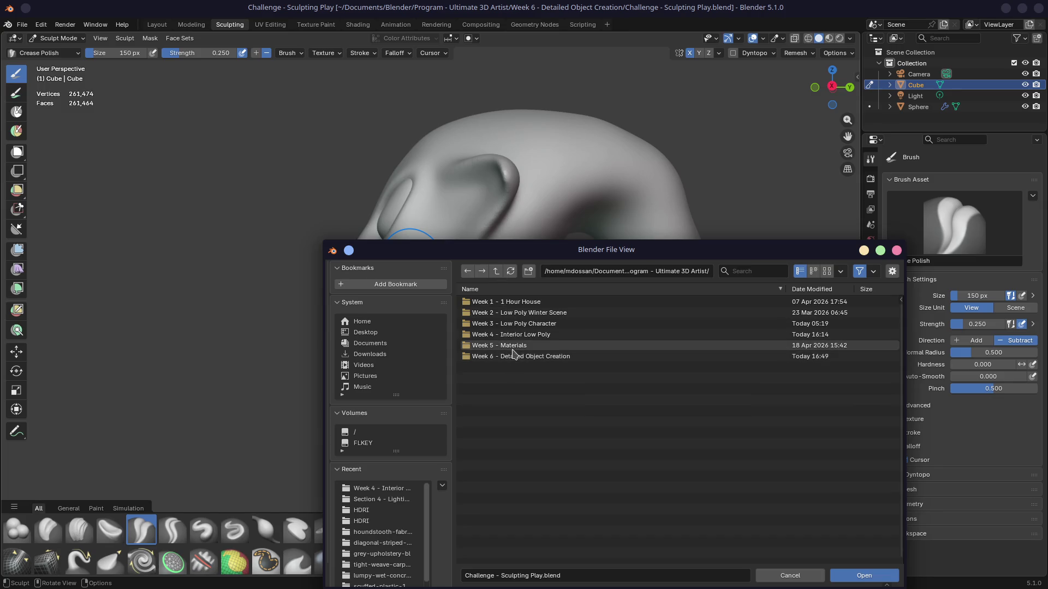
left_click(522, 313)
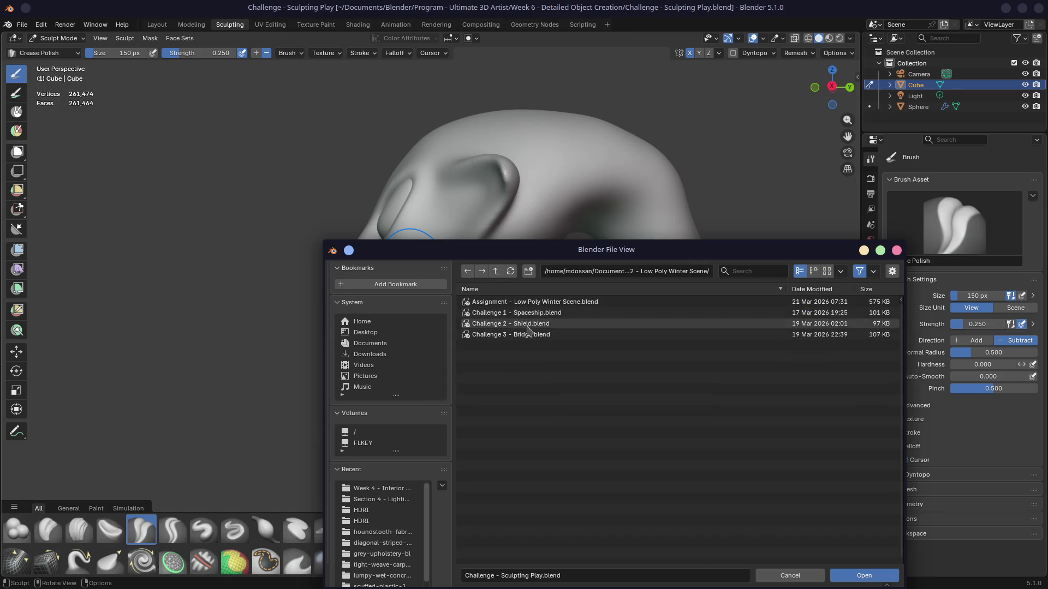
double_click(524, 314)
middle_click_drag(499, 314, 483, 324)
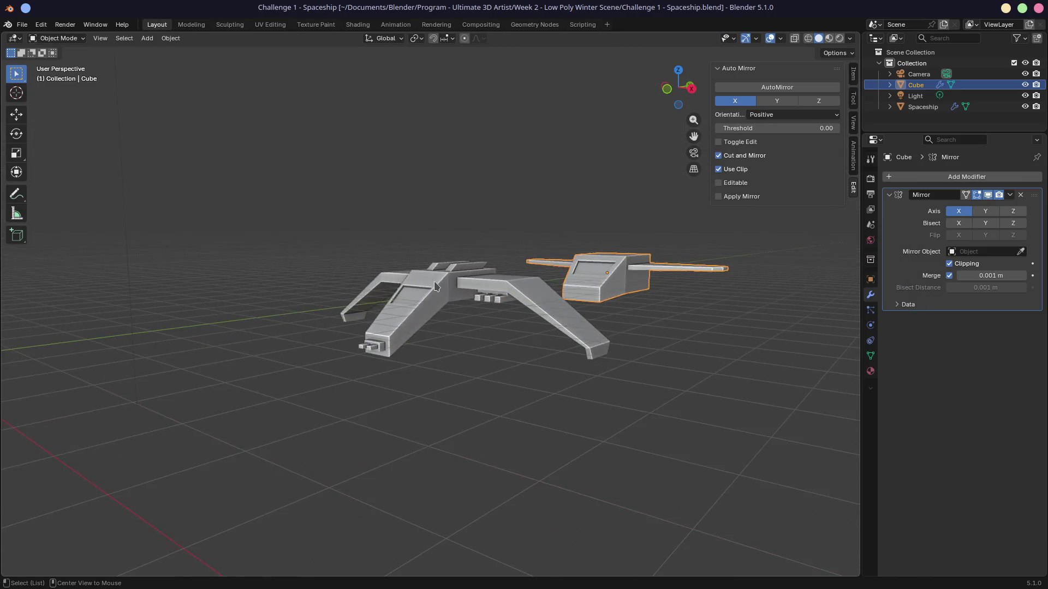
scroll(458, 336, "up", 3)
scroll(459, 336, "up", 2)
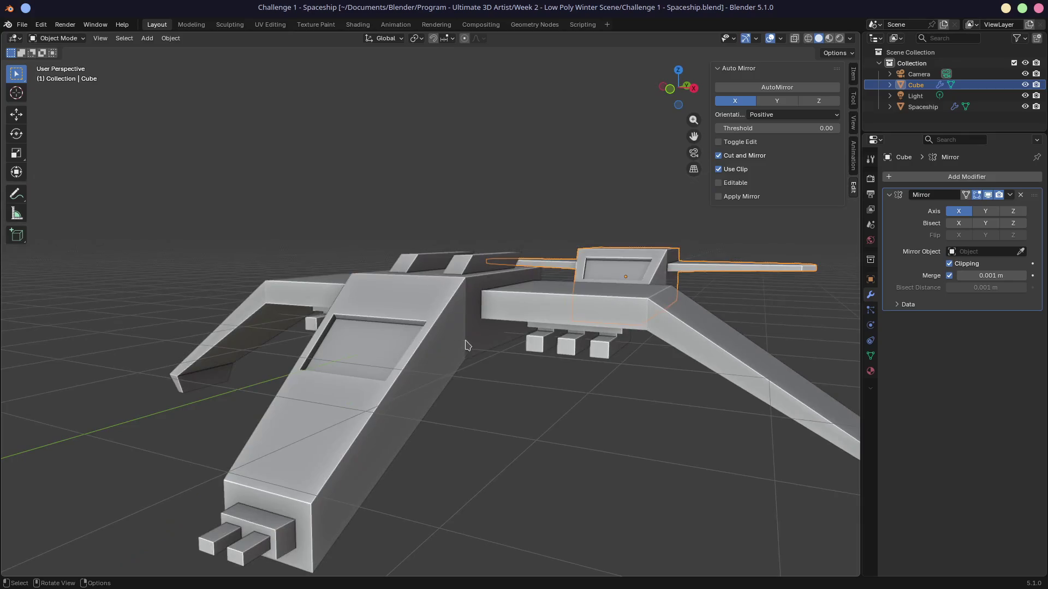
scroll(472, 374, "down", 4)
scroll(417, 367, "down", 3)
After a low side look at the spaceship, load 8.9 Organise & Build A House.blend from recent files.
mouse_move(416, 367)
middle_mouse_down()
mouse_move(560, 334)
mouse_move(384, 341)
middle_mouse_up()
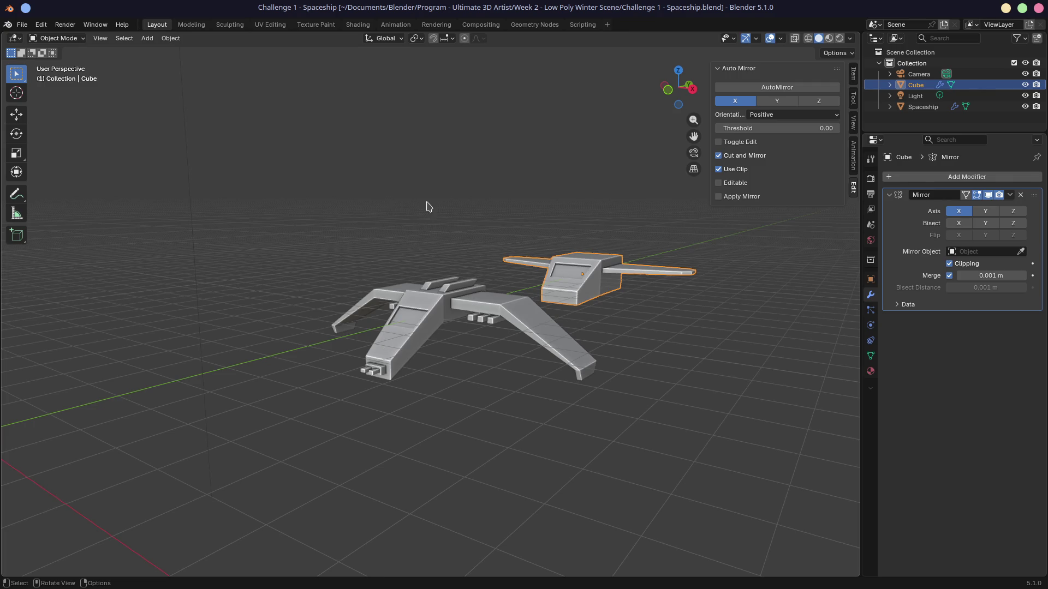
left_click(42, 24)
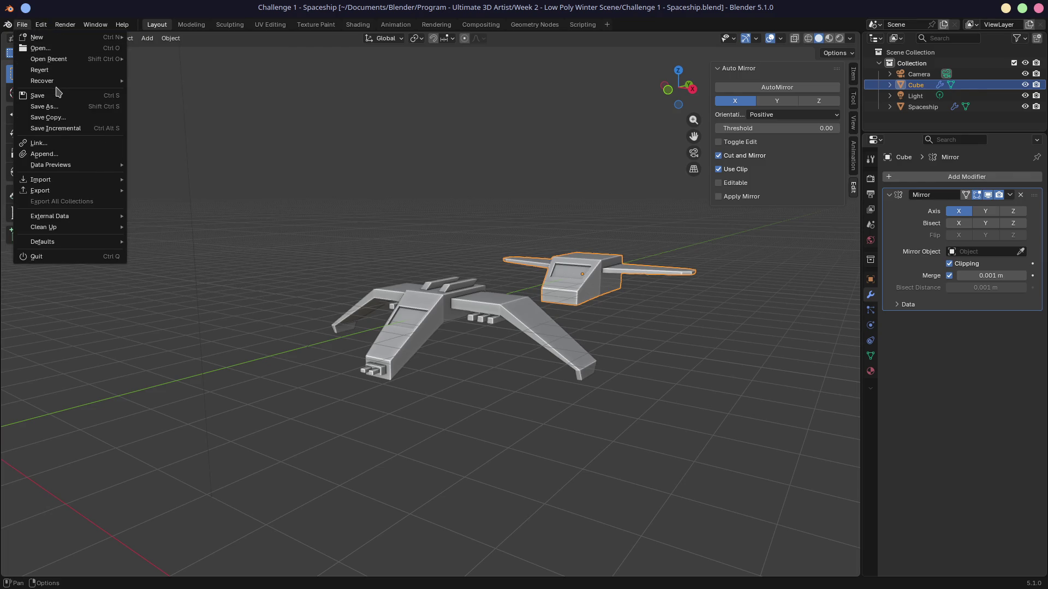
mouse_move(49, 60)
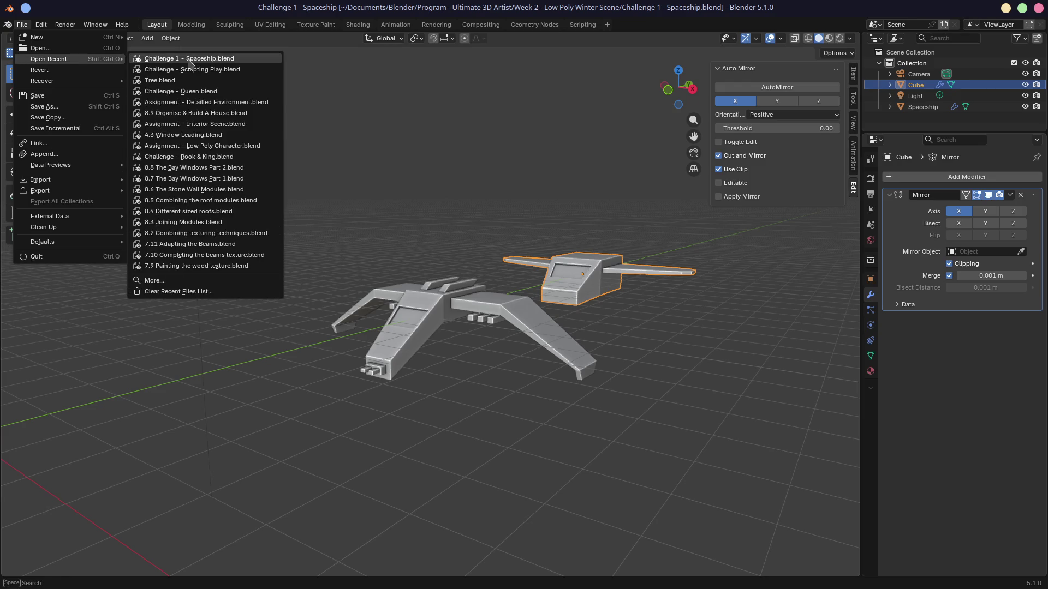
left_click(197, 112)
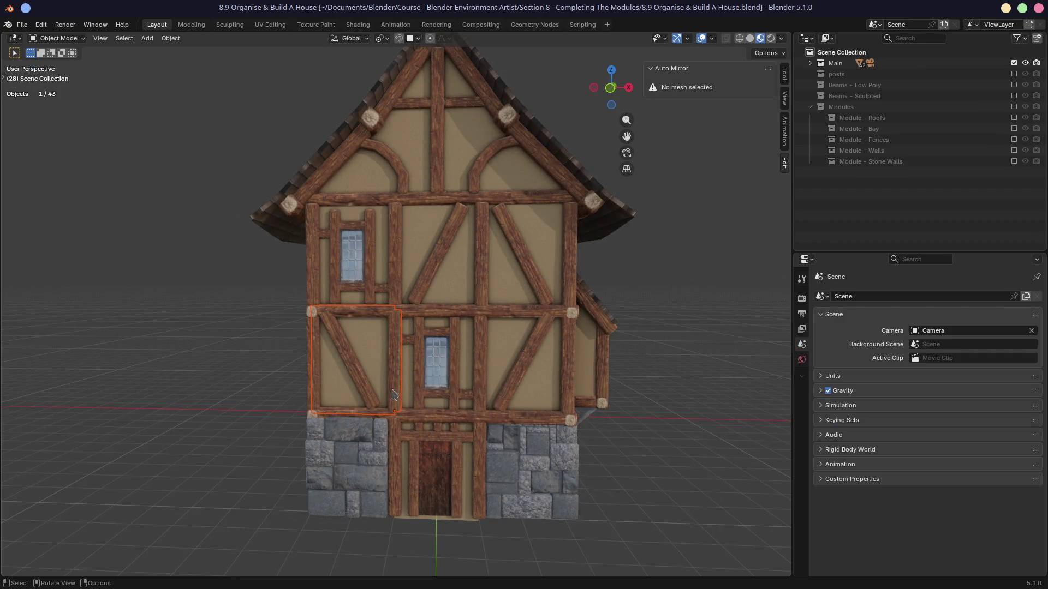
Select the Wall B module, enter Edit Mode on it and switch to the UV Editing workspace.
left_click(399, 382)
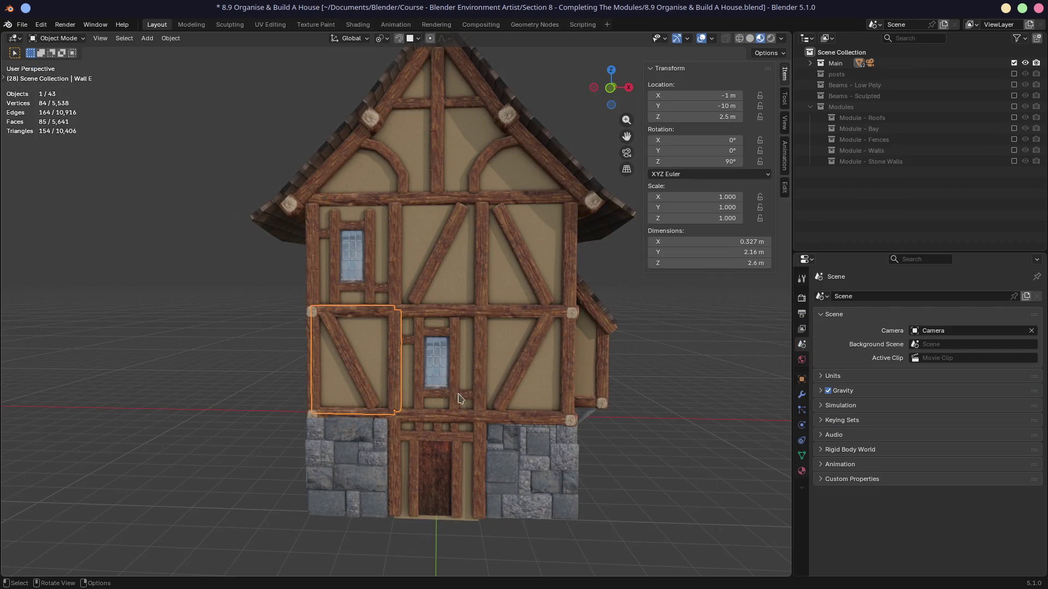
middle_click_drag(459, 398, 489, 350)
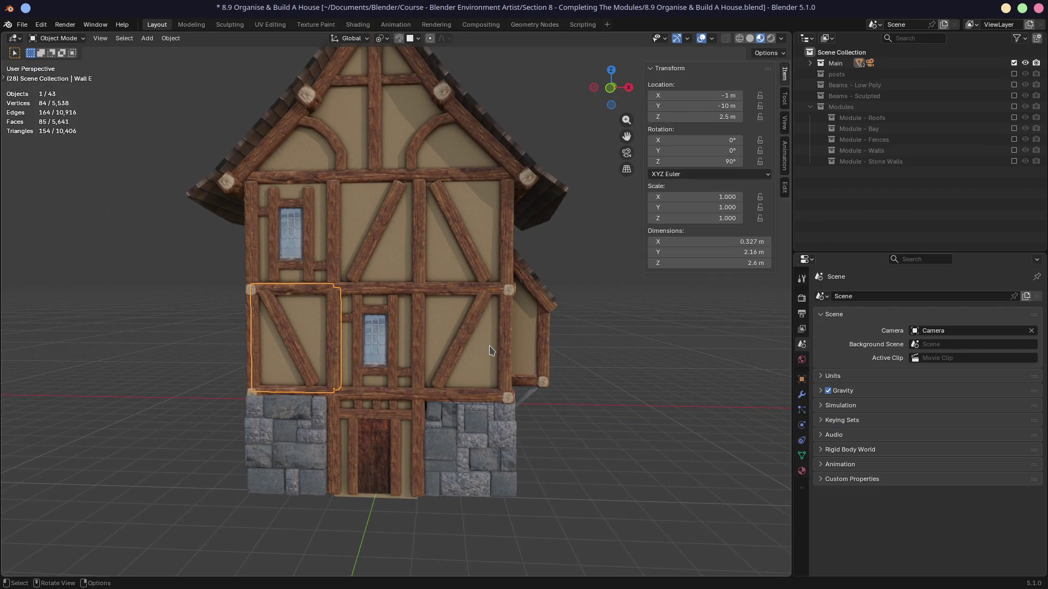
left_click(420, 342)
key("Tab")
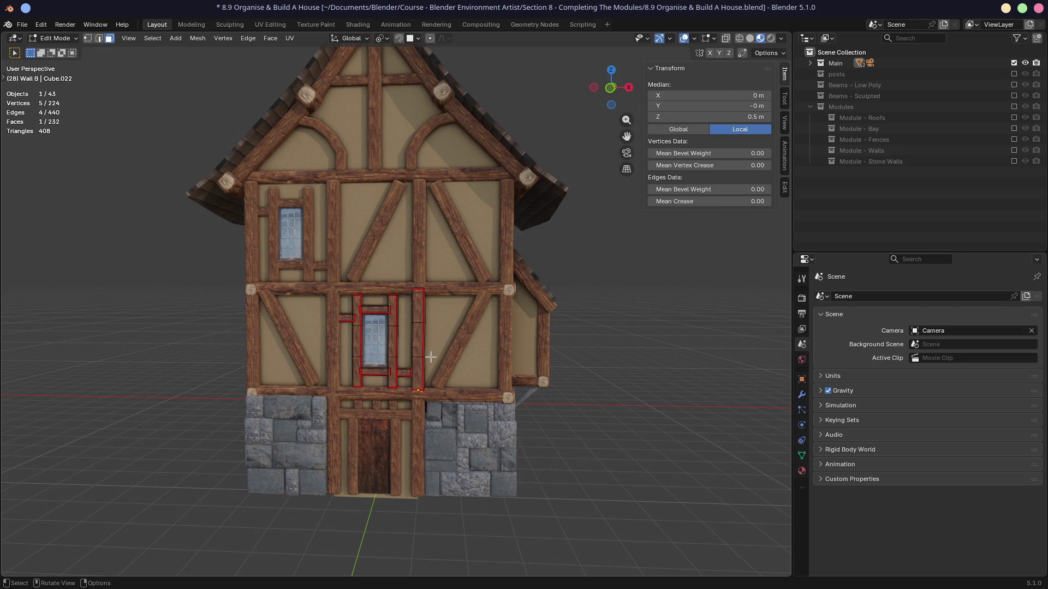
left_click(270, 24)
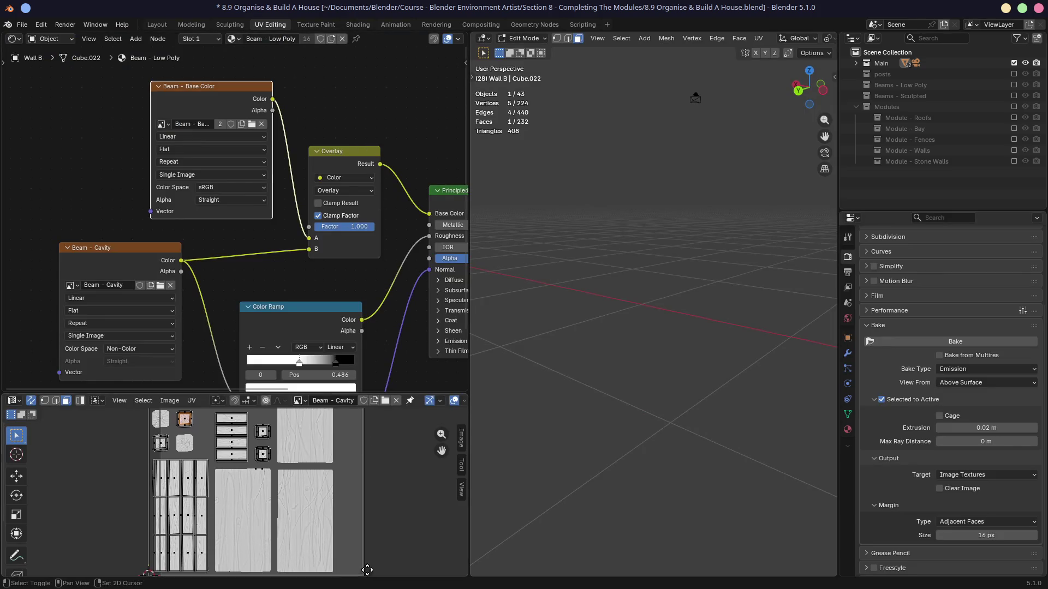
Enlarge the UV editor, frame the selected beam edges and show them in Material Preview.
left_click_drag(331, 394, 331, 276)
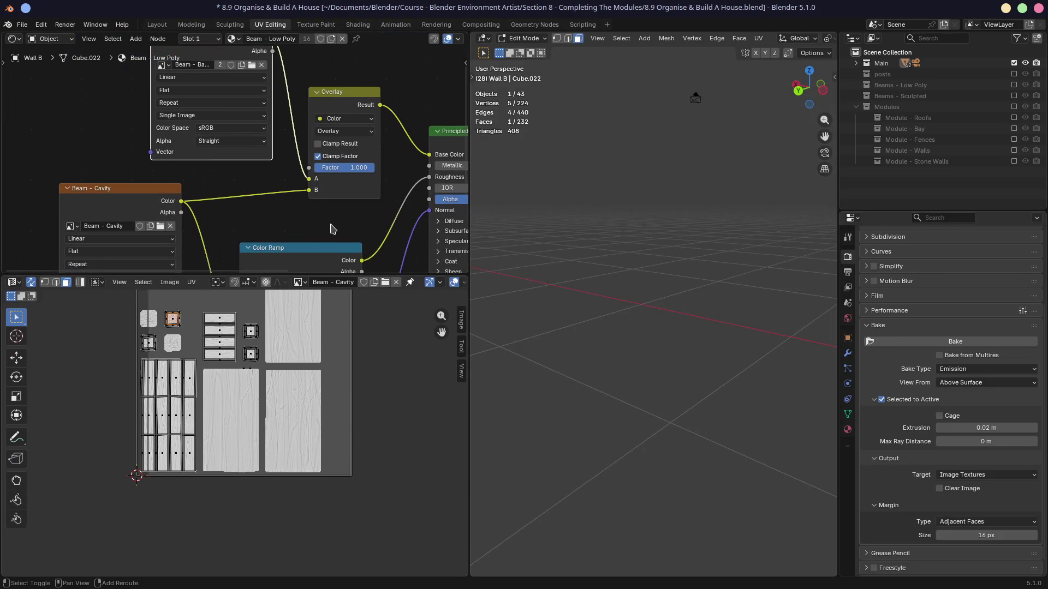
middle_click_drag(332, 230, 416, 290)
scroll(225, 369, "up", 3)
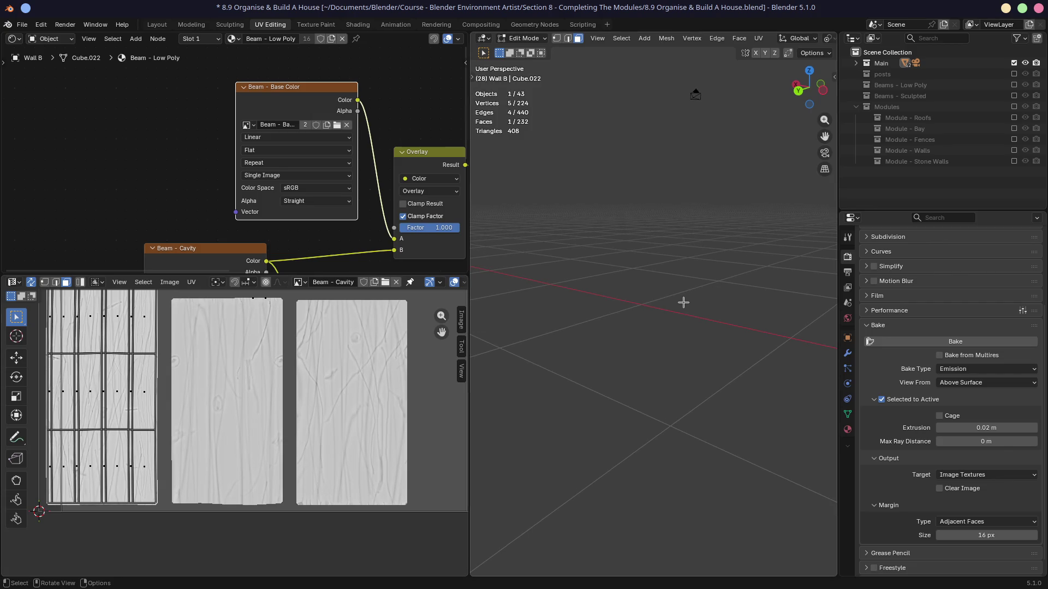
key("KP_Decimal")
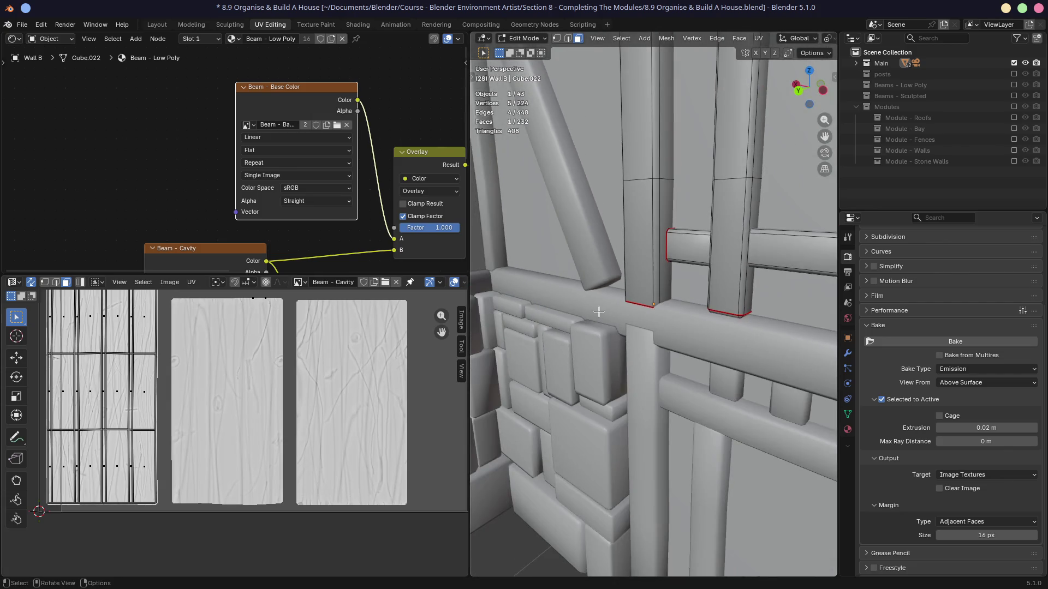
scroll(806, 39, "down", 5)
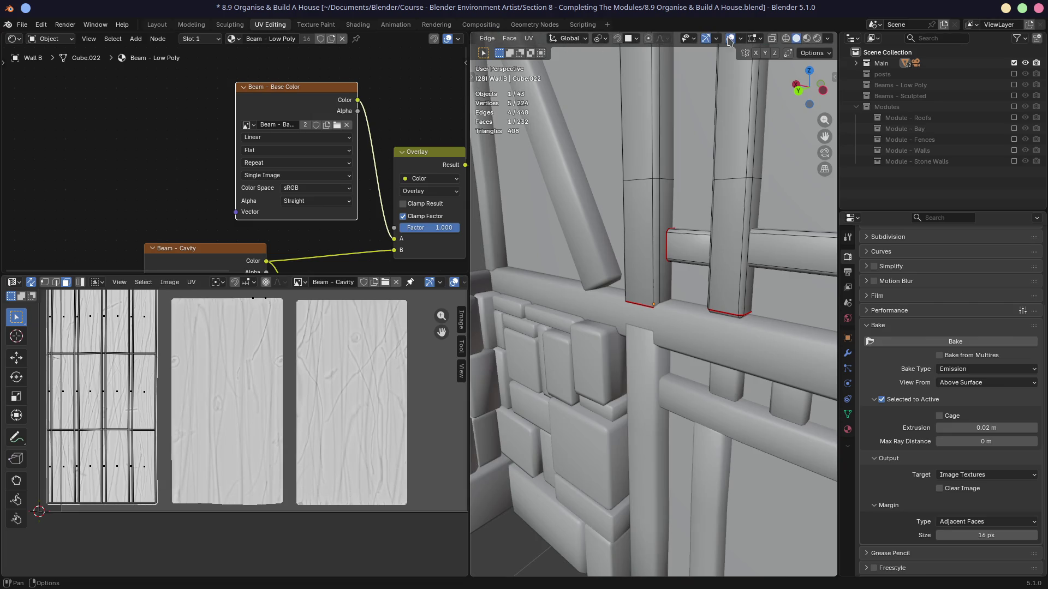
left_click(806, 39)
mouse_move(596, 210)
middle_mouse_down()
mouse_move(597, 351)
mouse_move(620, 182)
middle_mouse_up()
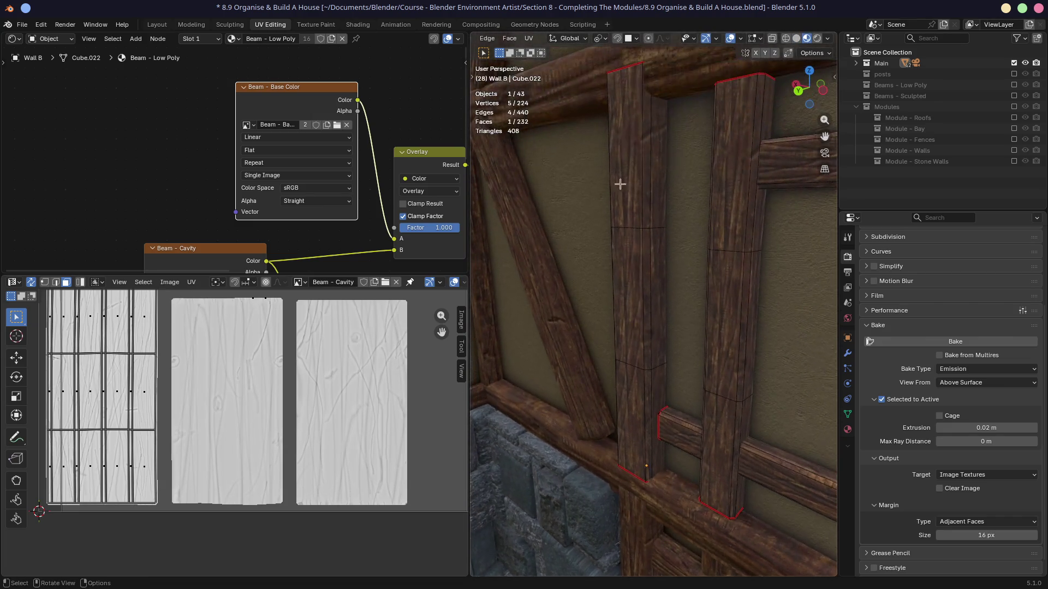
scroll(180, 450, "down", 2)
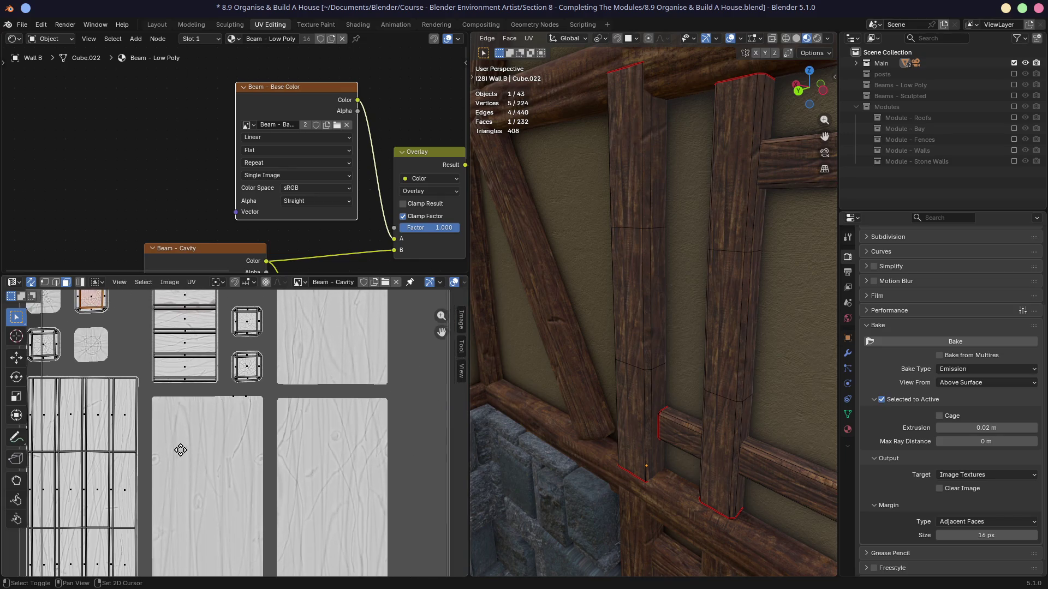
scroll(215, 421, "down", 2)
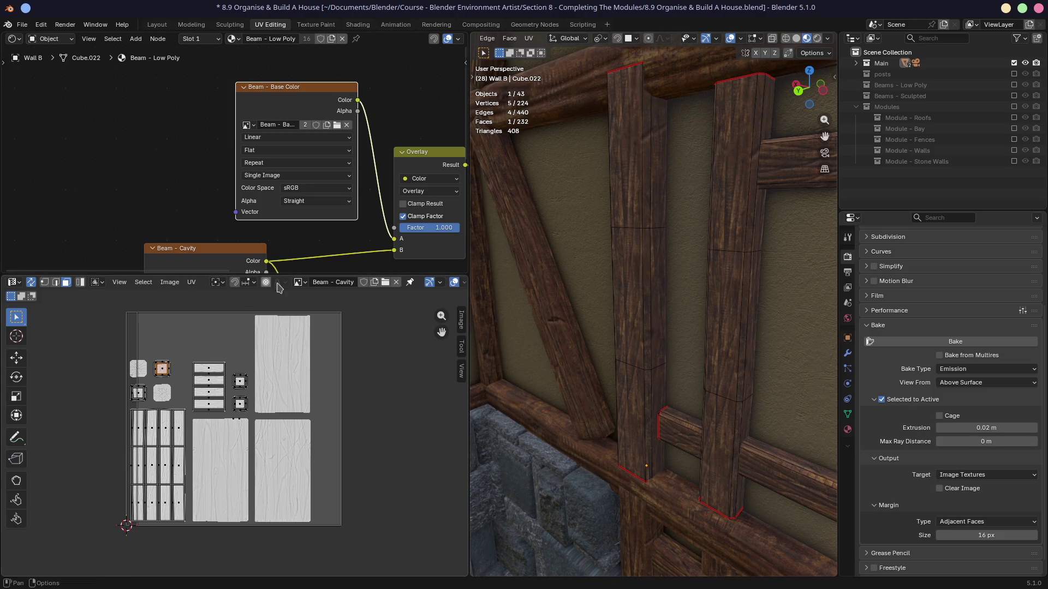
Rearrange the Beam - Normal Map node and display the Beam - Normal Map image in the UV editor.
left_click(211, 256)
scroll(287, 230, "down", 3, "shift")
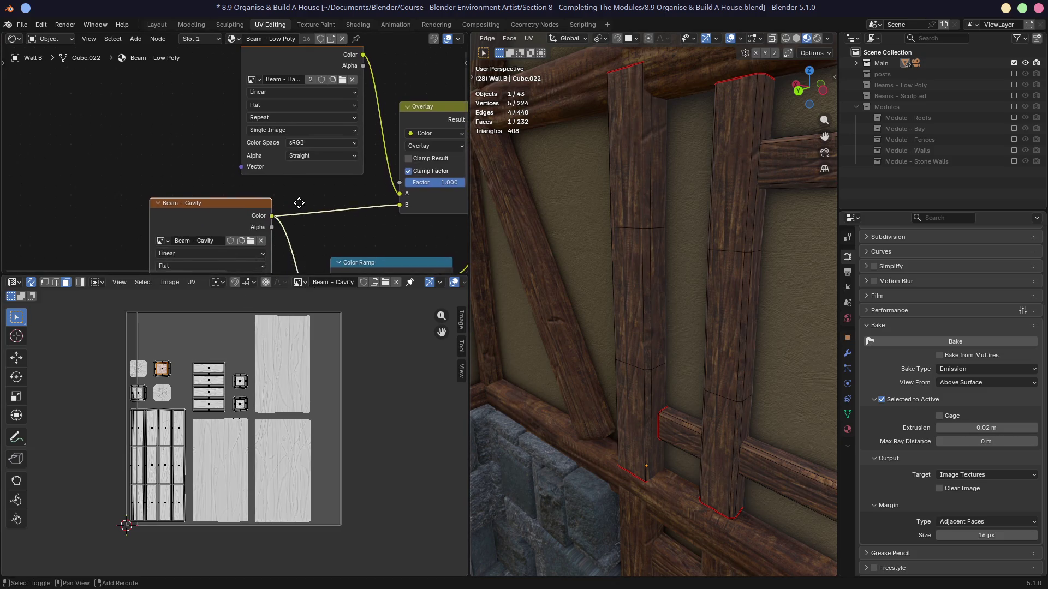
scroll(304, 234, "down", 2)
scroll(319, 245, "down", 2, "shift")
scroll(320, 246, "down", 1)
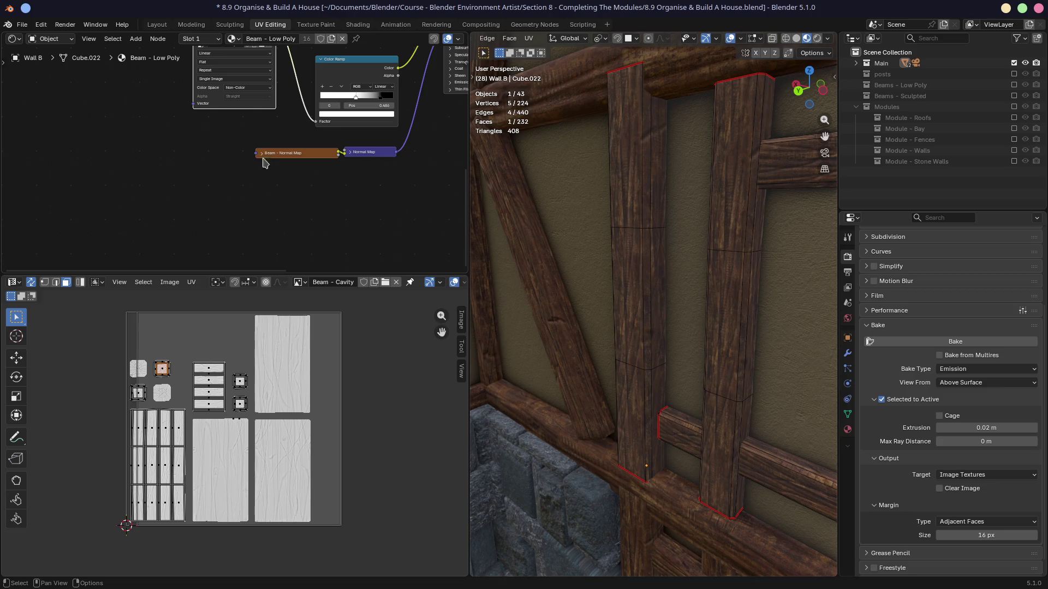
left_click(262, 154)
mouse_move(279, 154)
left_mouse_down()
mouse_move(296, 155)
mouse_move(257, 156)
left_mouse_up()
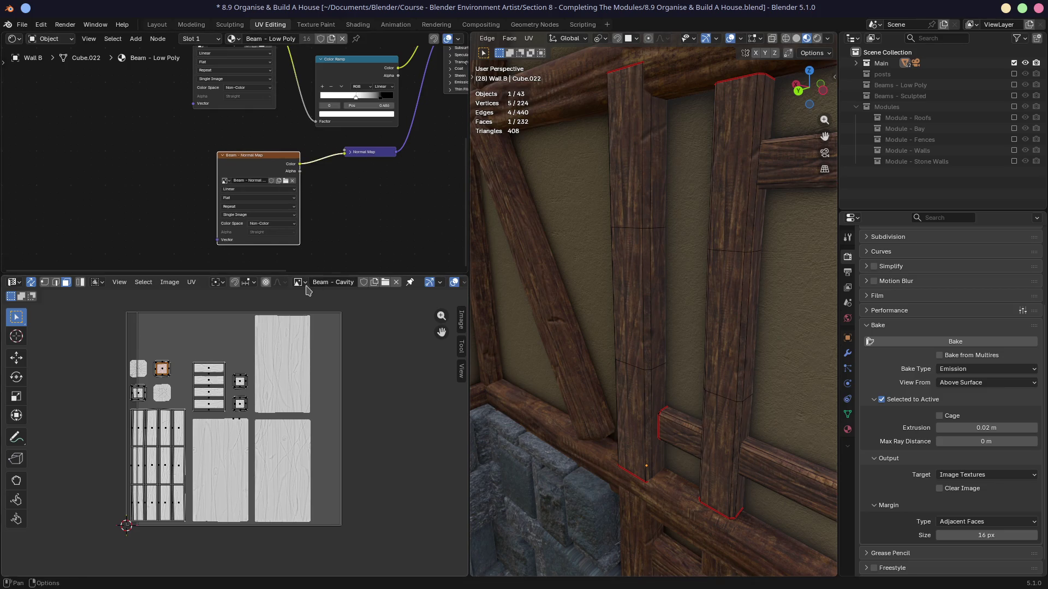
left_click(299, 282)
left_click(319, 320)
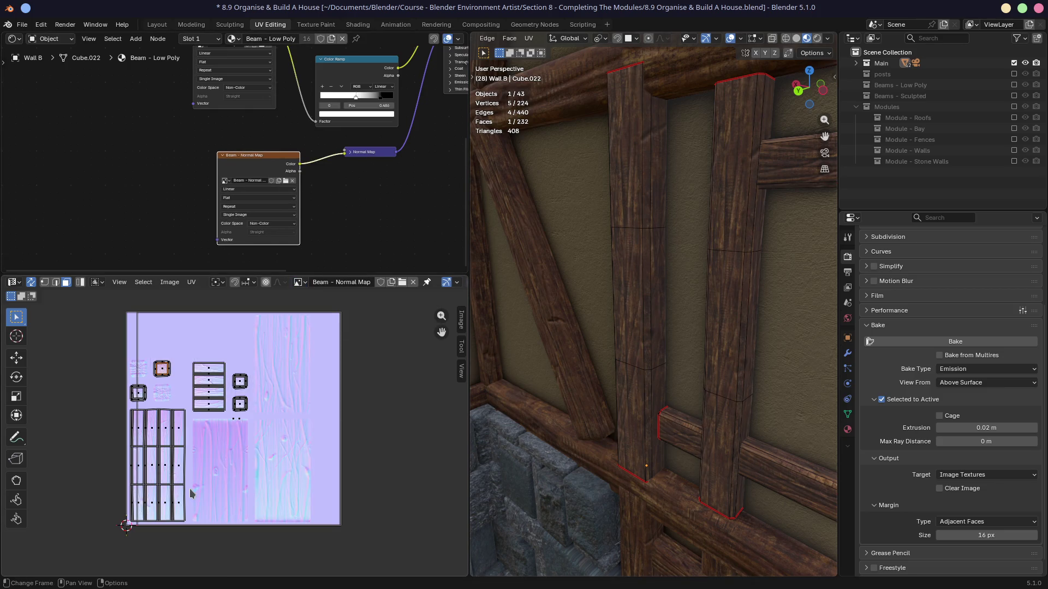
scroll(191, 491, "up", 3)
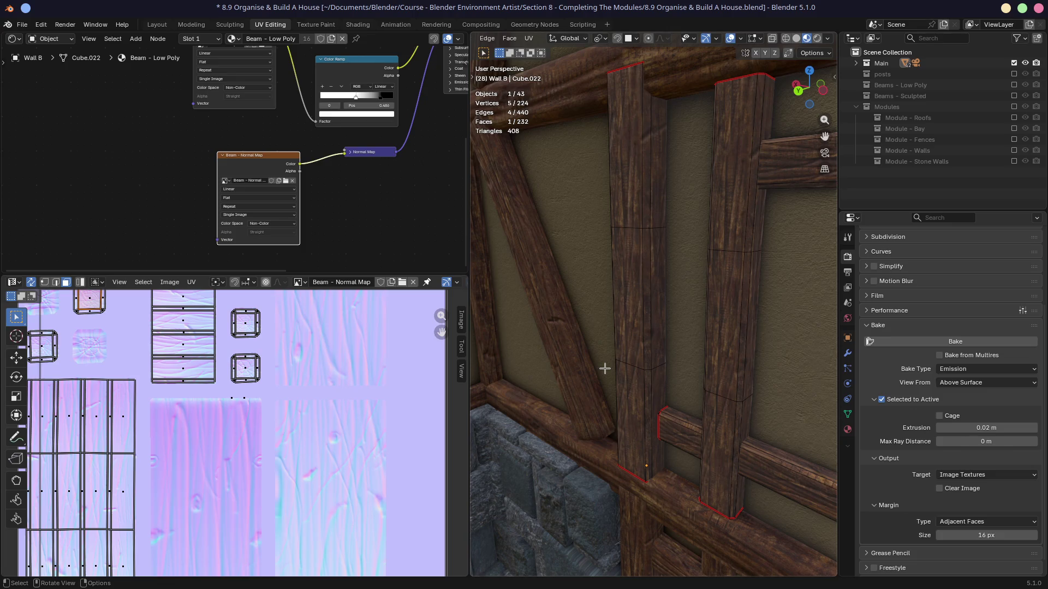
Pan over the normal map texture, save the house project with Ctrl+S and orbit to the windows.
mouse_move(258, 451)
middle_mouse_down()
mouse_move(220, 431)
mouse_move(267, 491)
middle_mouse_up()
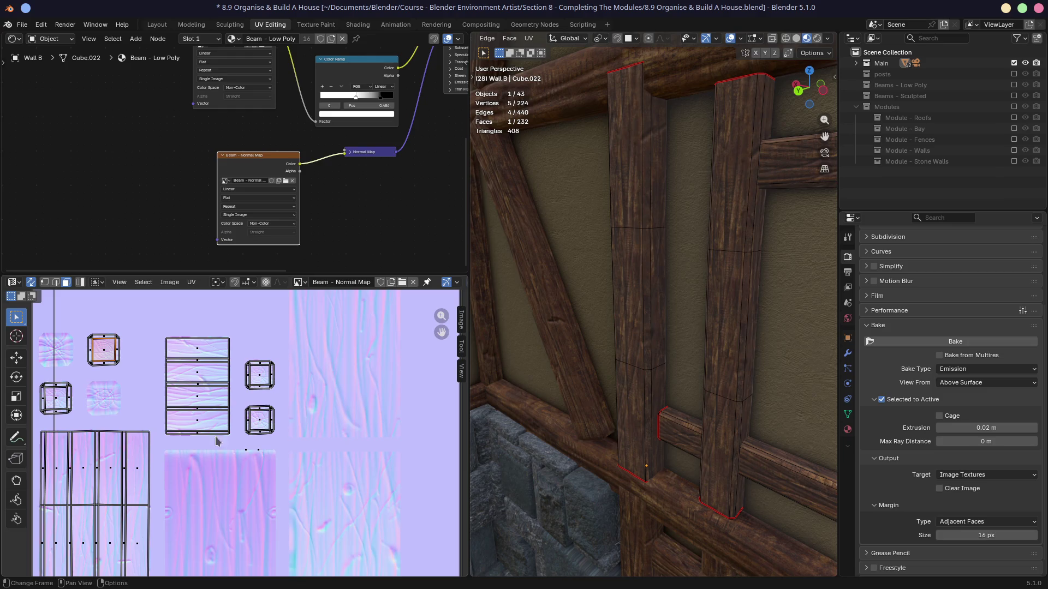
scroll(312, 403, "down", 2)
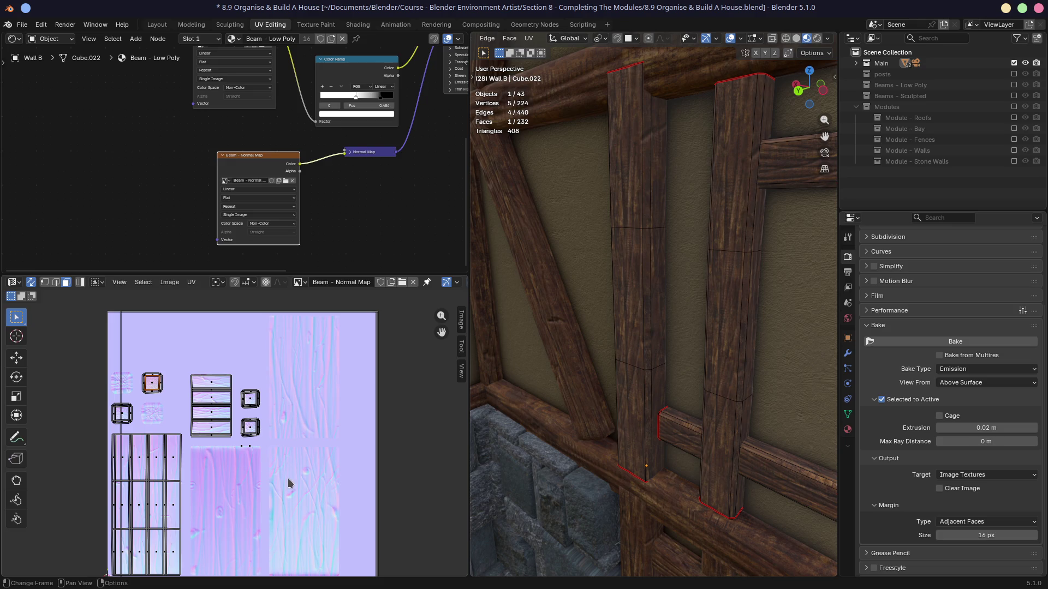
middle_click_drag(335, 461, 301, 445)
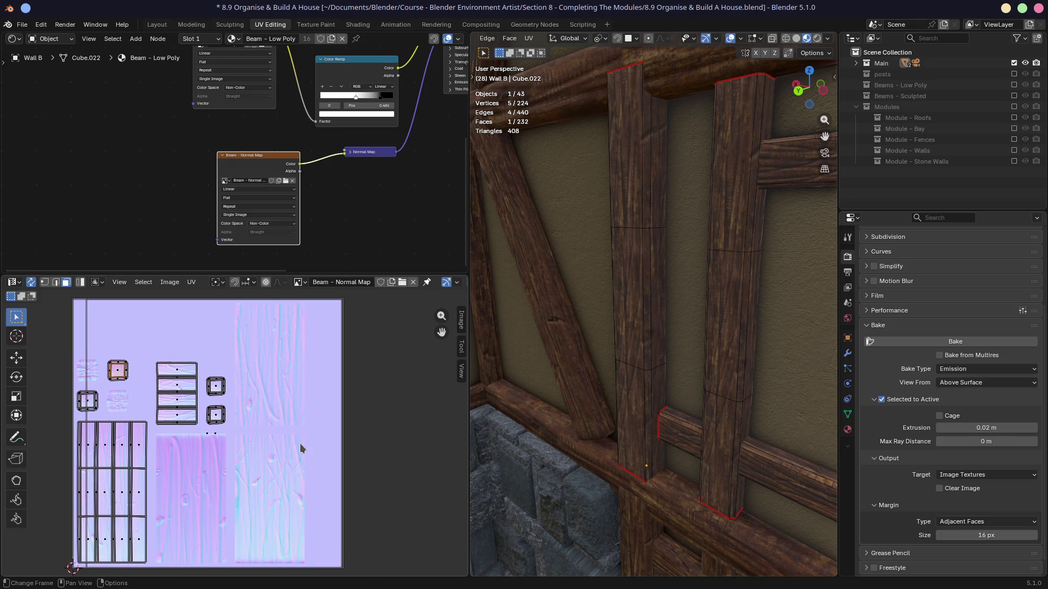
key("ctrl+s")
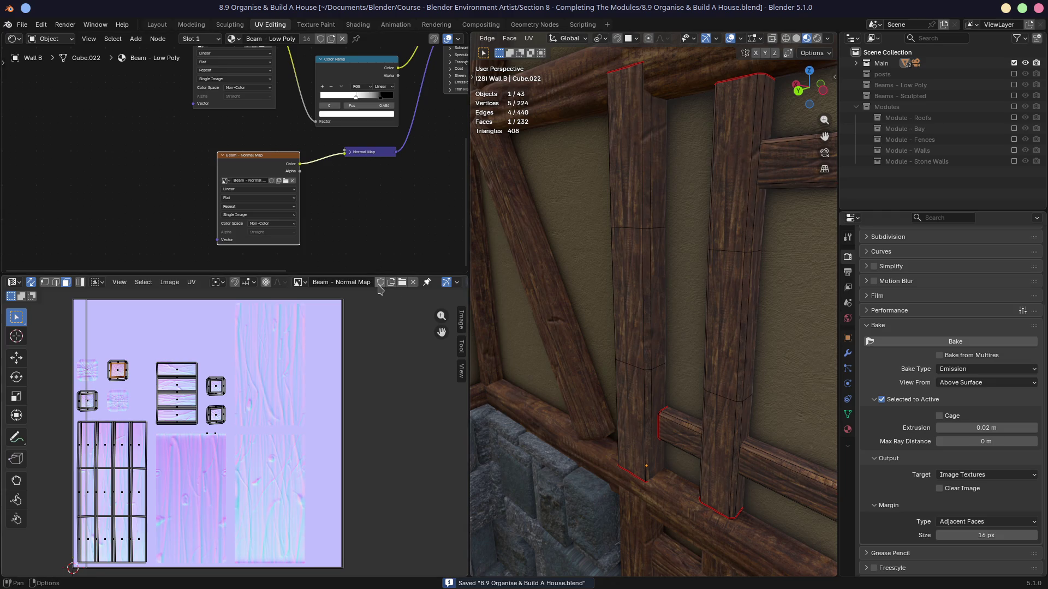
middle_click_drag(627, 344, 610, 299)
scroll(624, 330, "down", 10)
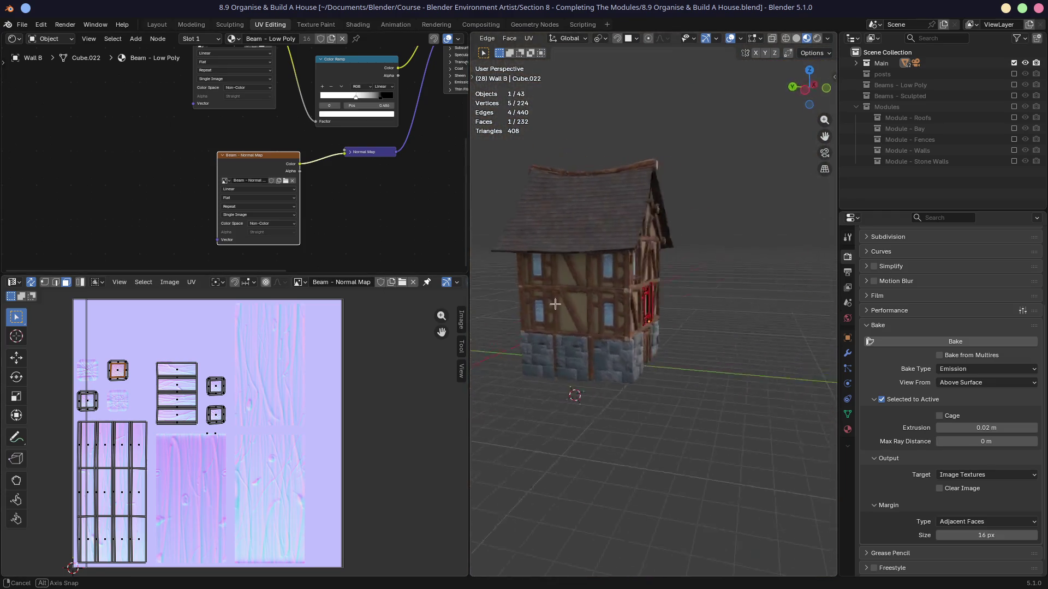
scroll(606, 295, "up", 2)
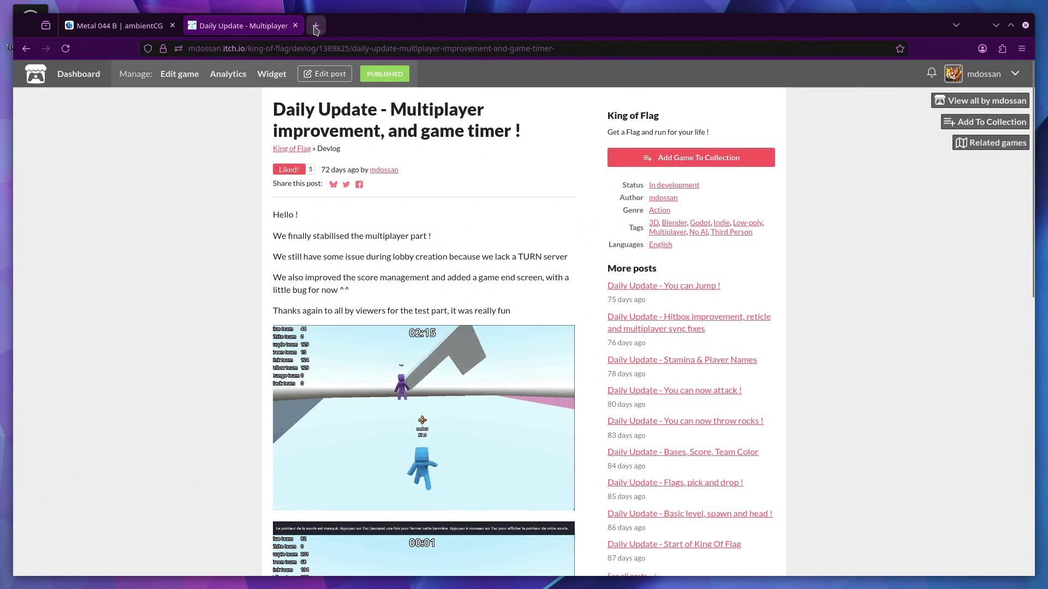
Google 'painter 3d', view Adobe's Substance 3D Painter page, then start an empty tab.
left_click(316, 27)
type("pain")
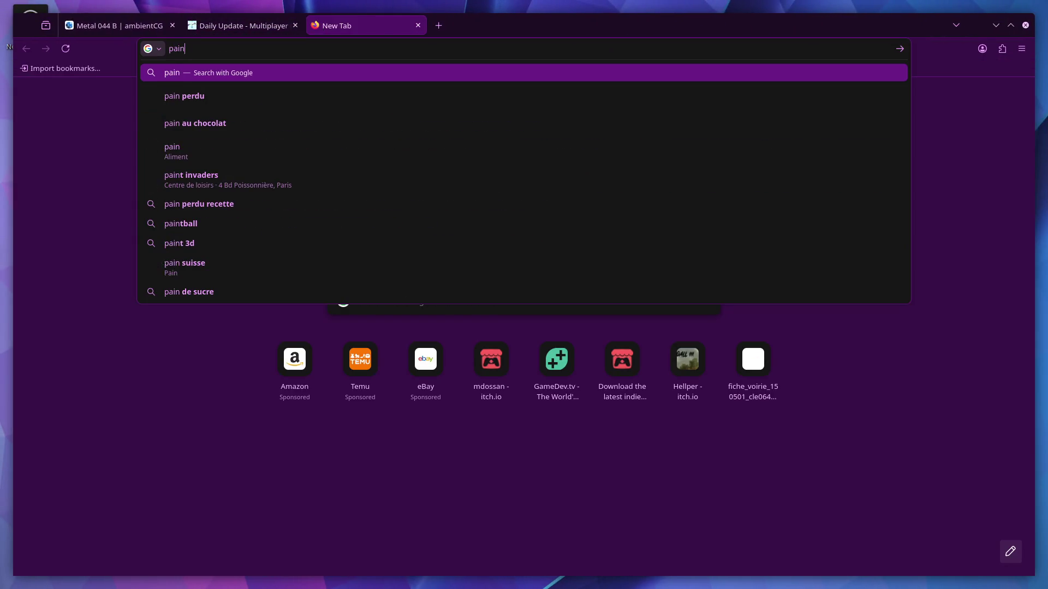
type("ter")
key("Return")
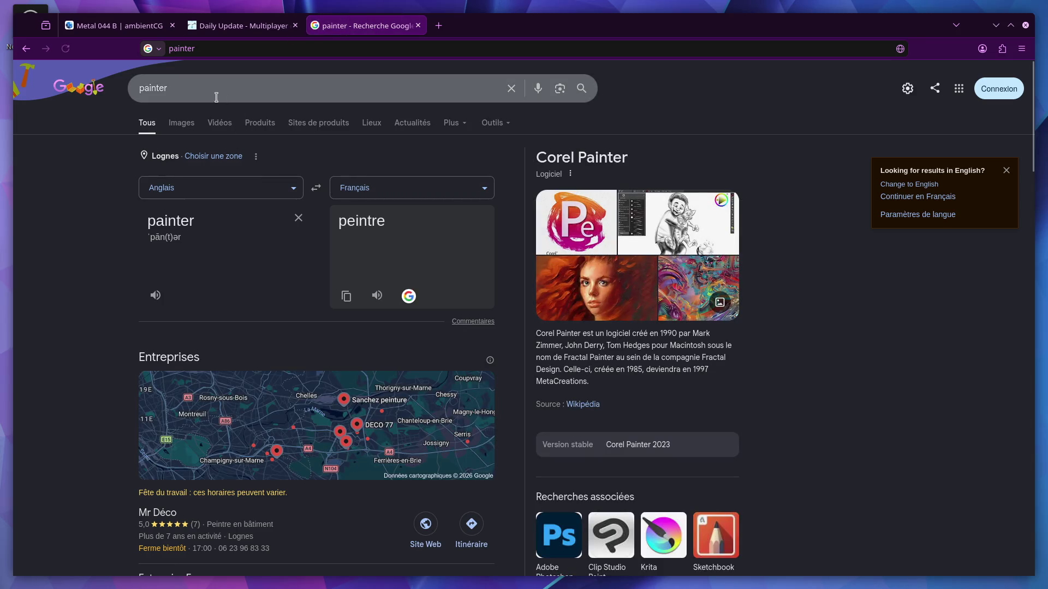
left_click(208, 88)
type("3d")
key("Return")
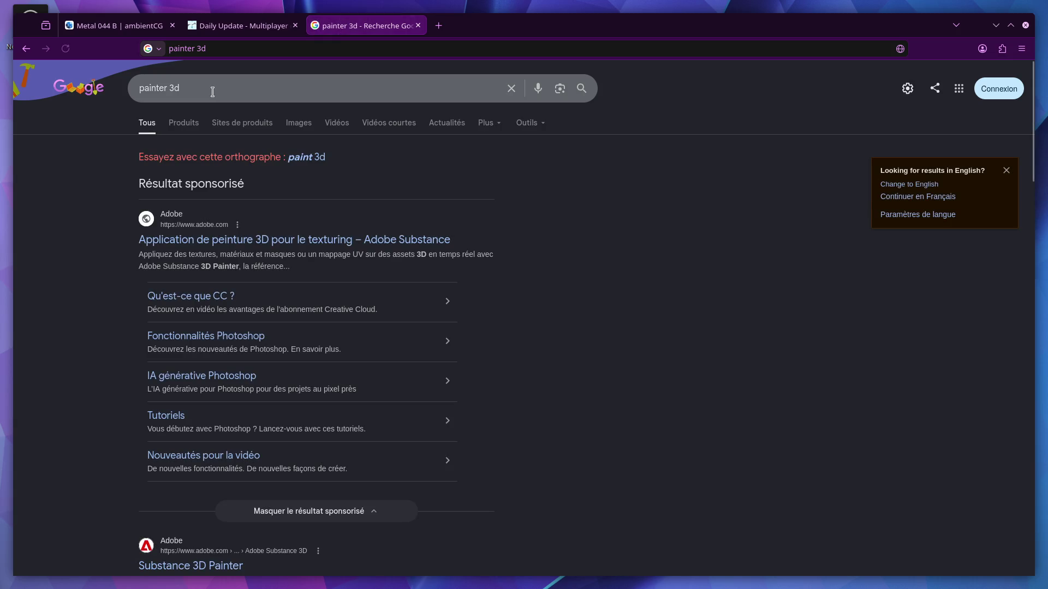
scroll(246, 270, "down", 1)
scroll(164, 281, "down", 2)
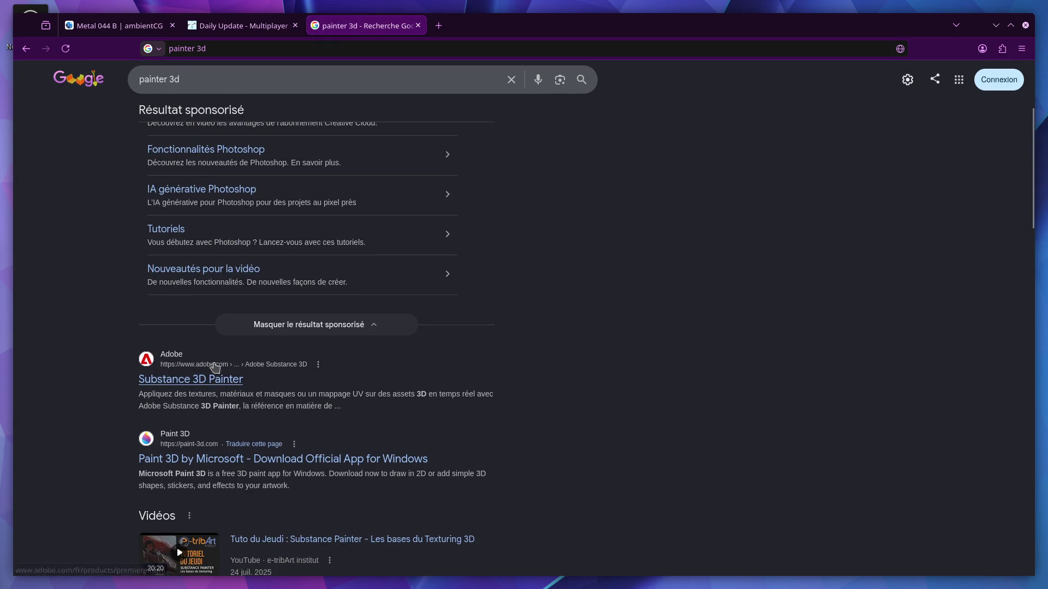
left_click(211, 378)
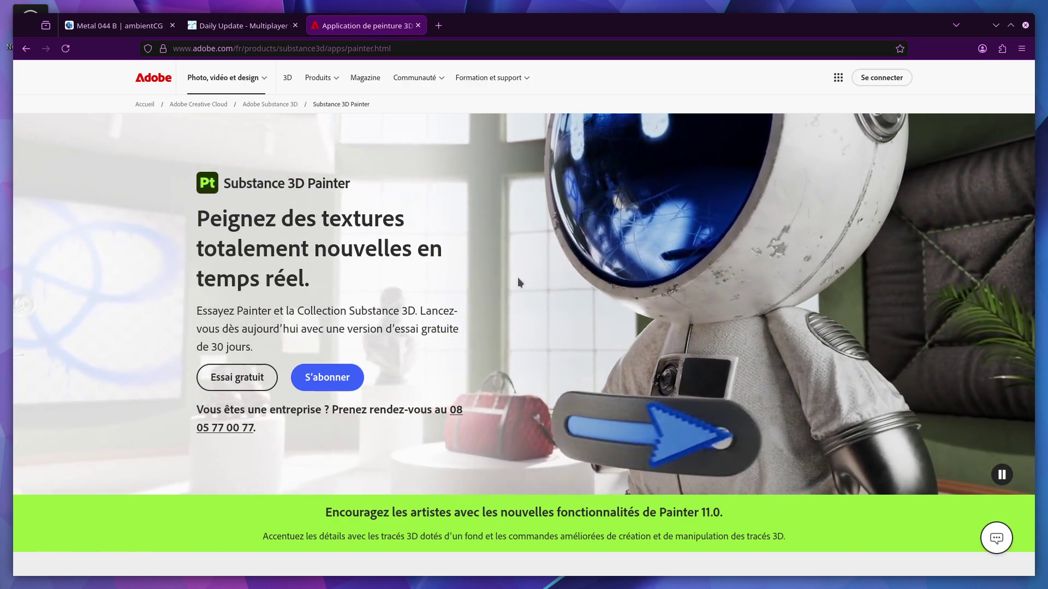
scroll(517, 279, "down", 1)
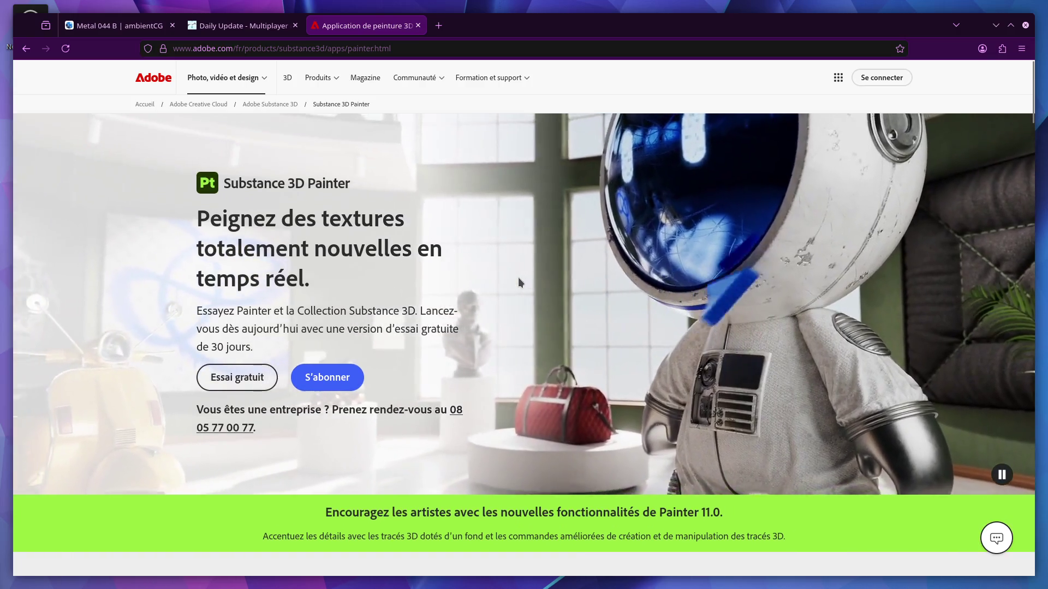
scroll(518, 283, "down", 2)
scroll(519, 282, "down", 4)
scroll(518, 283, "up", 1)
scroll(517, 282, "up", 4)
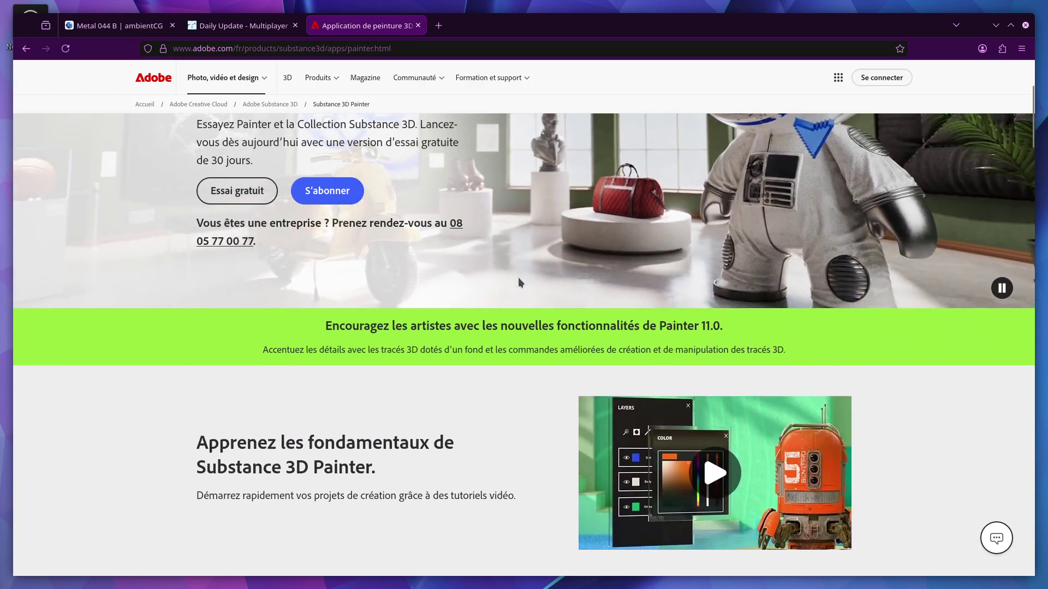
scroll(519, 282, "up", 2)
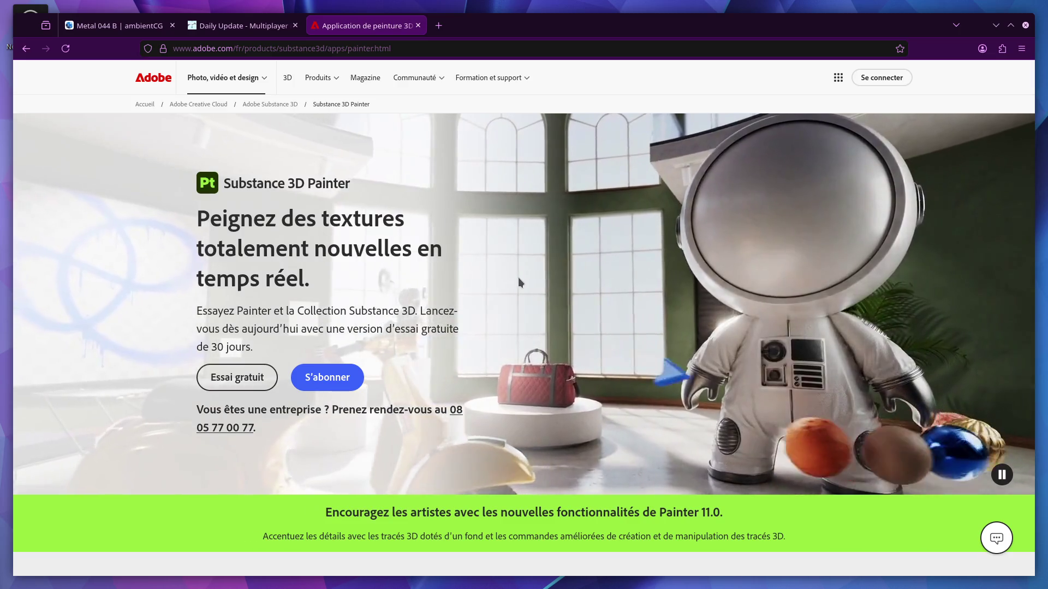
left_click(438, 26)
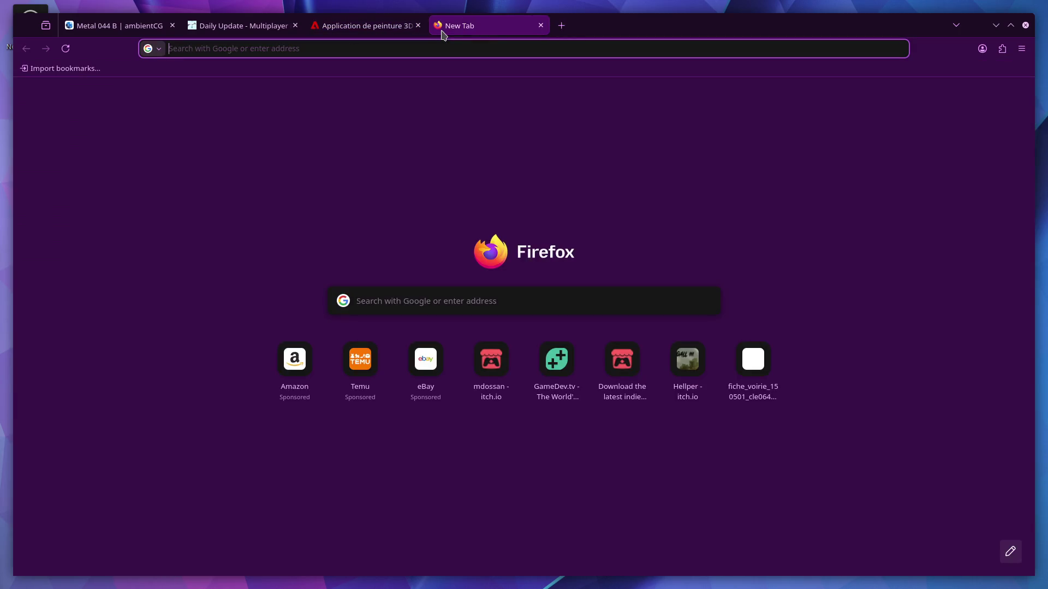
type("marmoset")
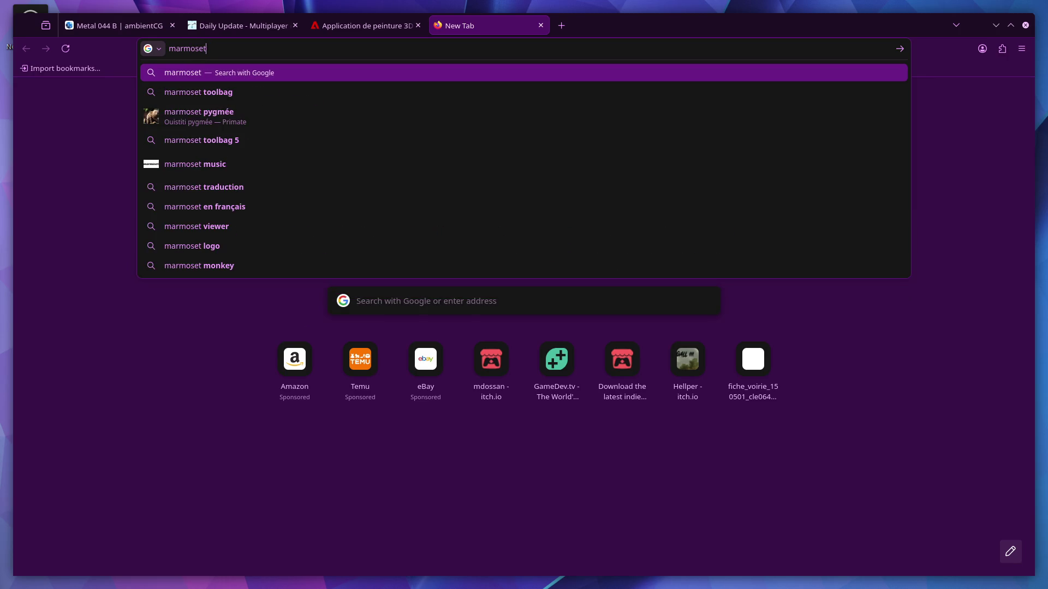
Search 'marmoset', visit the Marmoset Toolbag site and accept its cookie notice.
key("Return")
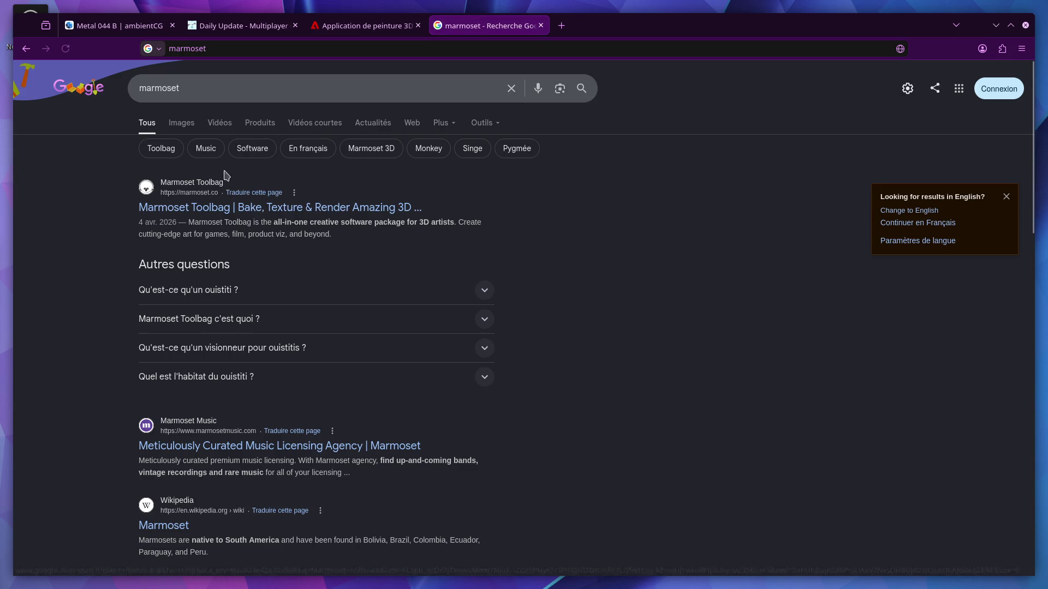
left_click(245, 207)
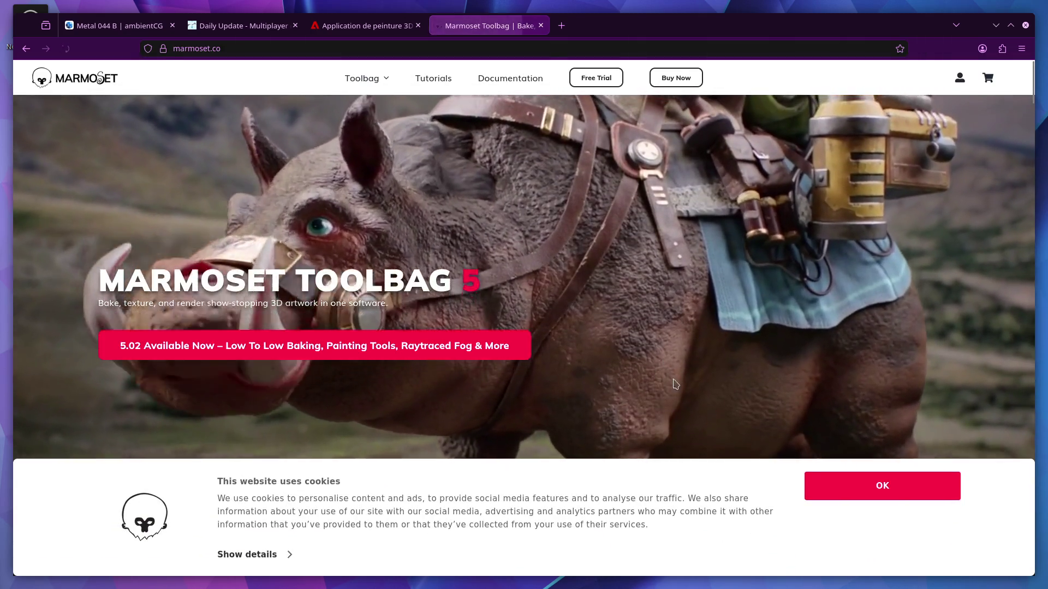
left_click(843, 490)
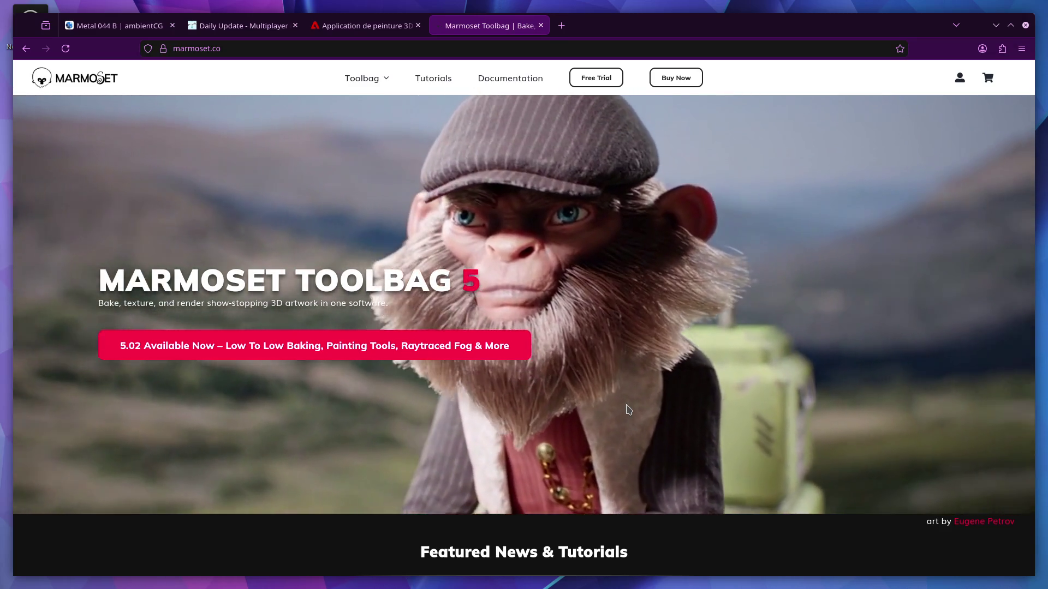
scroll(627, 409, "down", 4)
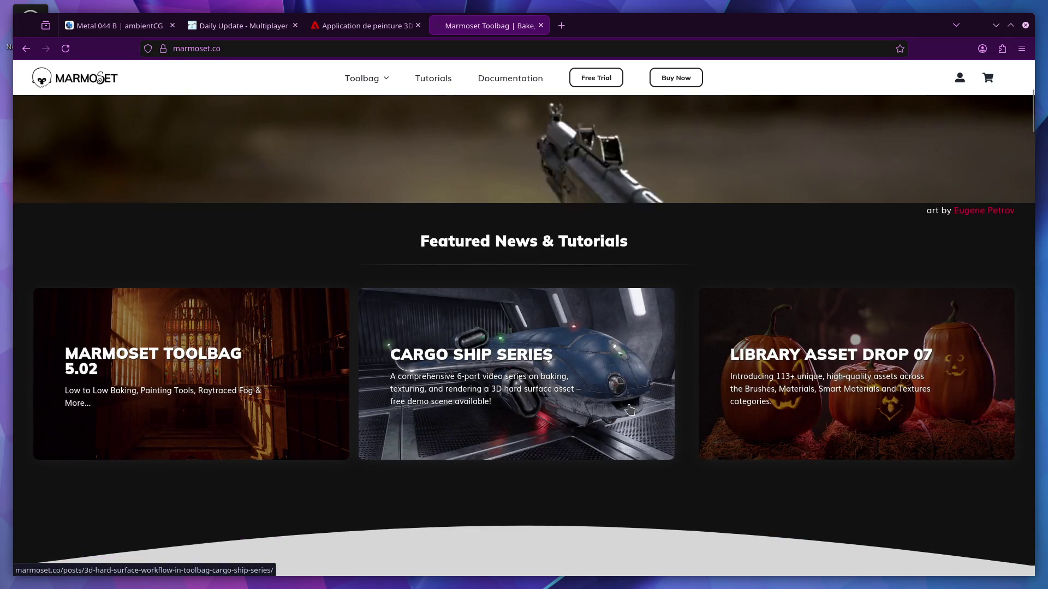
scroll(630, 409, "down", 2)
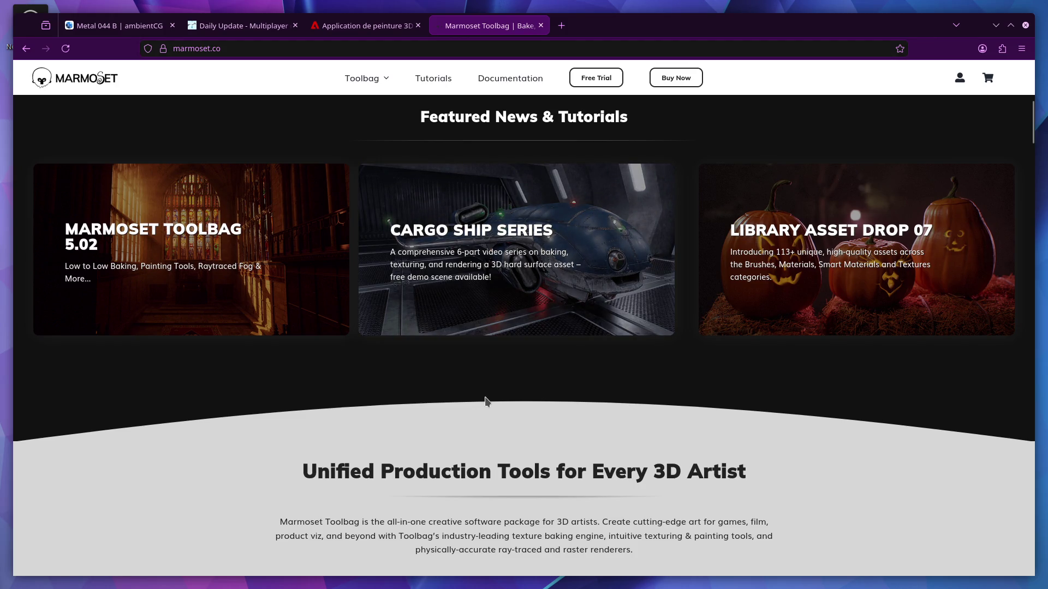
scroll(485, 399, "down", 3)
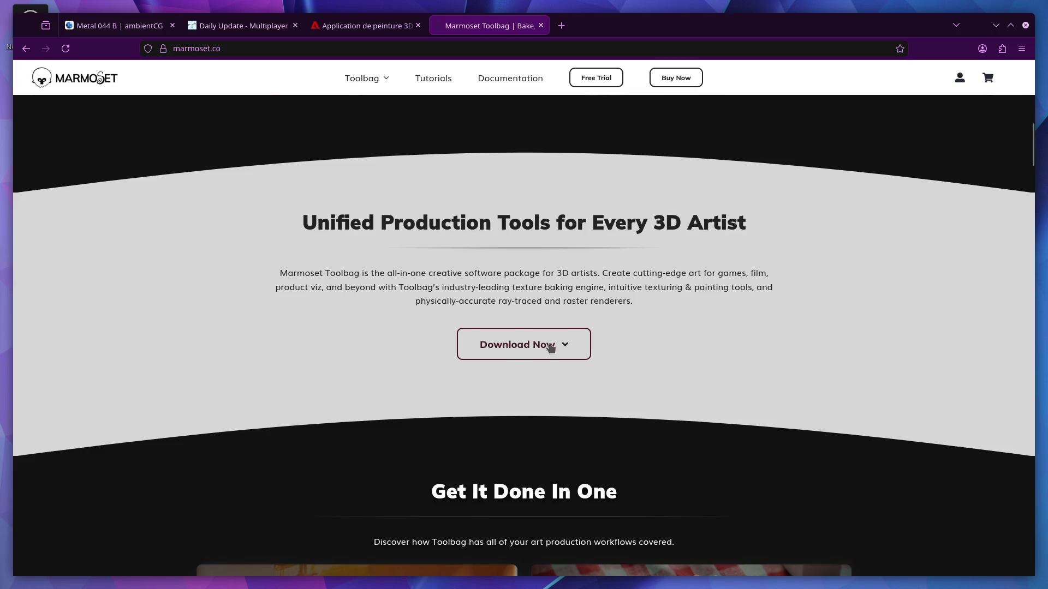
scroll(461, 300, "down", 4)
scroll(460, 300, "down", 3)
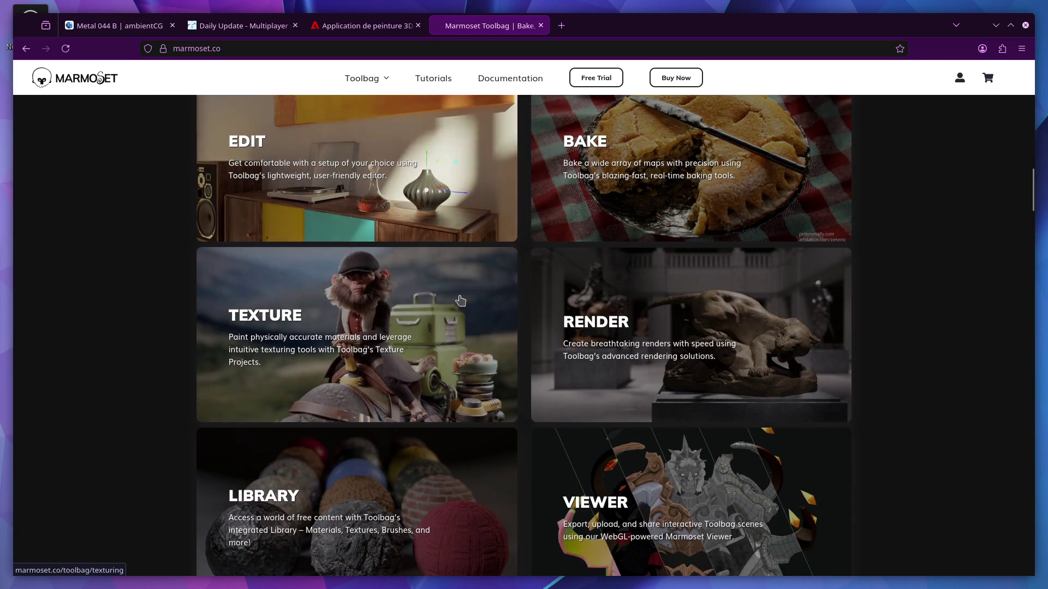
scroll(460, 301, "down", 2)
scroll(460, 300, "down", 3)
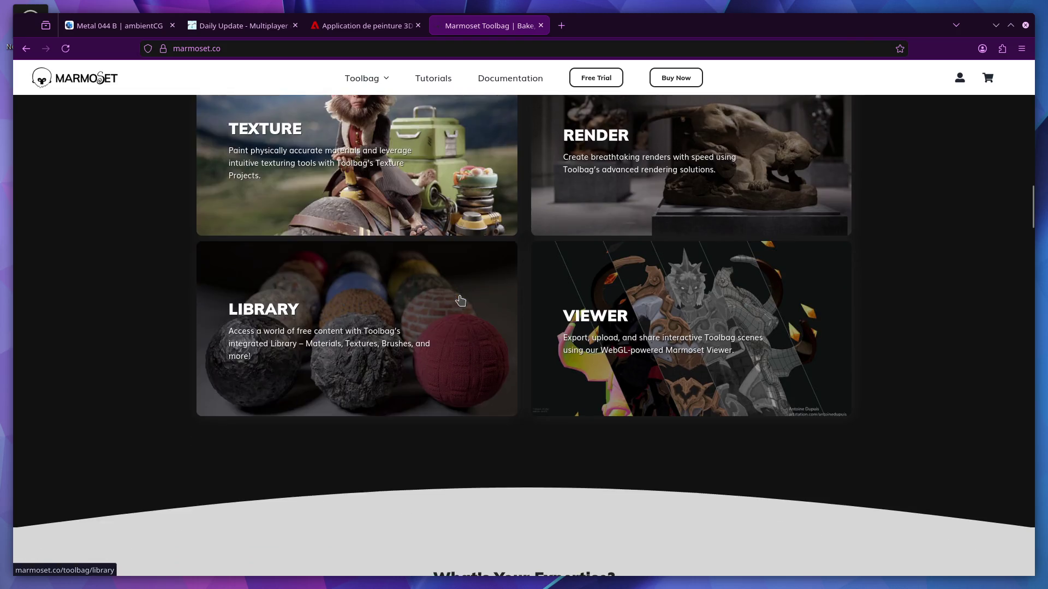
scroll(460, 300, "down", 3)
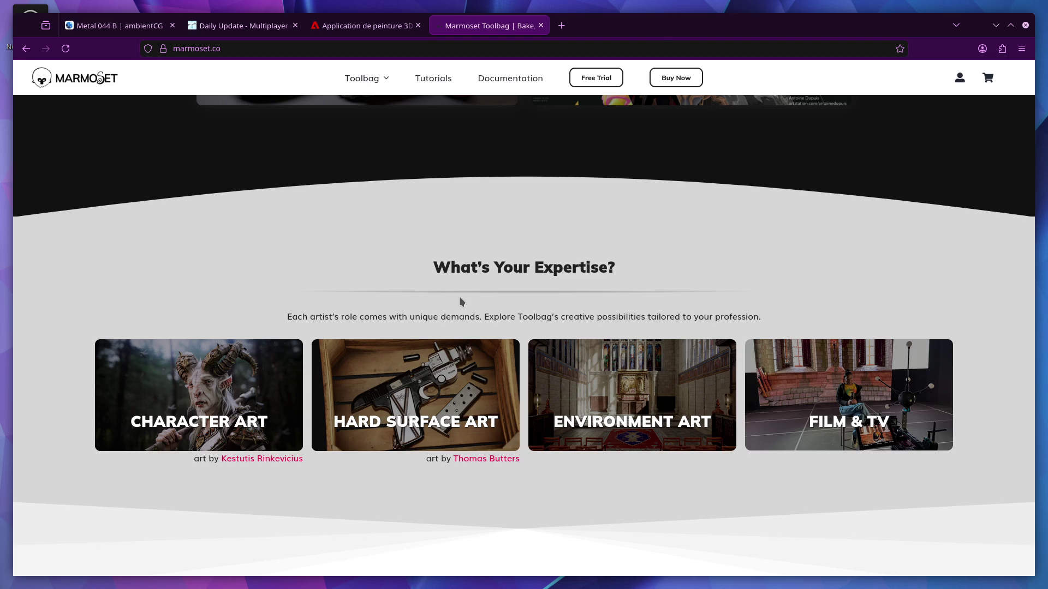
scroll(459, 301, "down", 3)
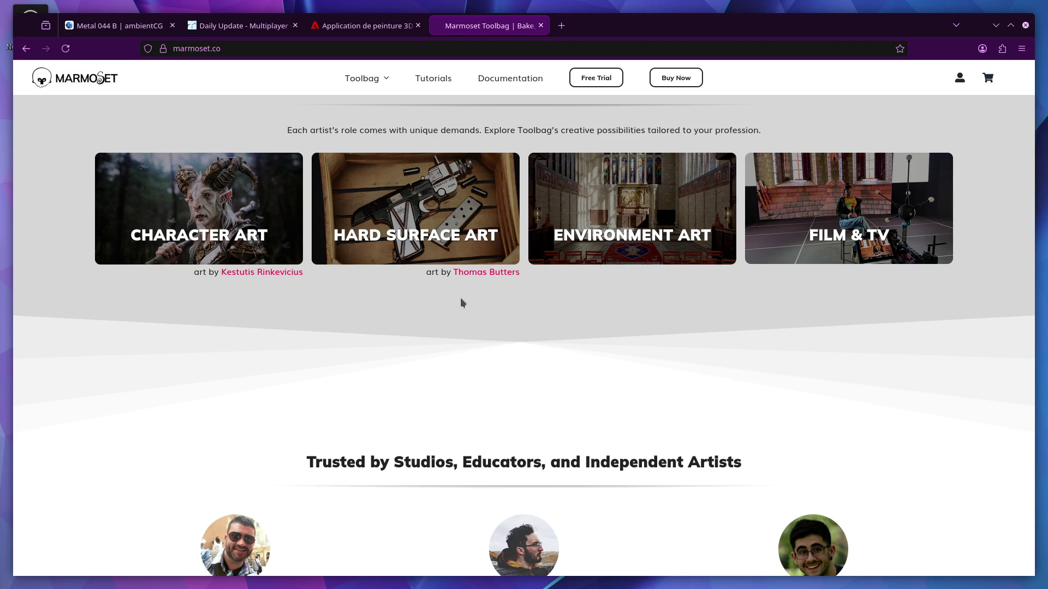
scroll(461, 303, "down", 5)
key("Home")
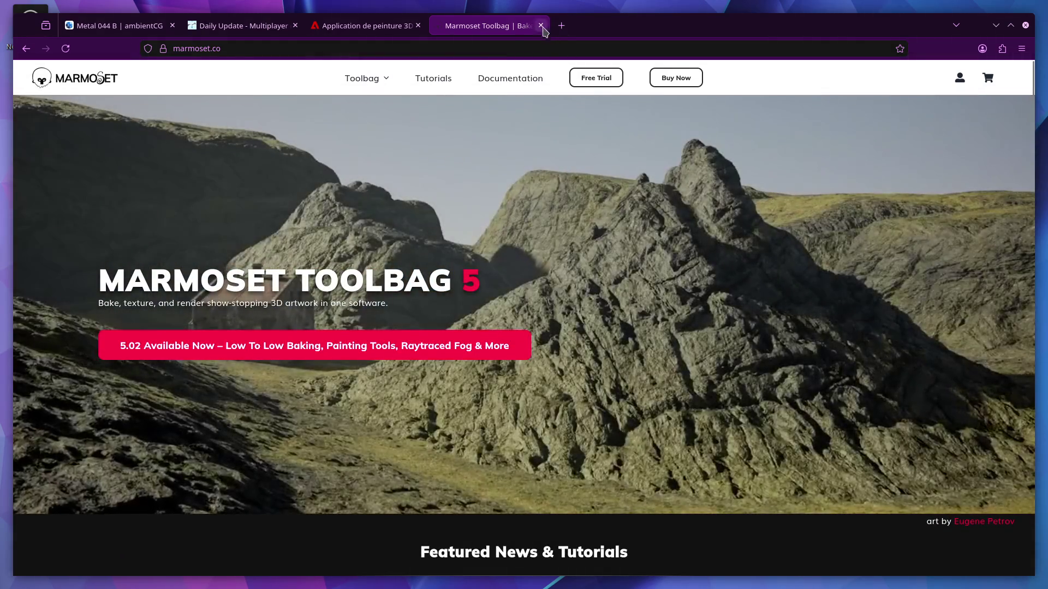
Close the Marmoset, Substance 3D Painter and itch.io devlog tabs.
left_click(540, 25)
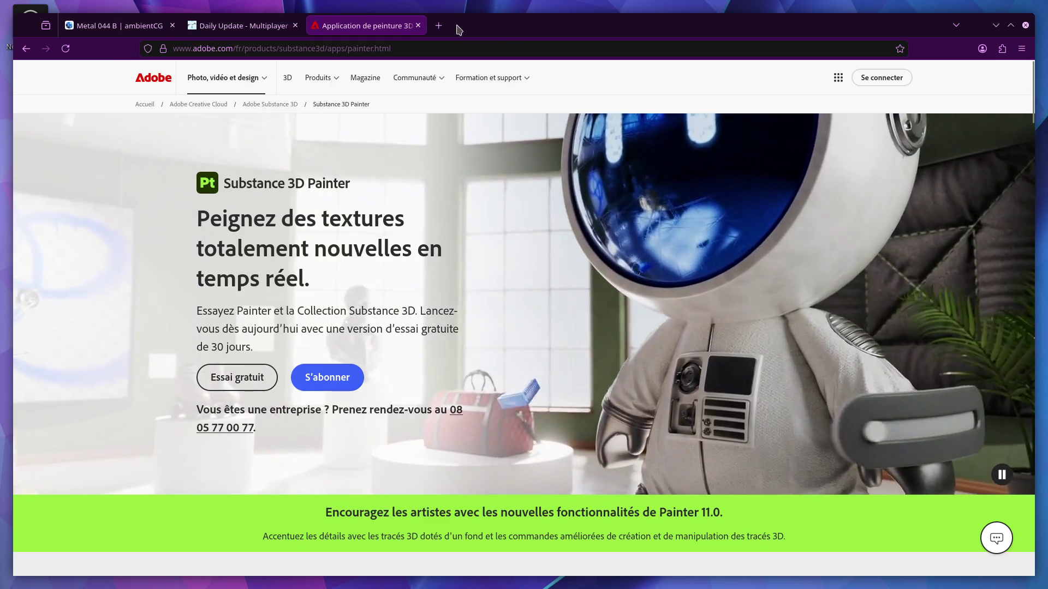
left_click(417, 25)
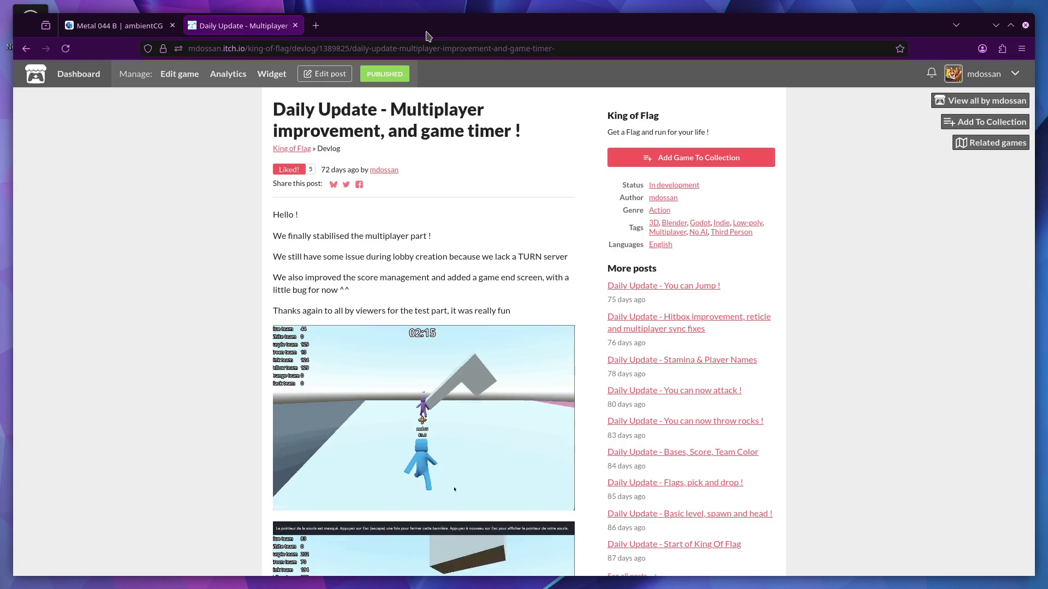
left_click(295, 25)
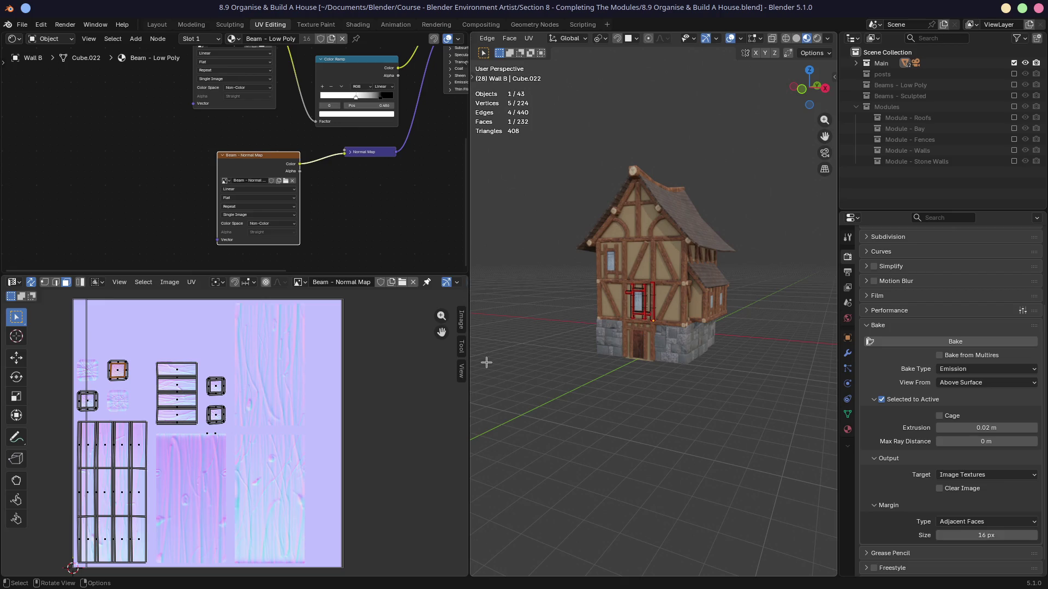
Display the Beam - Cavity texture in the UV editor instead of the normal map.
left_click(299, 281)
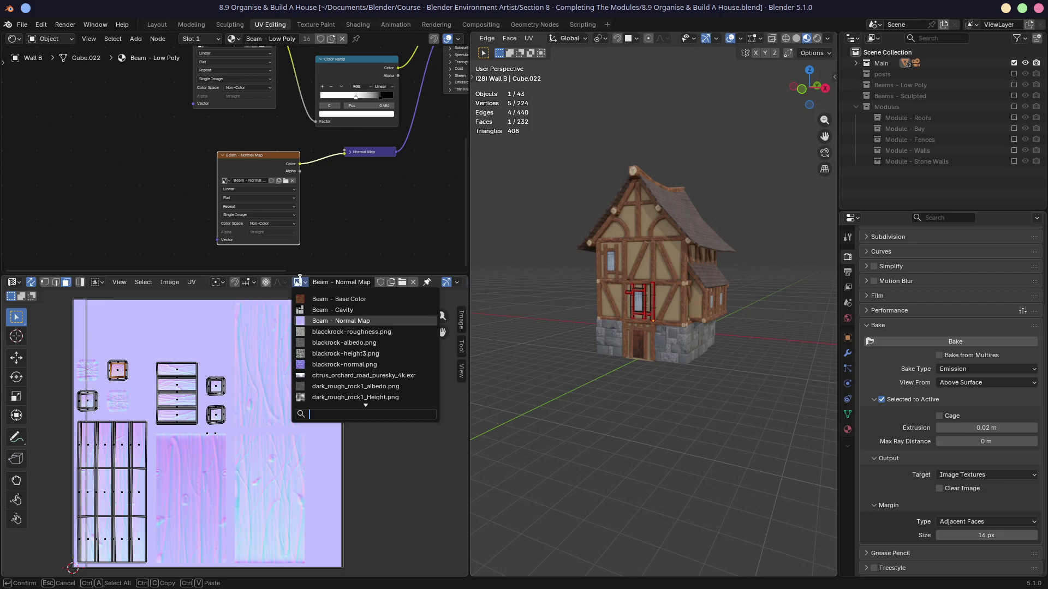
left_click(332, 309)
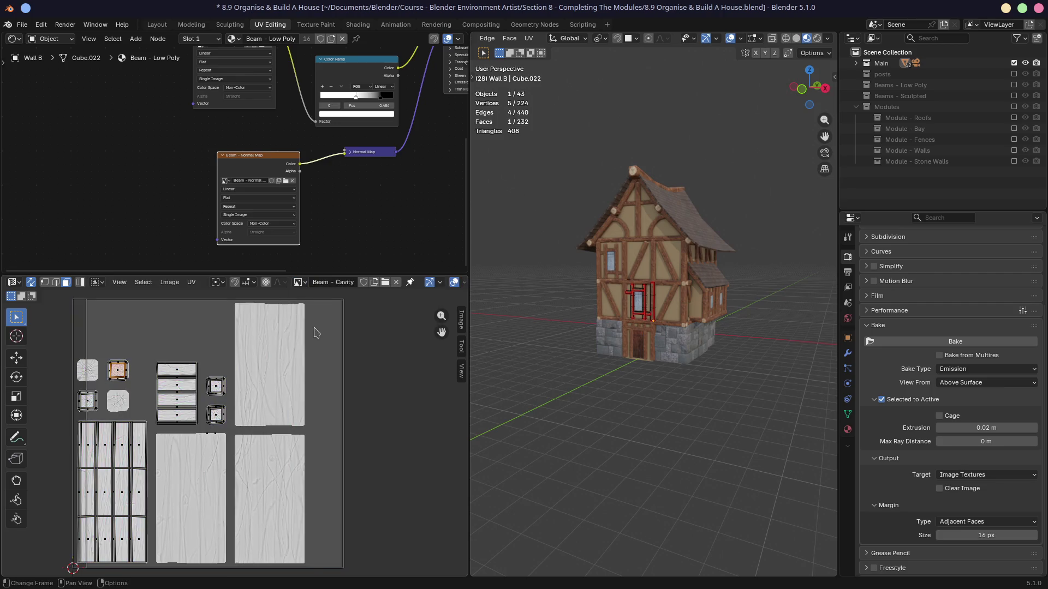
scroll(243, 486, "up", 2)
scroll(244, 486, "up", 3)
scroll(263, 448, "down", 3)
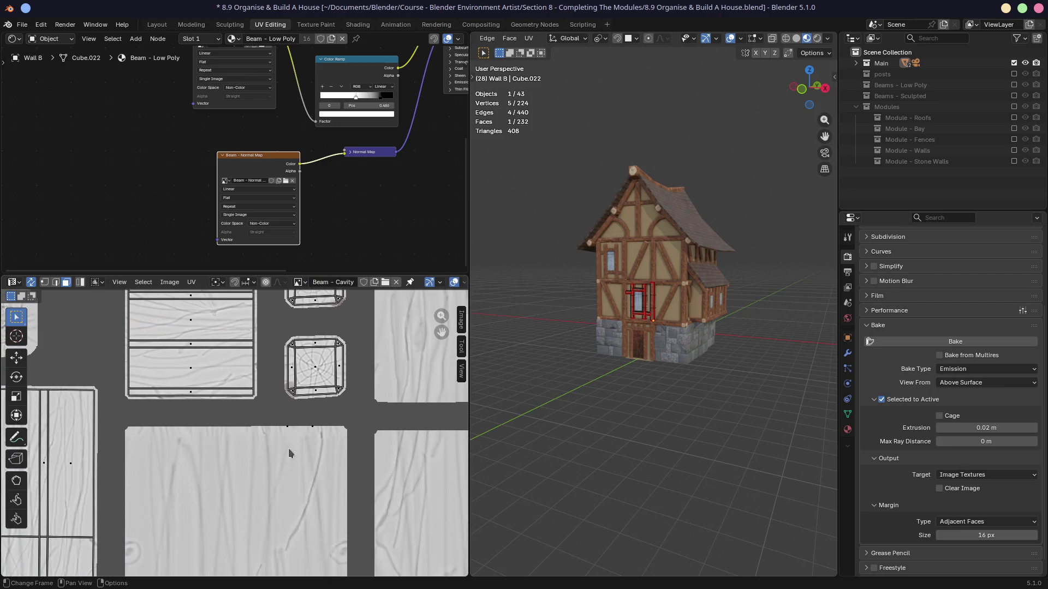
scroll(263, 448, "down", 1)
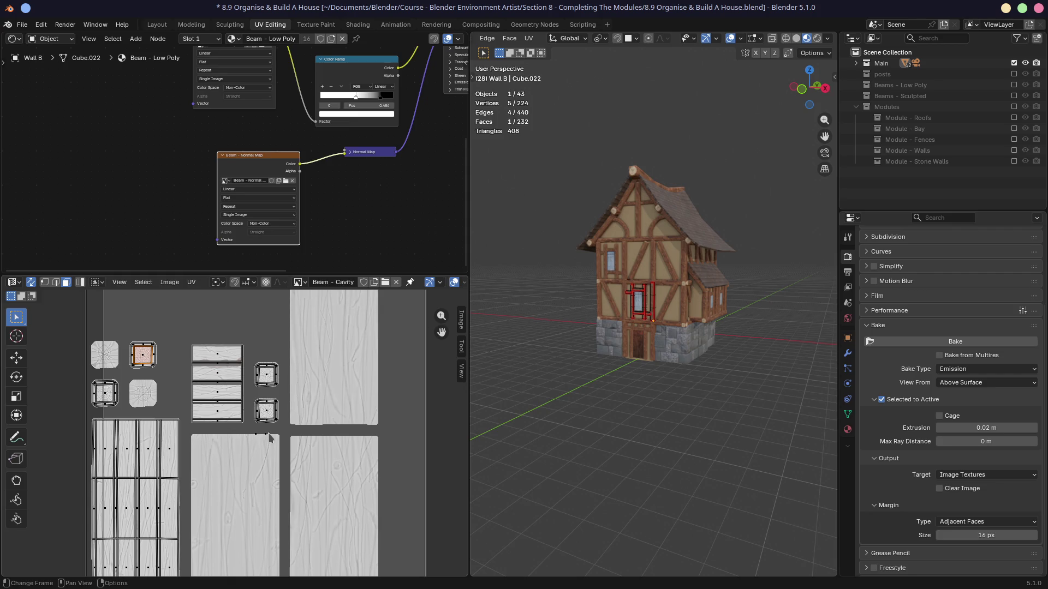